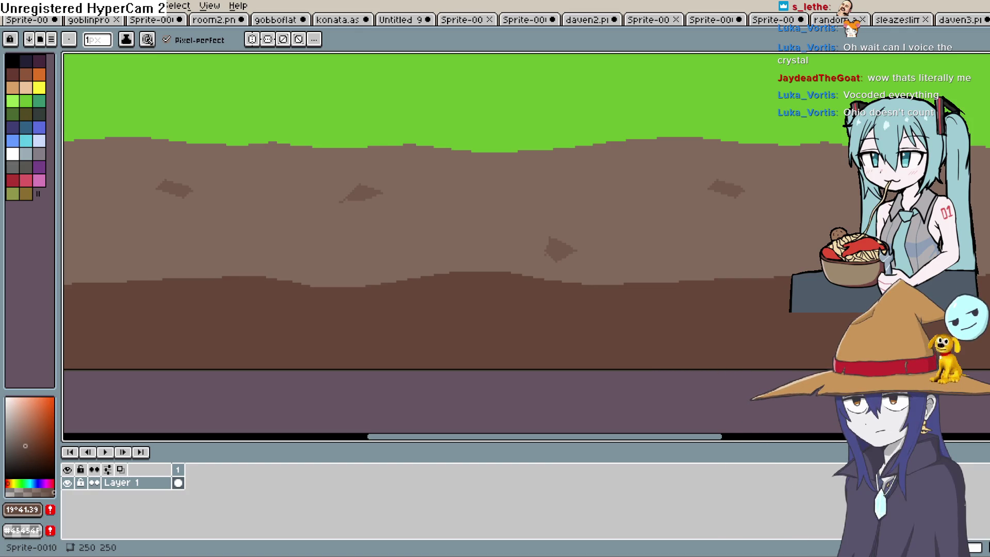
Step: Bring the dirt patches into view and fill the right dirt blob's inner area darker brown
scroll(586, 237, down, 3)
scroll(586, 237, up, 5)
mouse_move(751, 310)
mouse_down()
mouse_move(645, 163)
mouse_move(648, 211)
mouse_move(498, 162)
mouse_up()
mouse_move(723, 292)
mouse_down()
mouse_move(583, 195)
mouse_move(521, 223)
mouse_up()
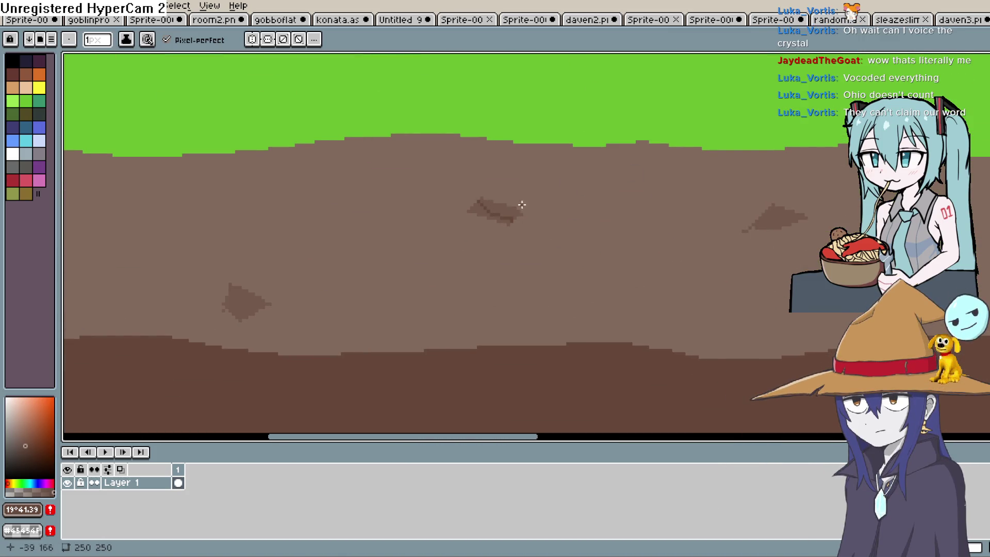
key(g)
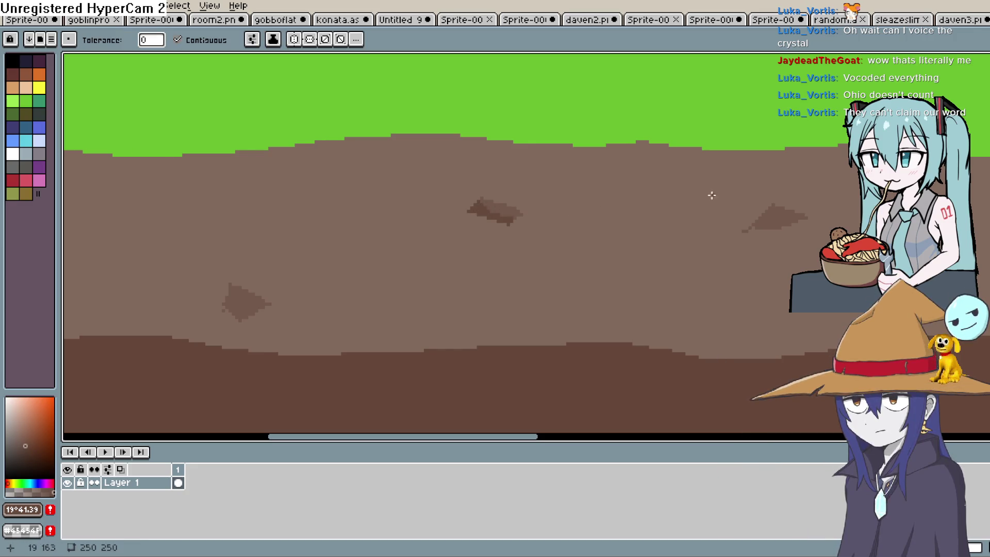
key(b)
scroll(644, 235, up, 2)
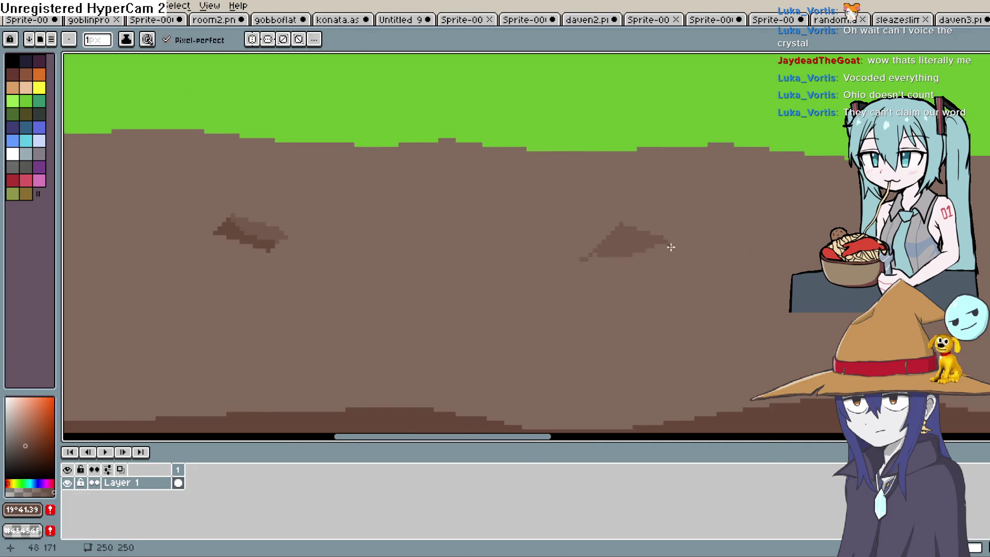
drag(722, 237, 702, 237)
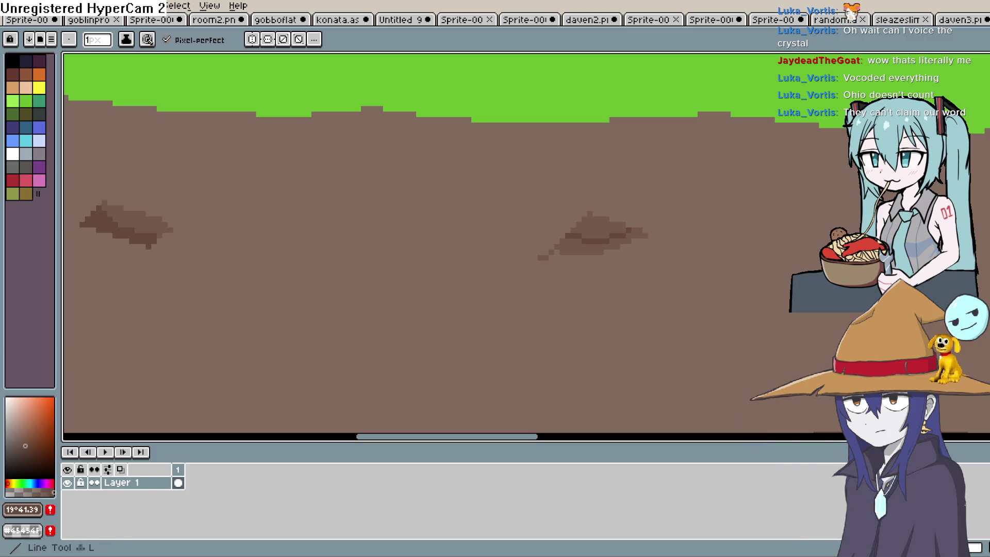
key(g)
click(630, 237)
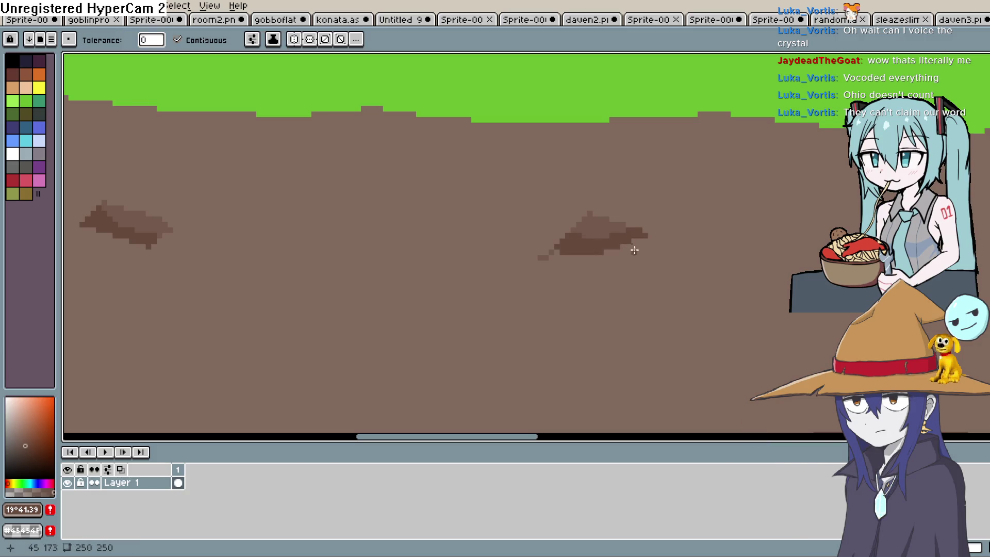
Step: Draw a dark edge line across the right dirt blob and fill its lower part darker
drag(591, 249, 413, 280)
mouse_move(835, 319)
mouse_down()
mouse_move(702, 203)
mouse_move(625, 157)
mouse_up()
key(b)
drag(634, 249, 582, 252)
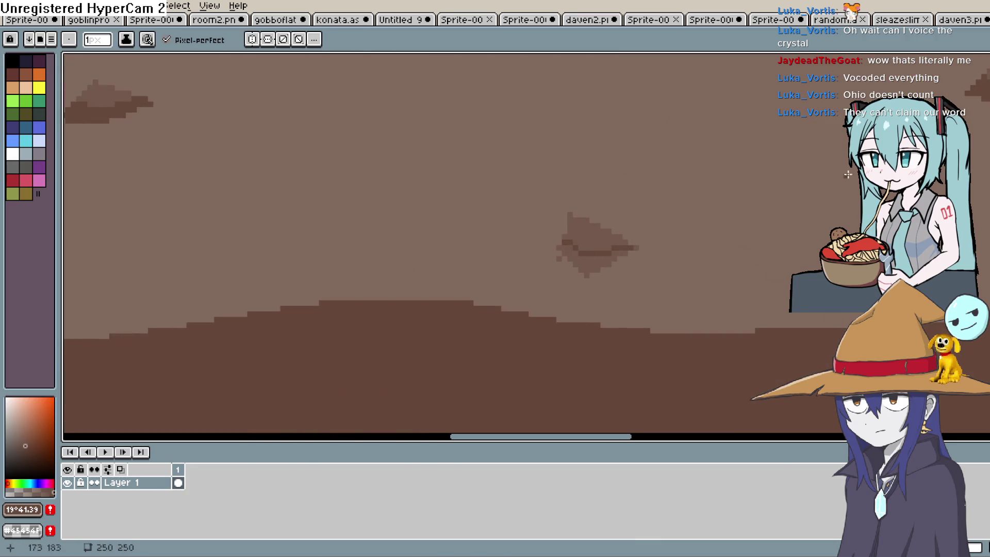
key(g)
click(593, 263)
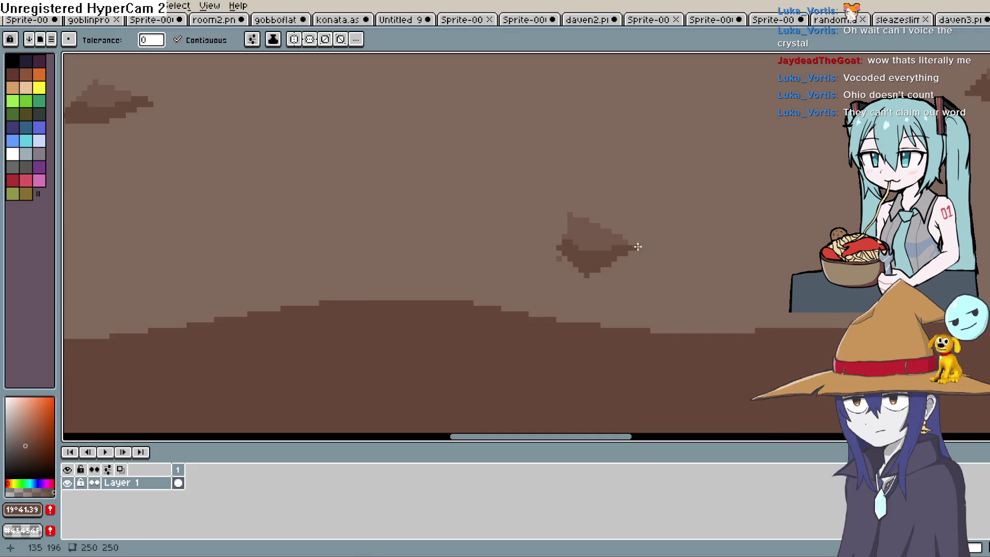
scroll(639, 289, down, 3)
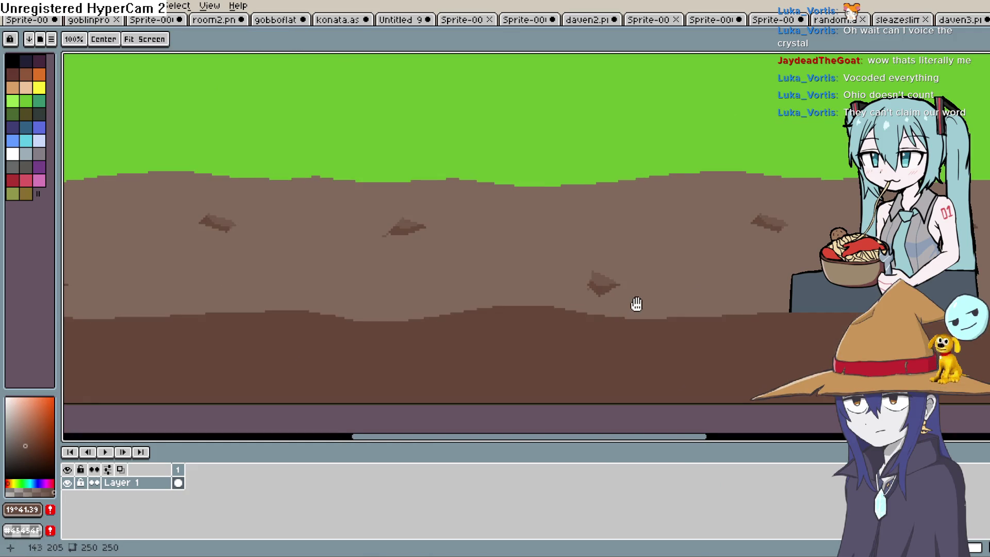
scroll(747, 254, down, 3)
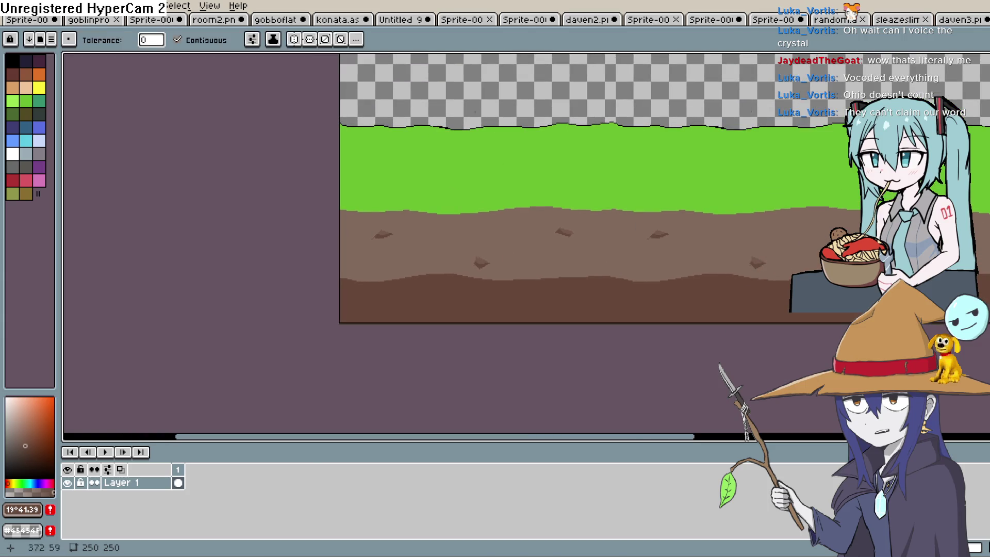
Step: Sample the dirt brown and draw a pale highlight line along the dirt's top edge
key(i)
click(733, 221)
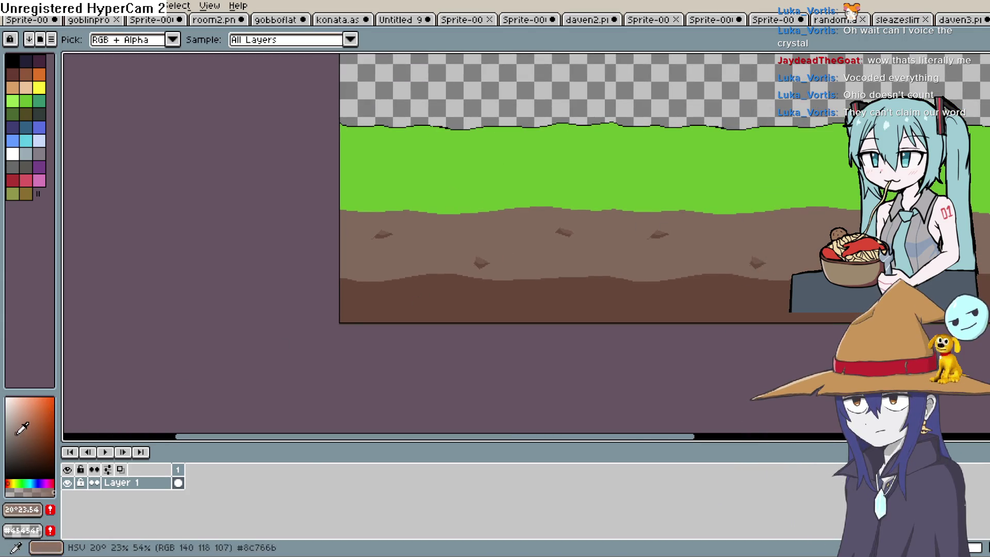
key(b)
scroll(569, 240, up, 3)
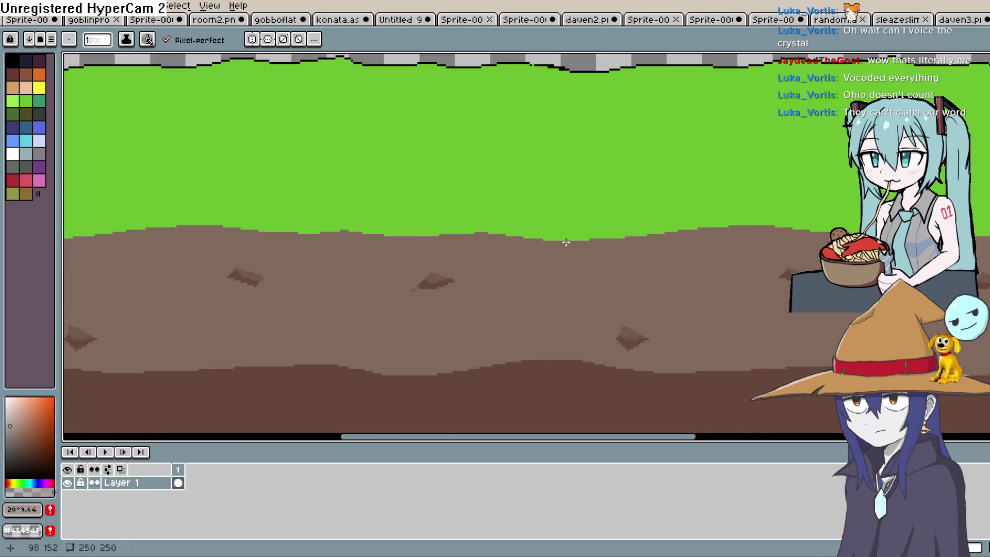
scroll(569, 241, down, 4)
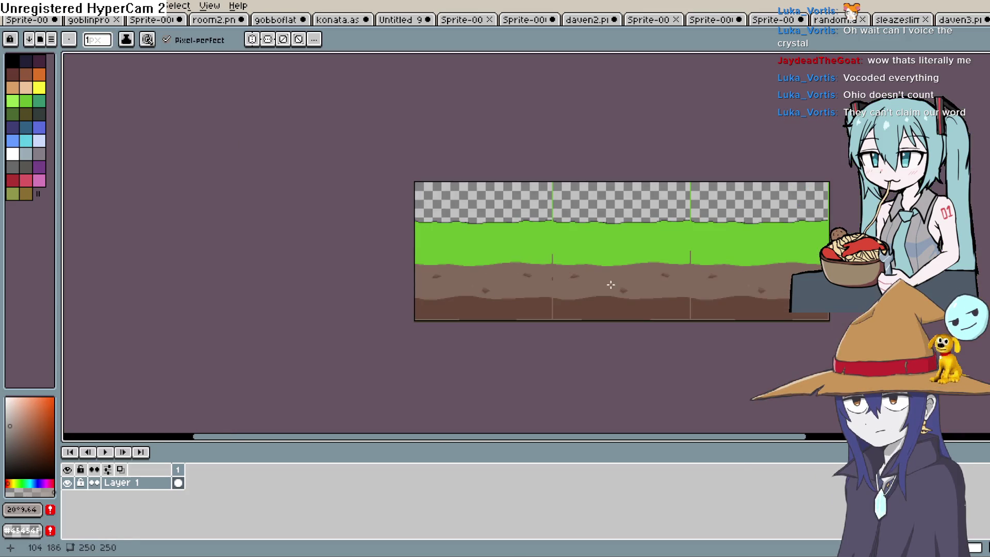
scroll(610, 285, right, 2)
scroll(497, 270, up, 3)
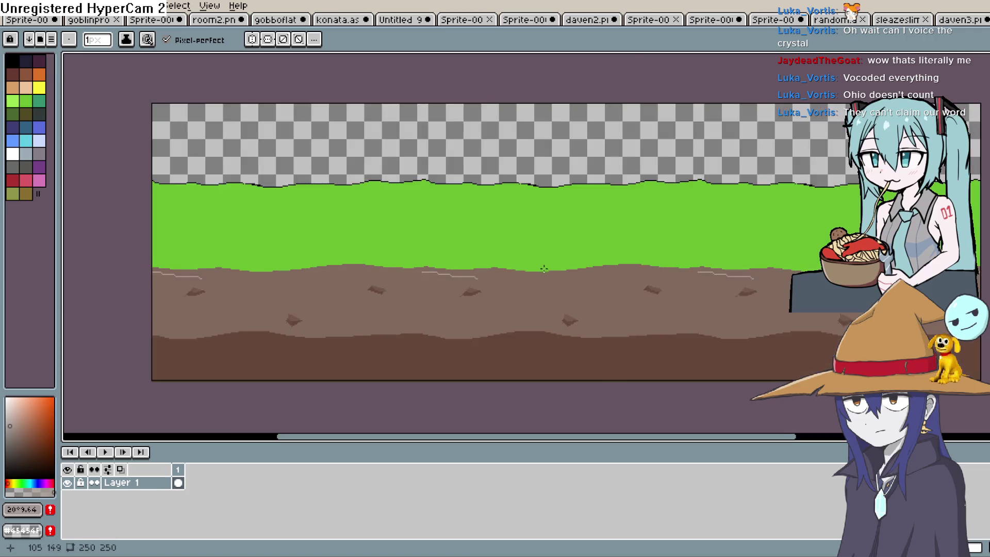
drag(477, 283, 540, 281)
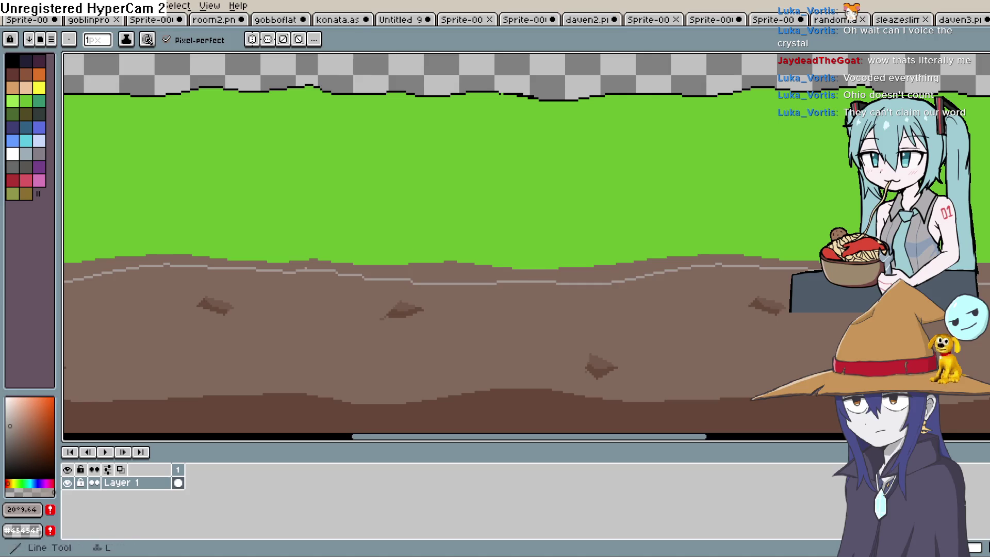
Step: Centre the tile strip and pick a darker, redder brown (#49301d) in the colour picker
key(z)
scroll(713, 308, down, 2)
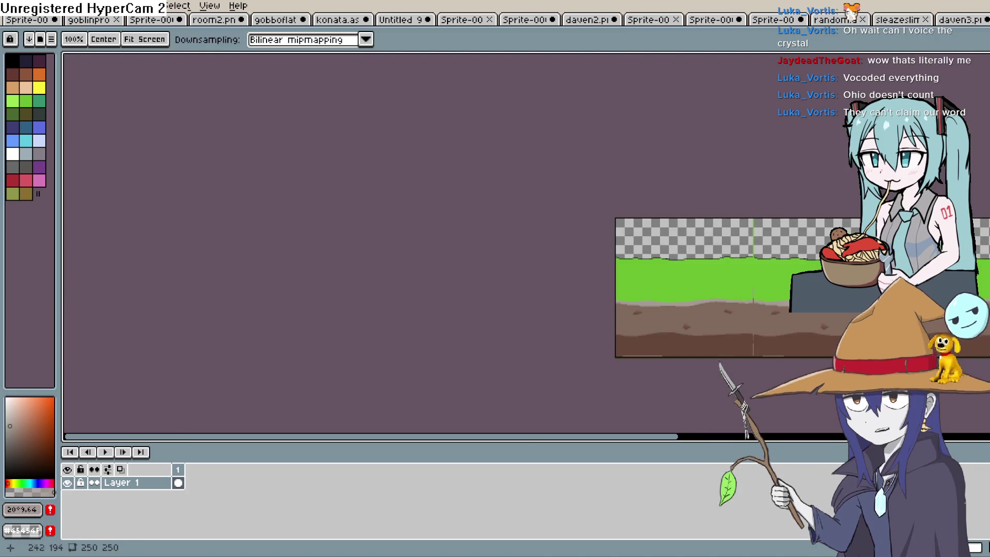
scroll(656, 336, up, 2)
drag(665, 335, 681, 295)
key(i)
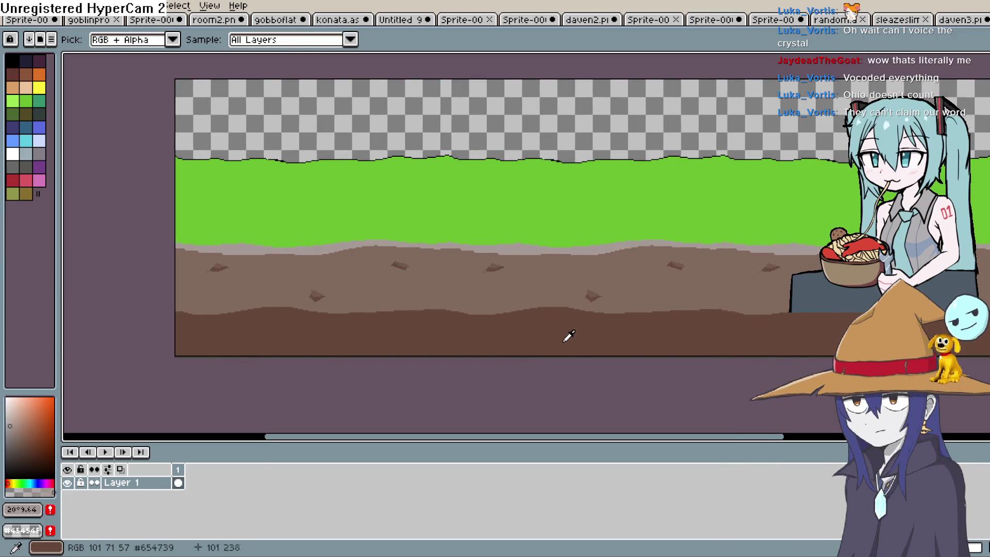
click(34, 455)
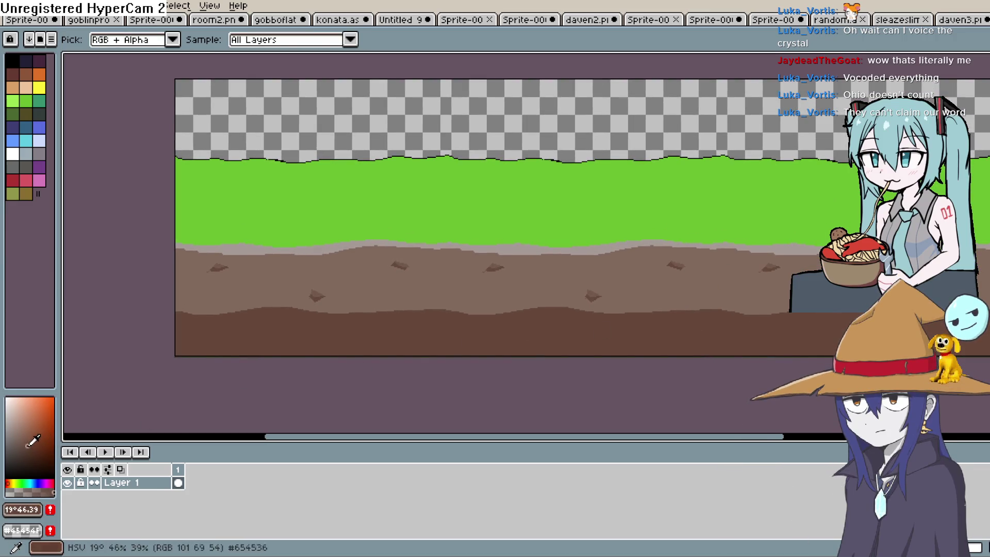
click(11, 482)
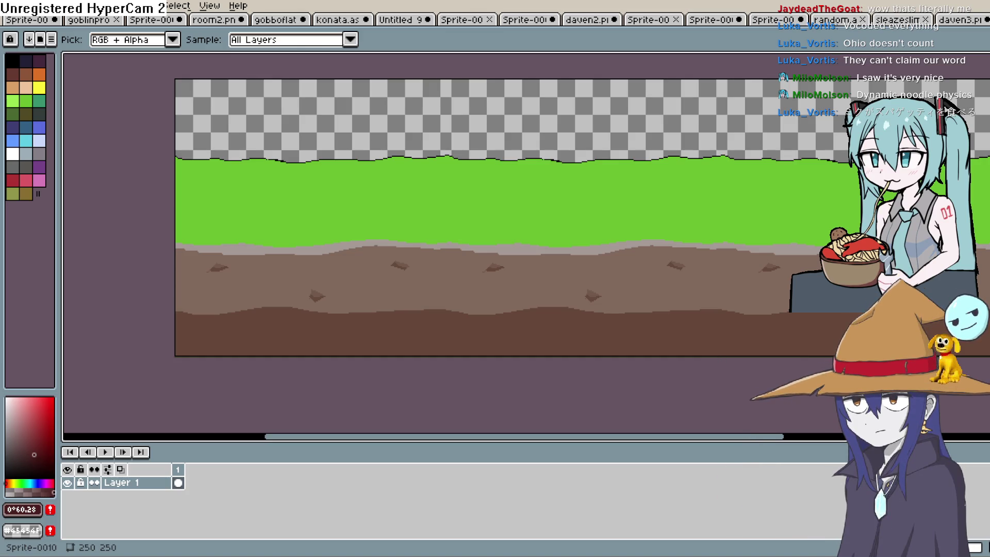
Step: Sample the grass green and choose a darker green for the tufts
drag(718, 204, 641, 225)
click(657, 196)
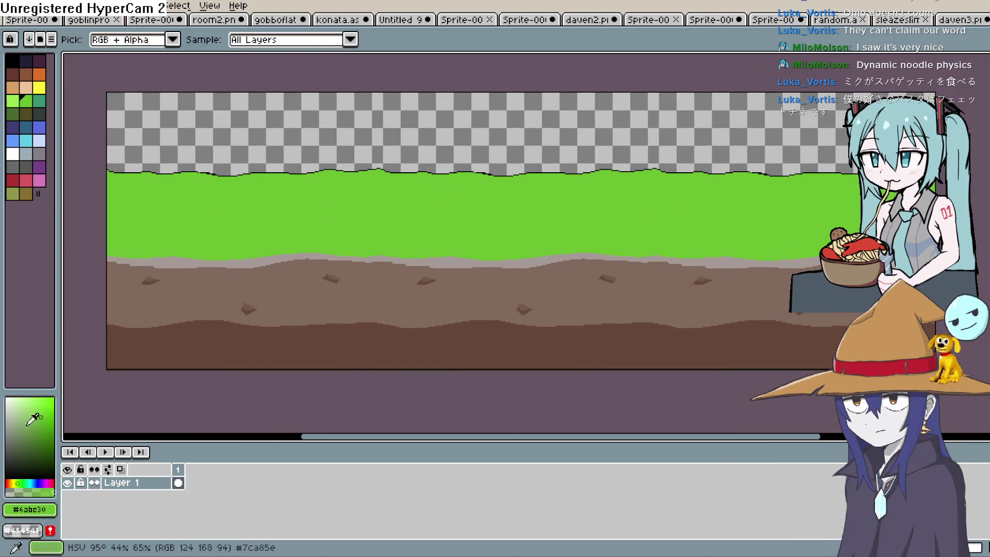
click(682, 213)
key(b)
Step: Draw small dark green grass tufts across the grass band, undoing the stray diagonal line
scroll(564, 234, right, 2)
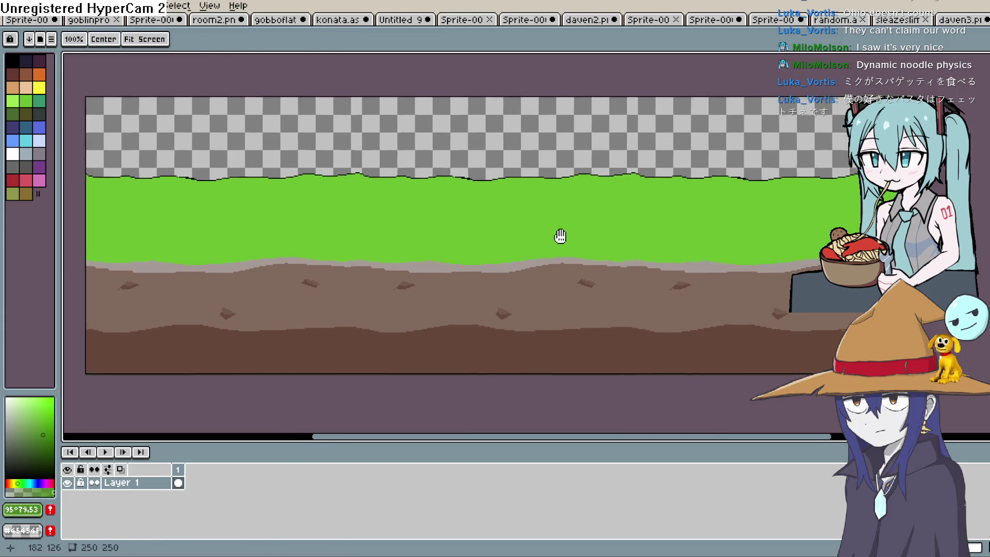
scroll(454, 240, up, 2)
drag(451, 243, 448, 238)
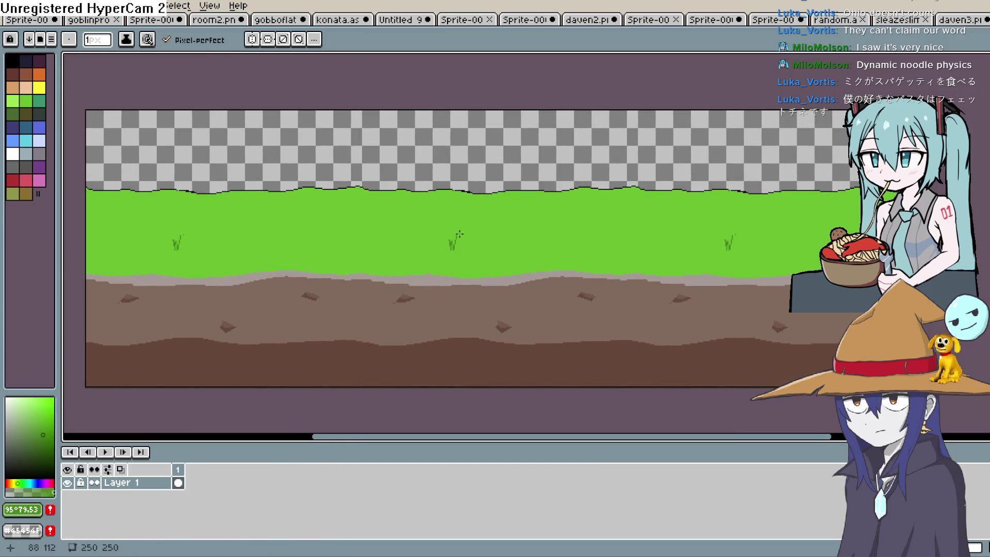
click(551, 217)
drag(554, 218, 560, 211)
mouse_move(607, 240)
mouse_down()
mouse_move(641, 236)
mouse_move(604, 246)
mouse_up()
key(ctrl+z)
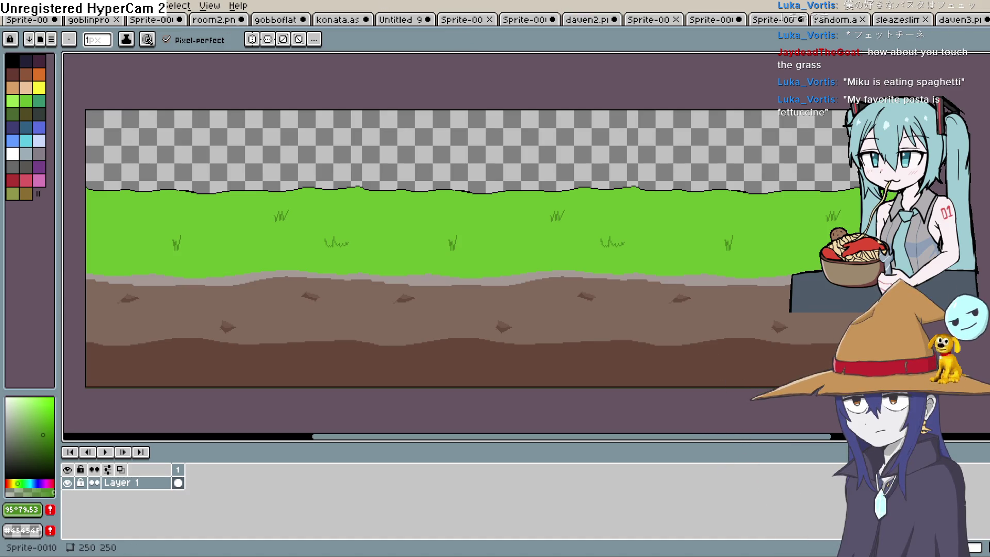
Step: Export the grass-and-dirt tile as grass.png through File > Export As
click(11, 5)
mouse_move(72, 115)
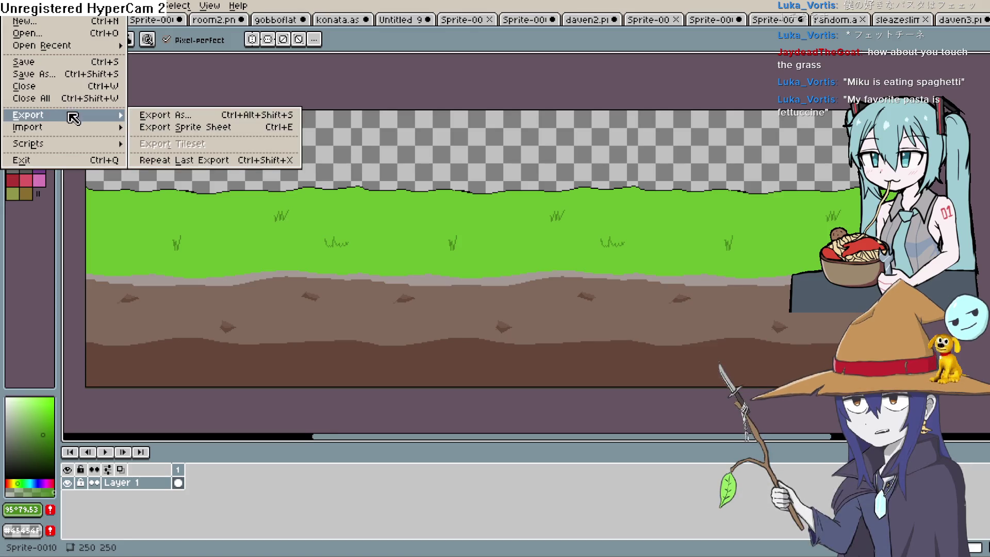
click(246, 117)
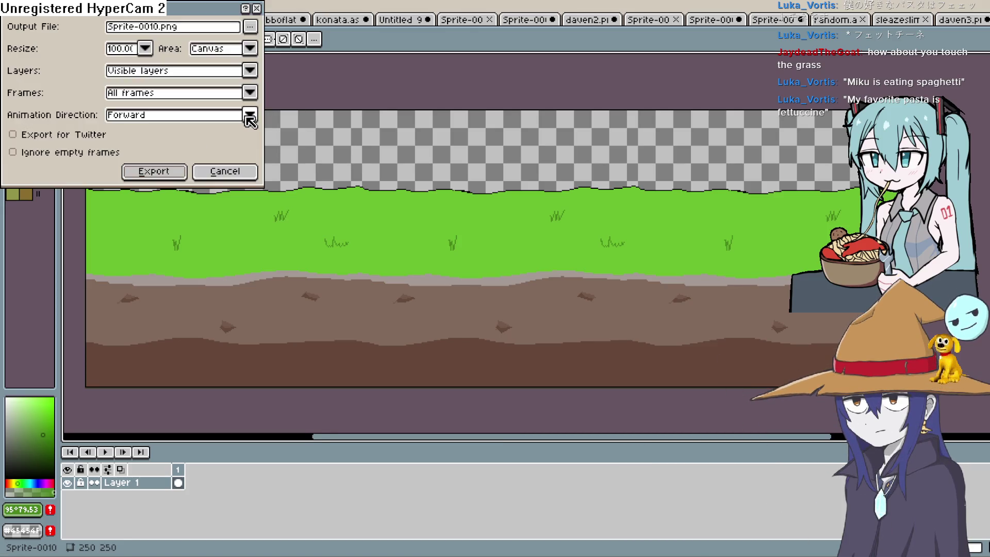
click(249, 30)
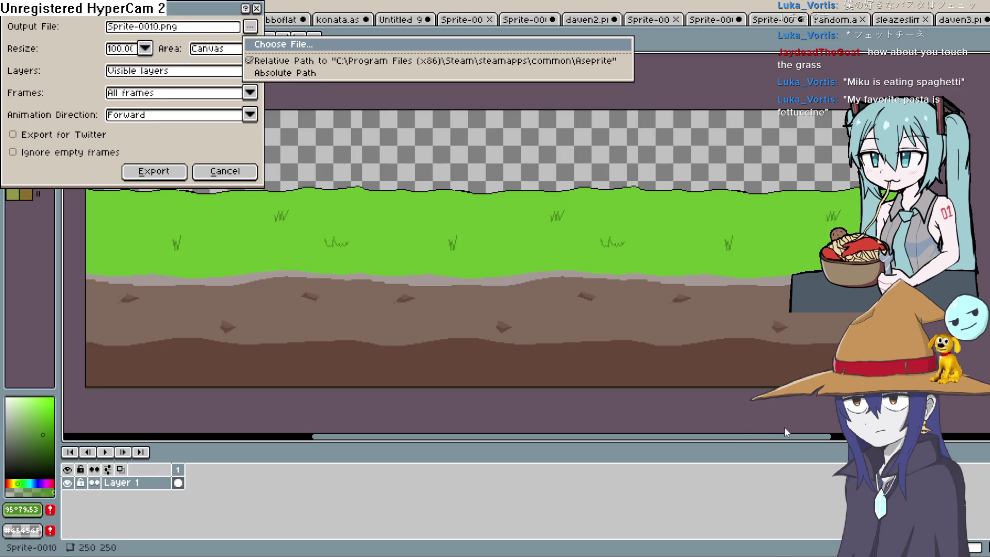
key(Return)
click(171, 173)
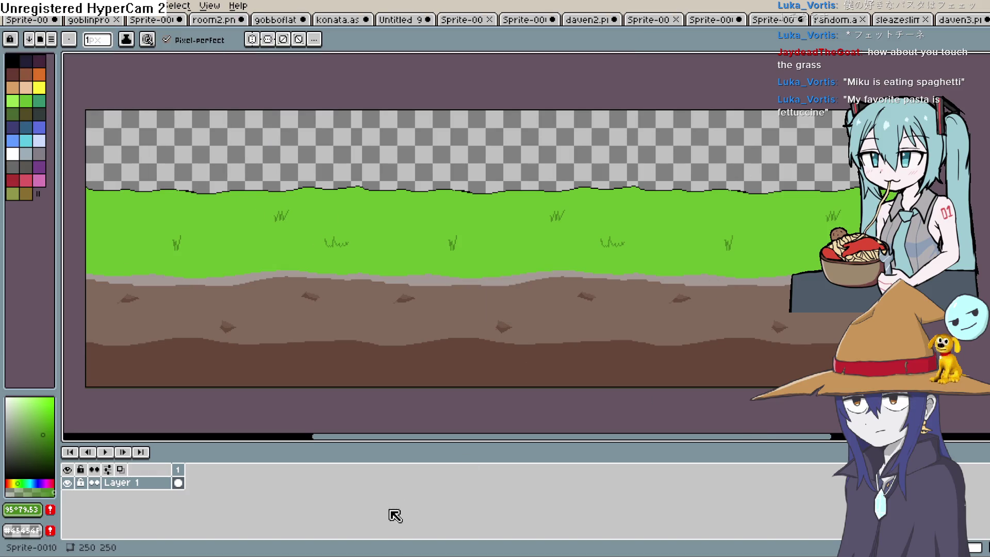
key(alt+Tab)
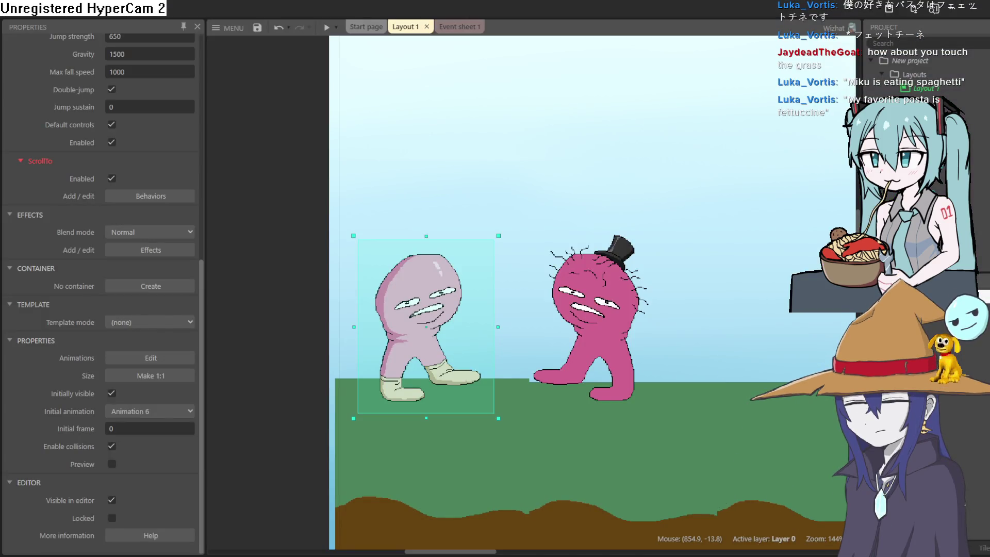
Step: Paste the new grass-and-dirt image into the ground sprite and close its editor
scroll(522, 343, down, 2)
double_click(483, 438)
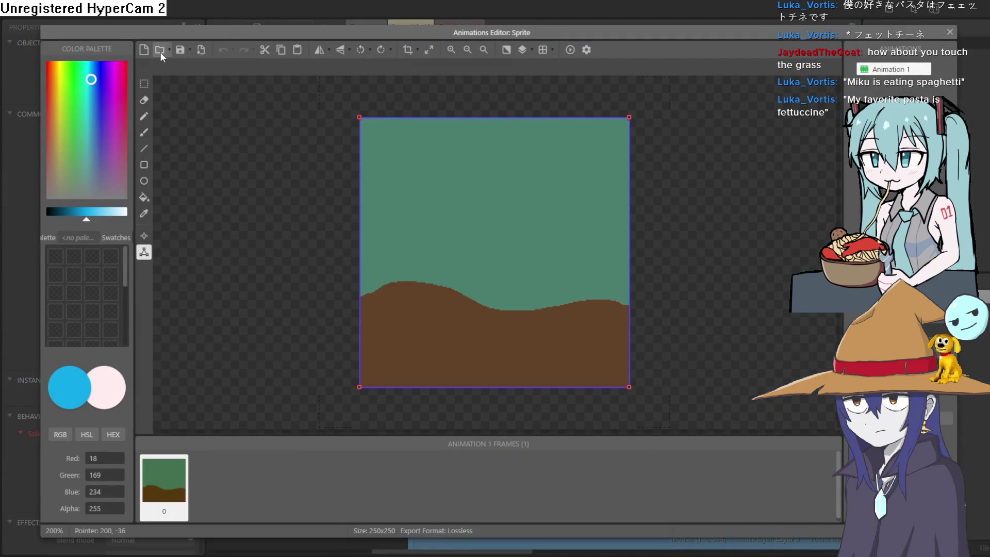
key(ctrl+v)
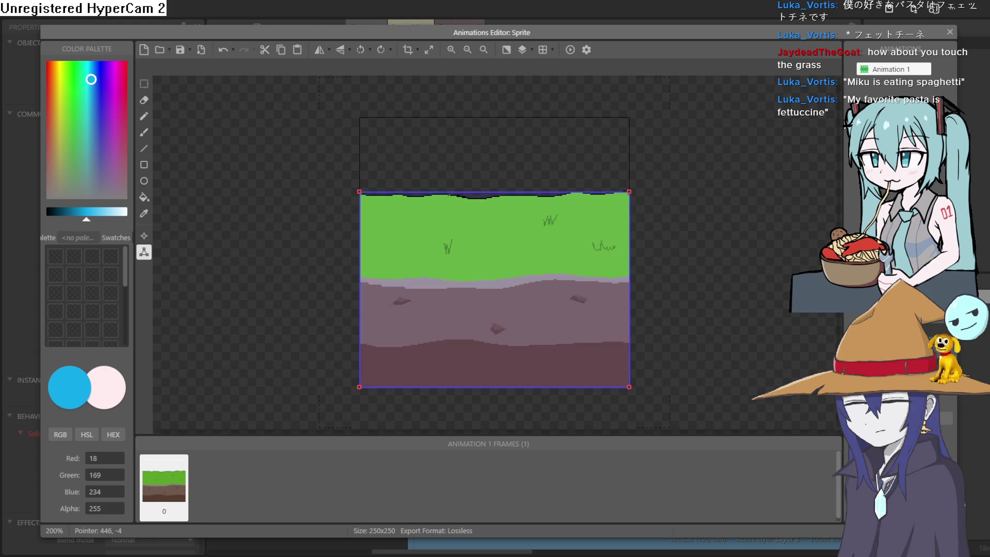
click(950, 32)
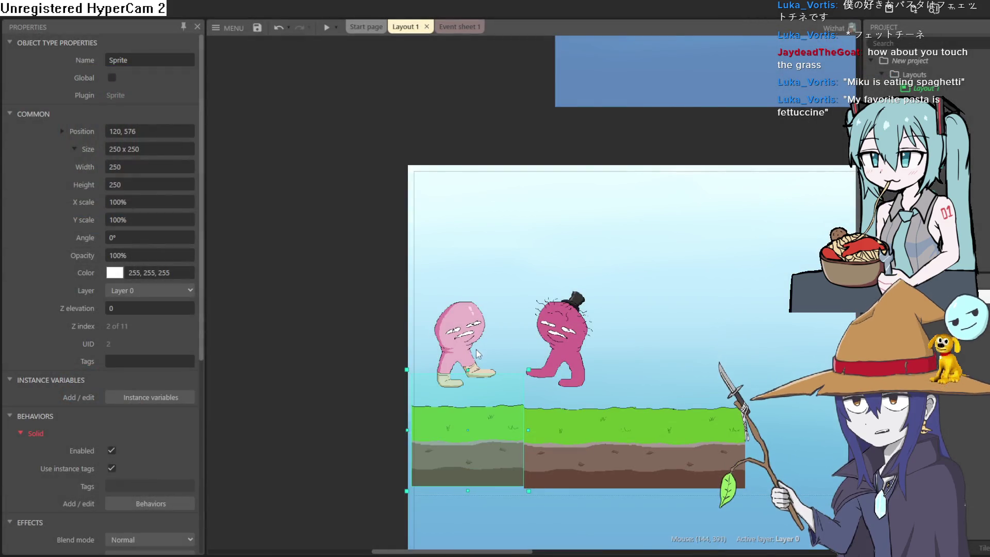
Step: Nudge the right ground tile slightly left, then open the left ground sprite's Animations Editor
scroll(582, 458, up, 3)
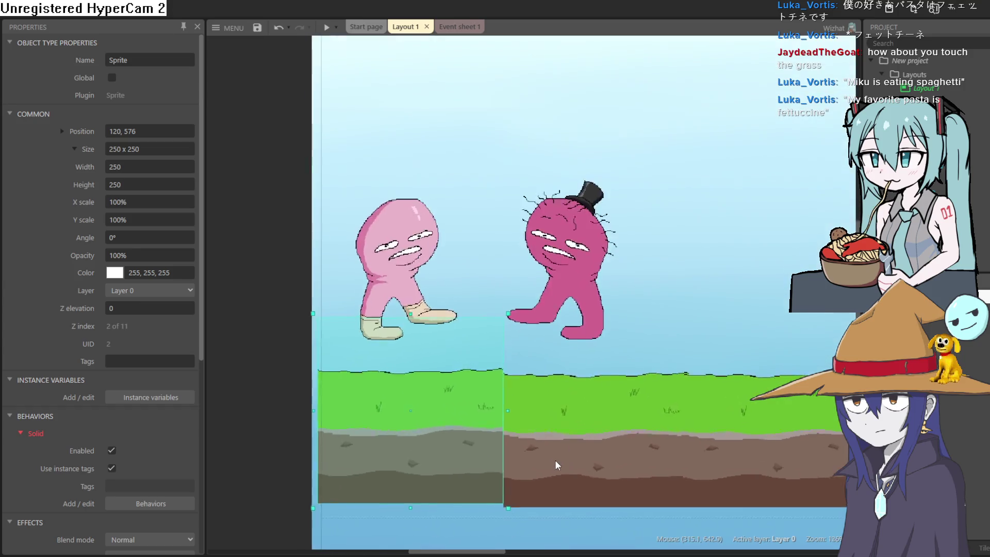
click(565, 453)
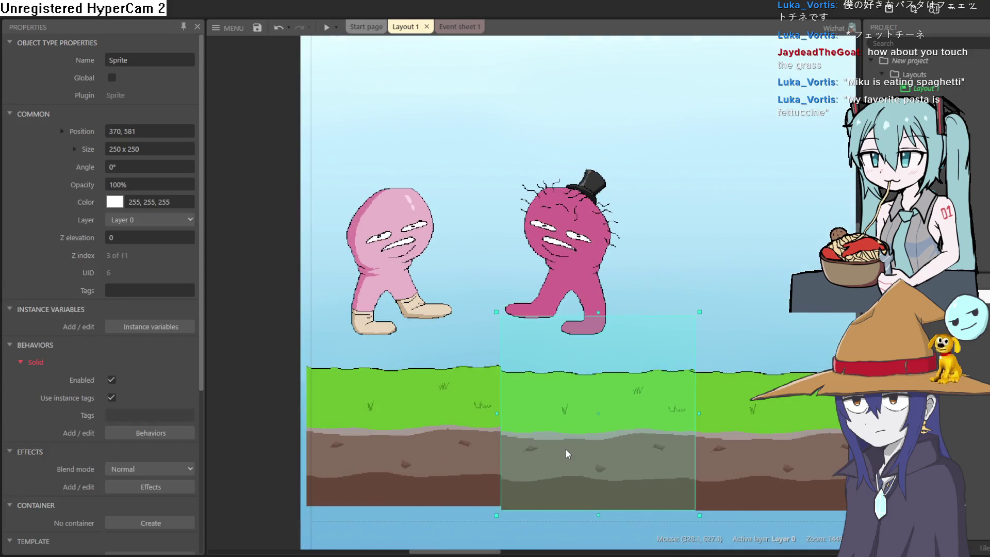
click(720, 434)
drag(729, 430, 726, 426)
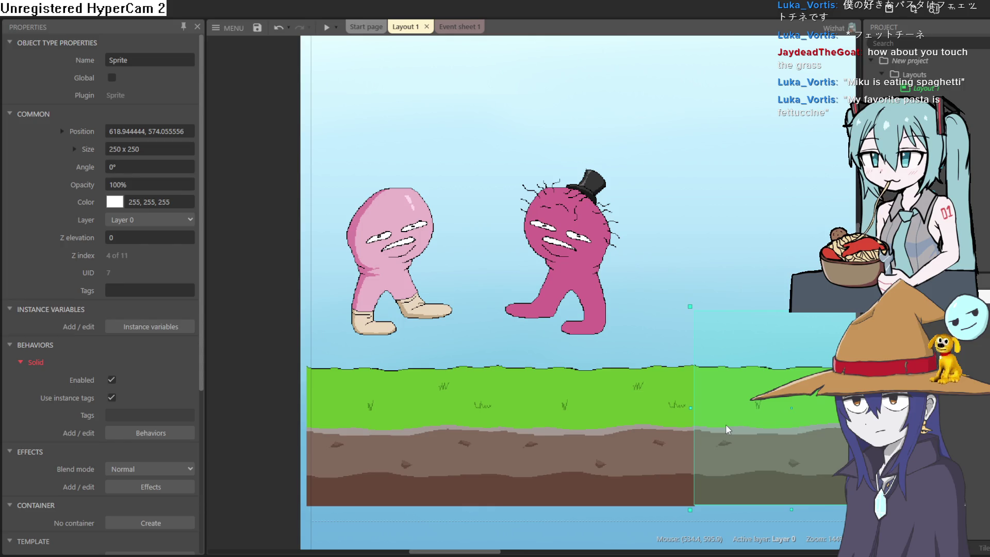
double_click(406, 417)
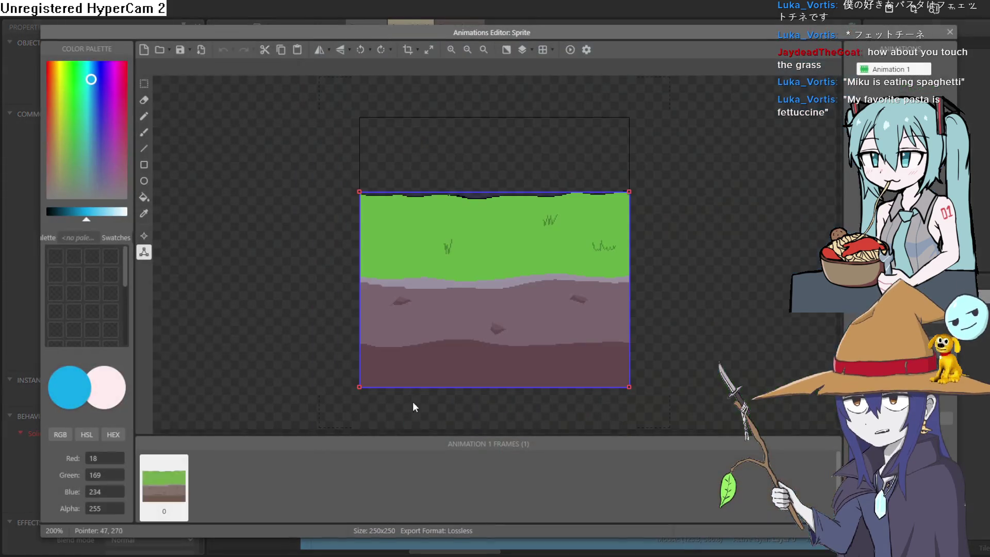
Step: Drag the top collision points down and set the right point's Y to 130
click(629, 193)
mouse_move(629, 193)
mouse_down()
mouse_move(664, 294)
mouse_move(678, 285)
mouse_up()
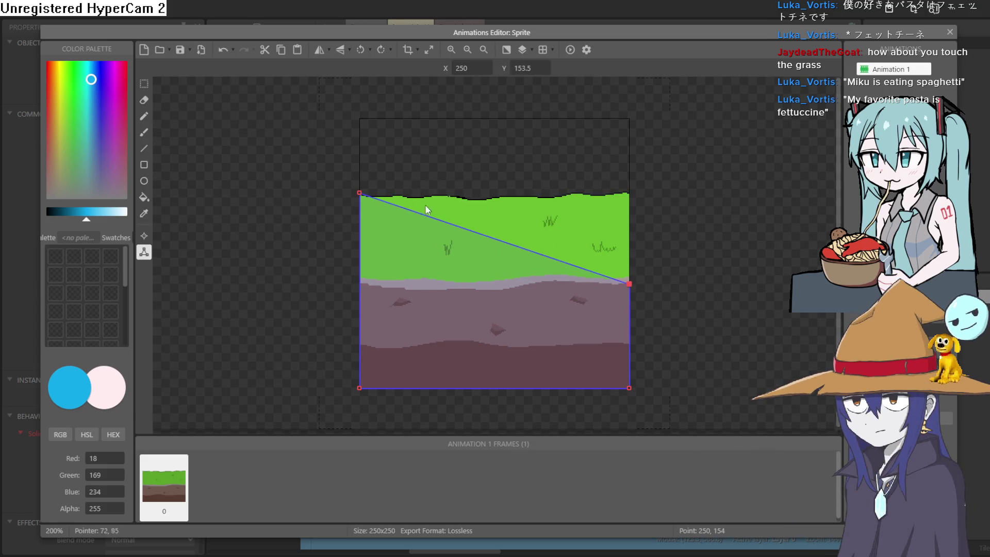
mouse_move(359, 195)
mouse_down()
mouse_move(289, 293)
mouse_move(277, 266)
mouse_up()
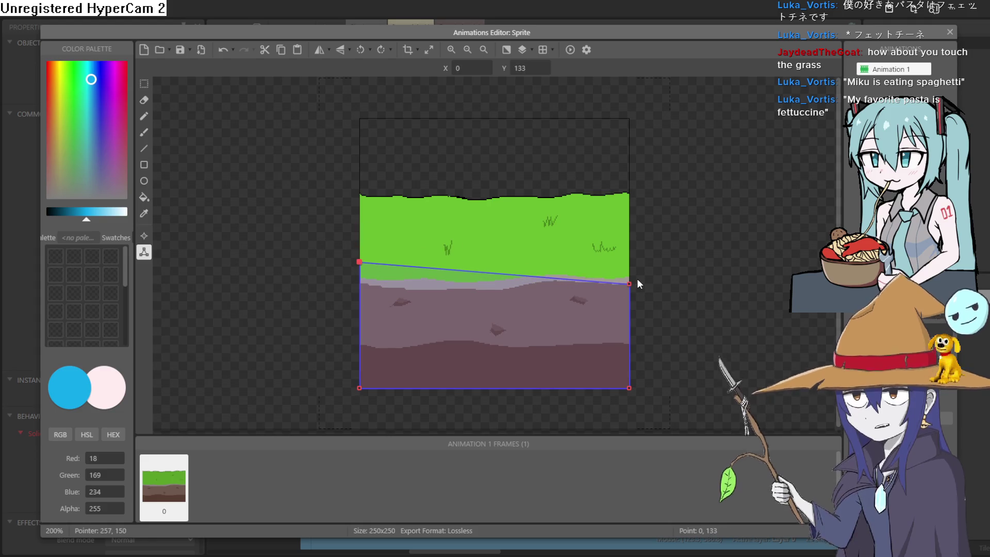
drag(627, 281, 653, 261)
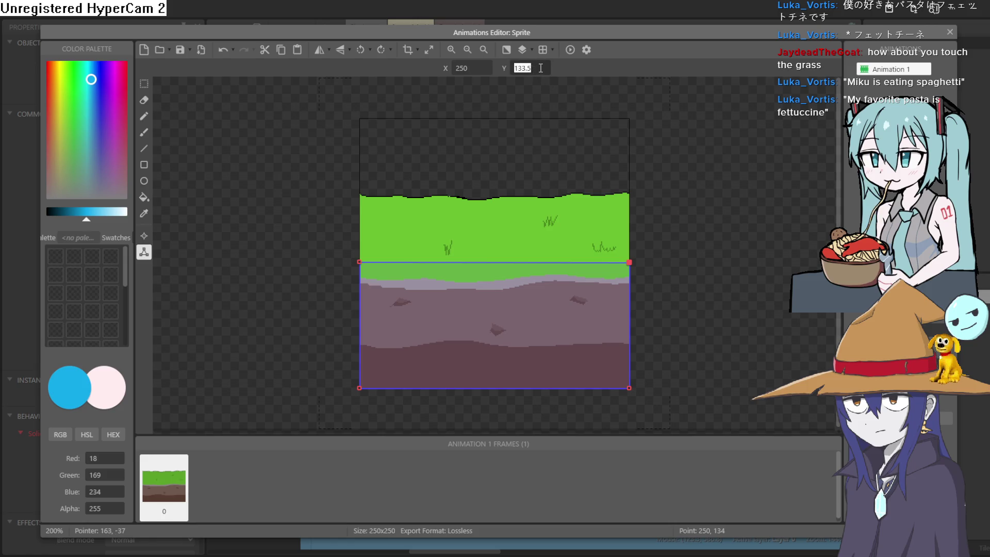
text(130)
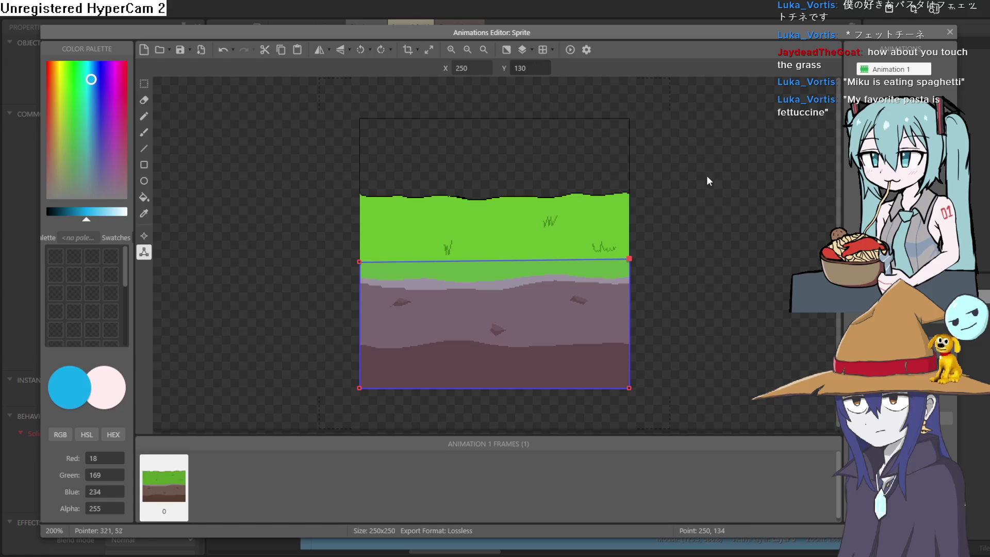
key(Return)
Step: Set the left collision point's Y to 133, close the editor and run a preview
click(360, 261)
text(2)
key(BackSpace)
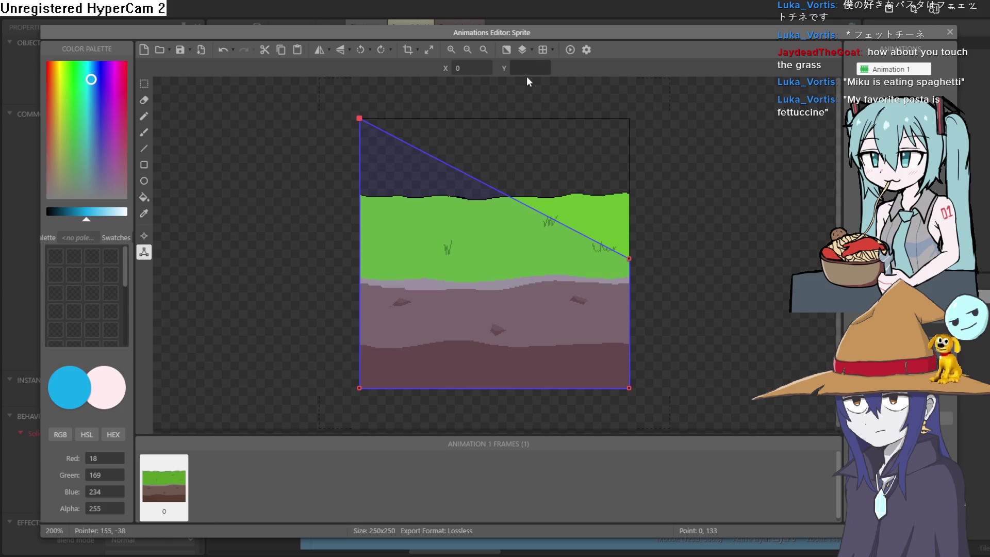
text(33)
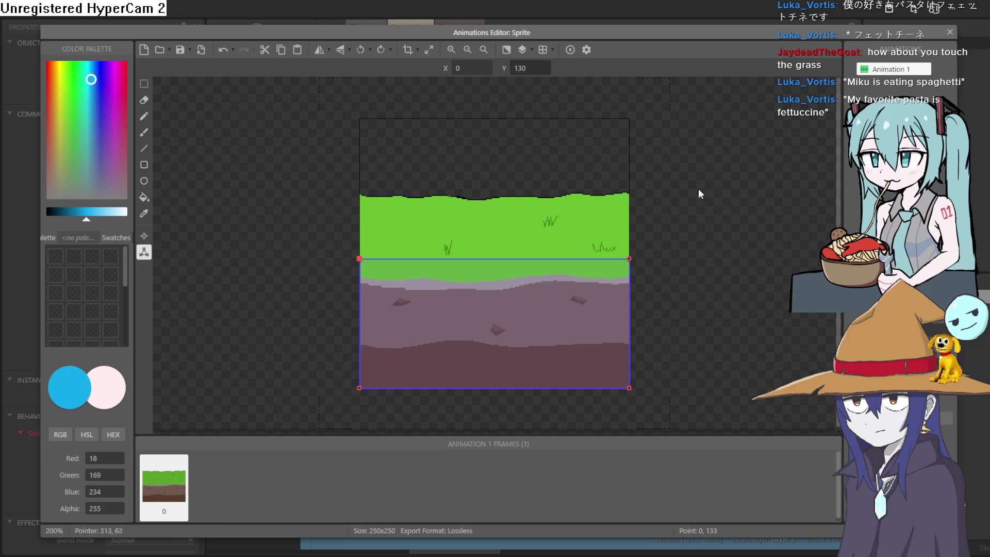
click(707, 186)
click(949, 32)
click(325, 30)
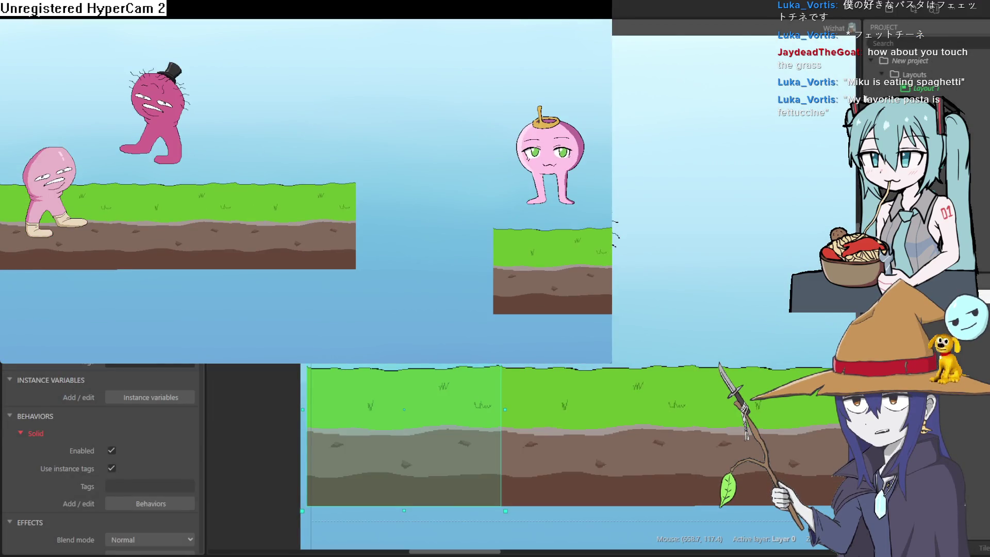
Step: Close the preview, reopen the ground sprite and start editing the top-left collision point's height
key(alt+F4)
double_click(377, 403)
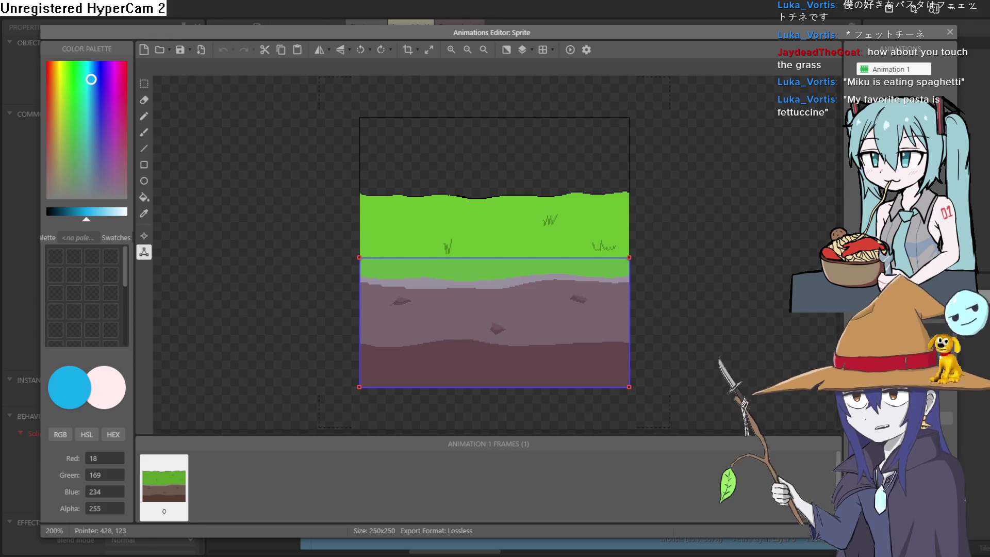
click(359, 258)
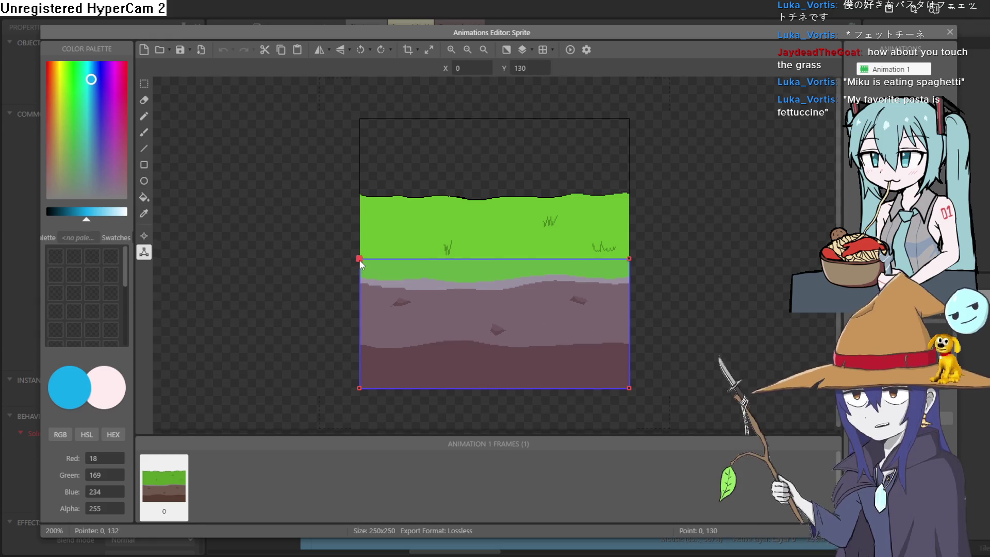
click(529, 68)
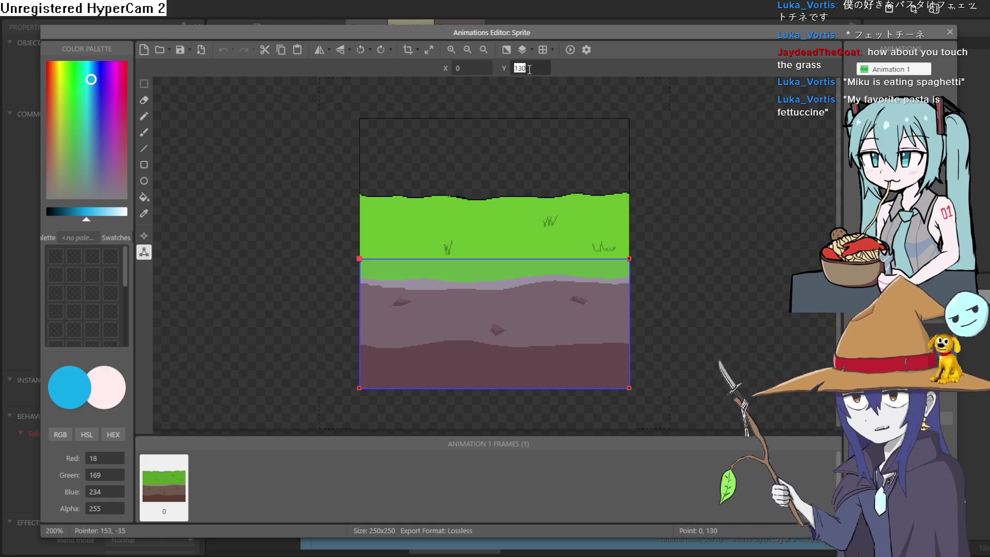
text(140)
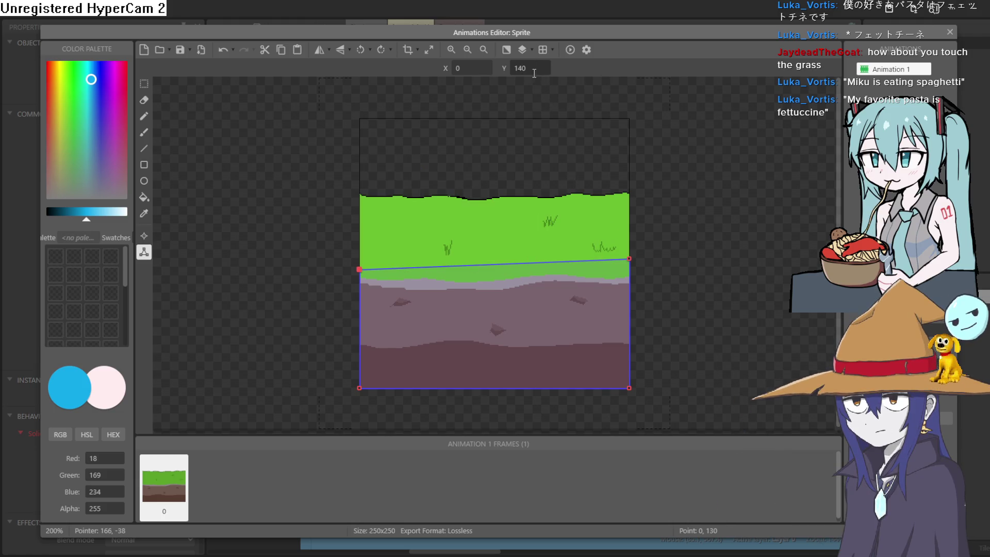
text(1)
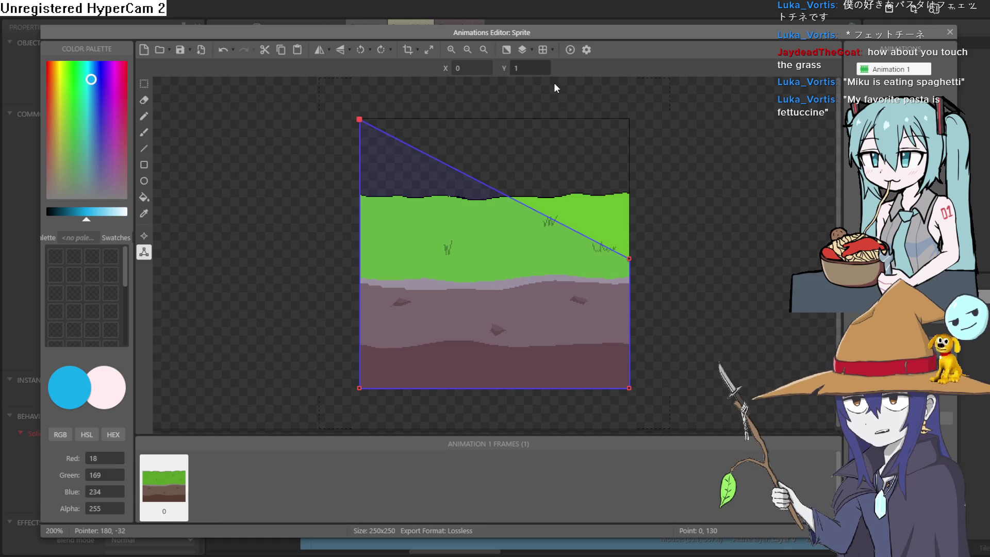
text(50)
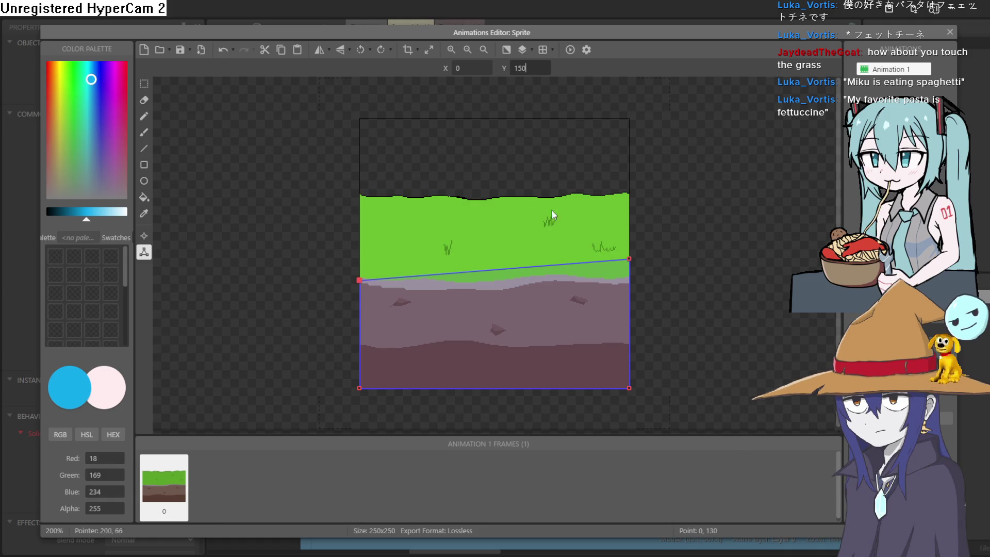
Step: Retype the top-right collision point's Y value to 110
click(629, 259)
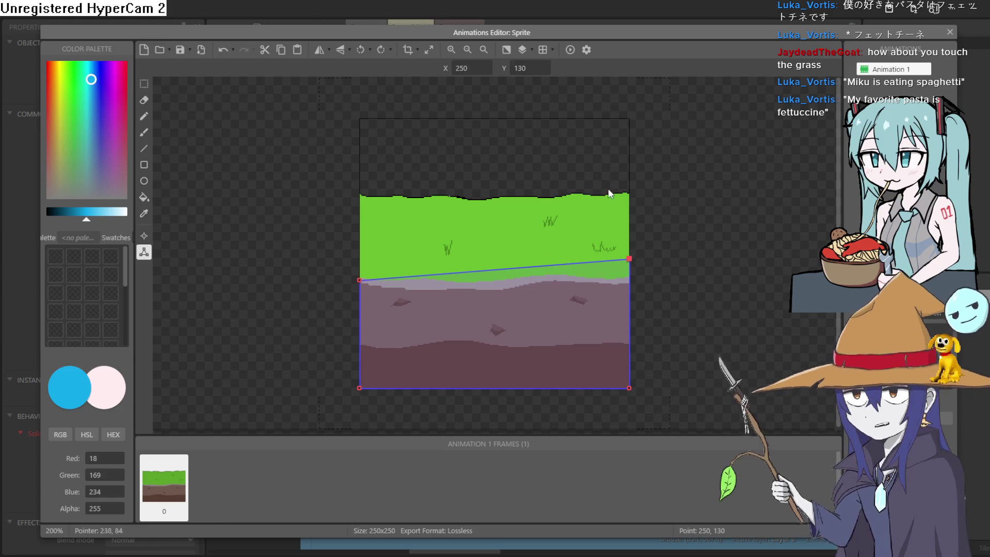
text(150)
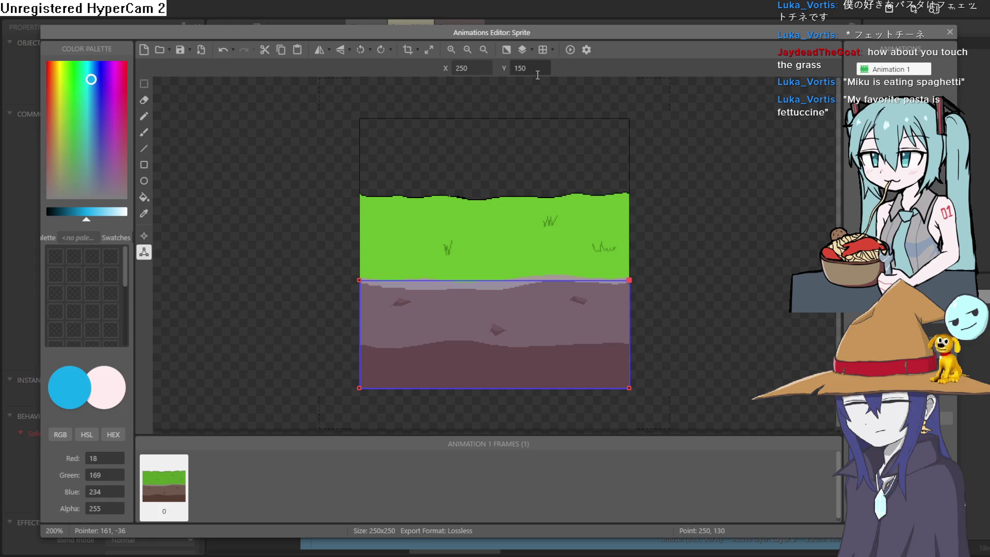
double_click(509, 72)
text(1)
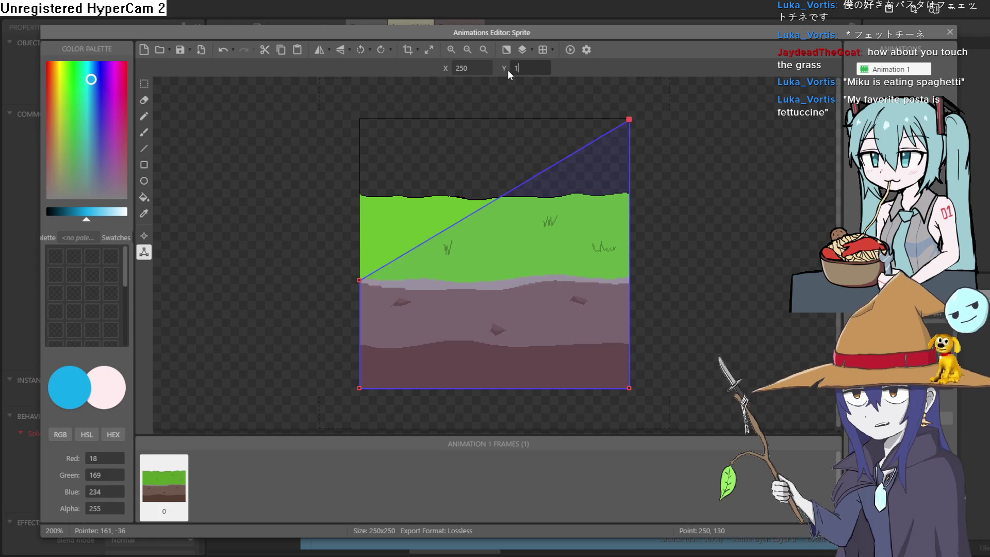
text(20)
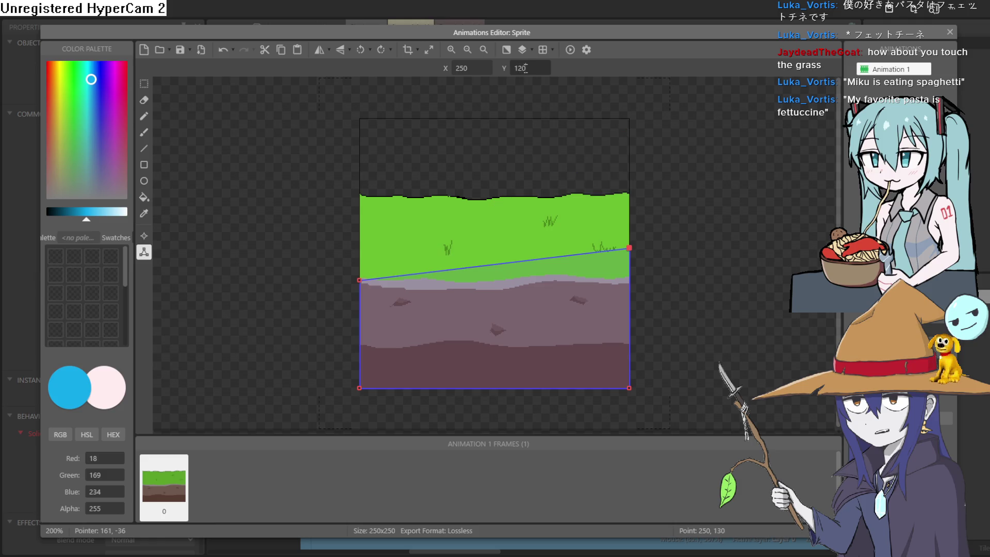
key(BackSpace)
key(BackSpace)
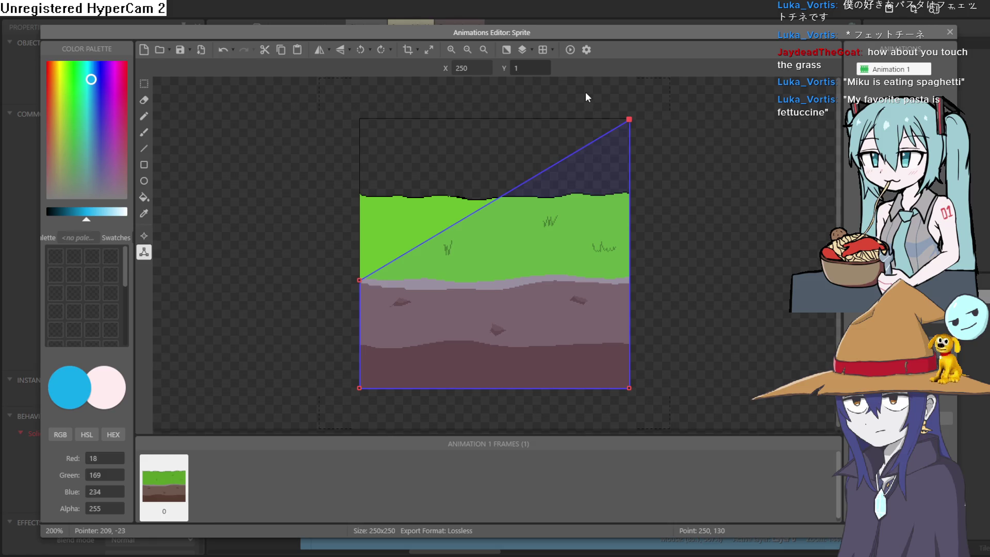
text(15)
text(0)
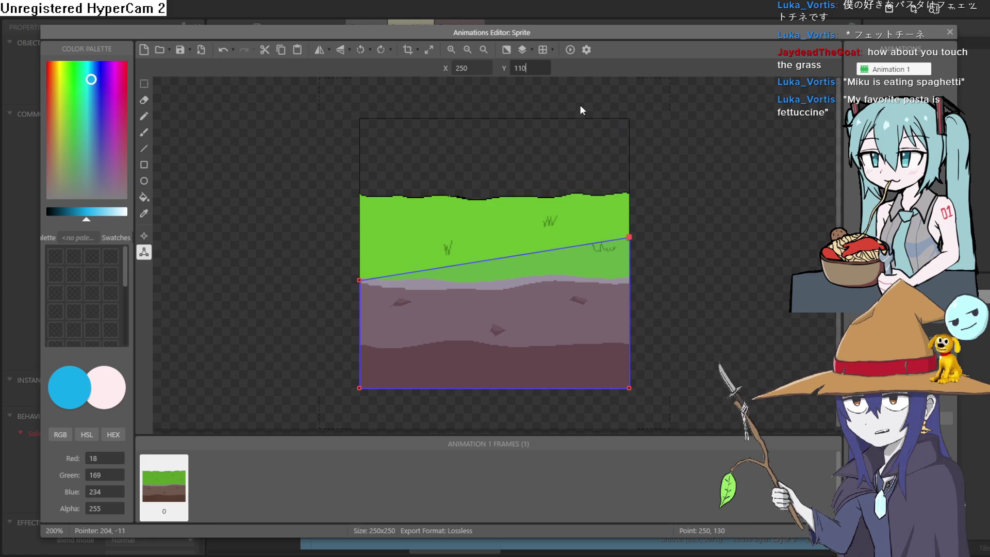
Step: Set the top-left collision point's Y to 110 and close the editor
click(359, 280)
click(525, 69)
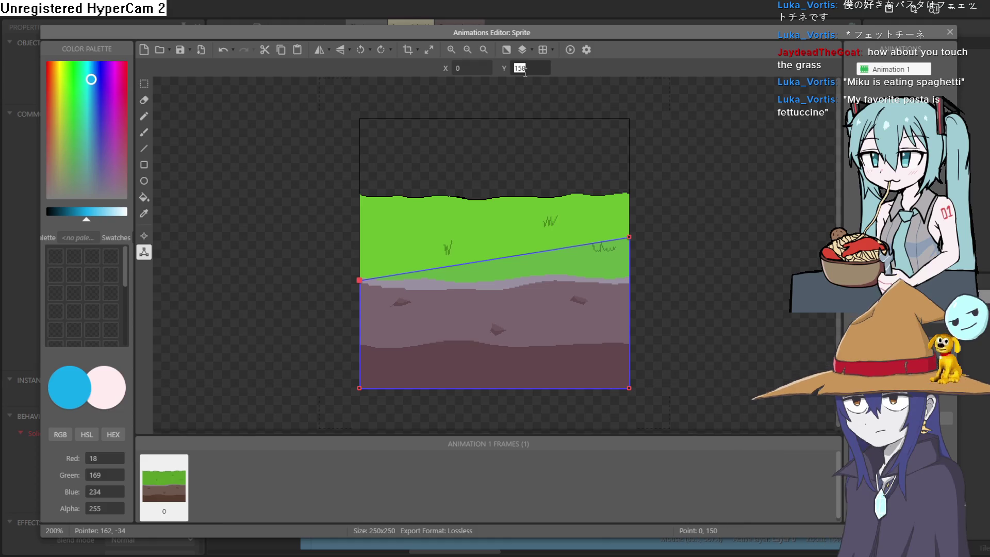
text(110)
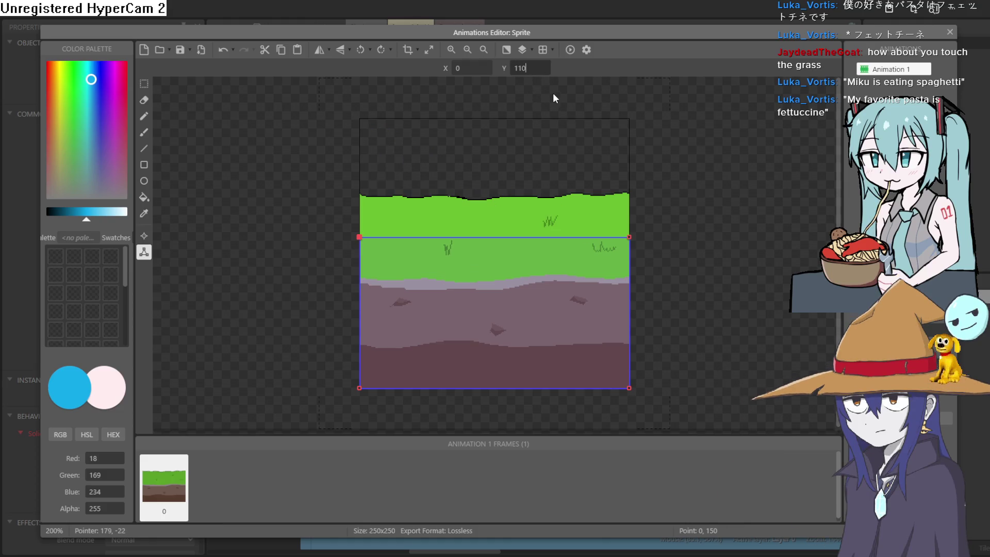
key(Return)
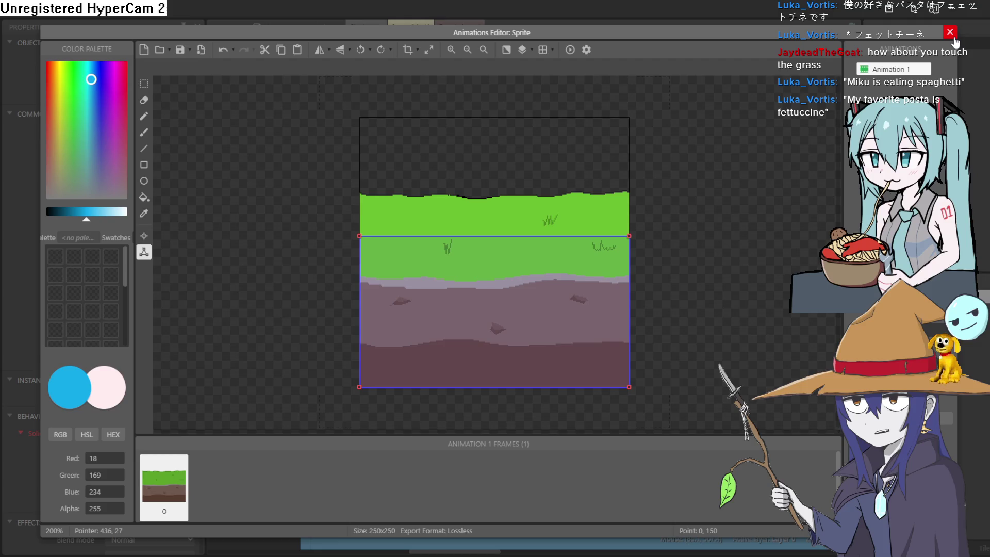
click(952, 35)
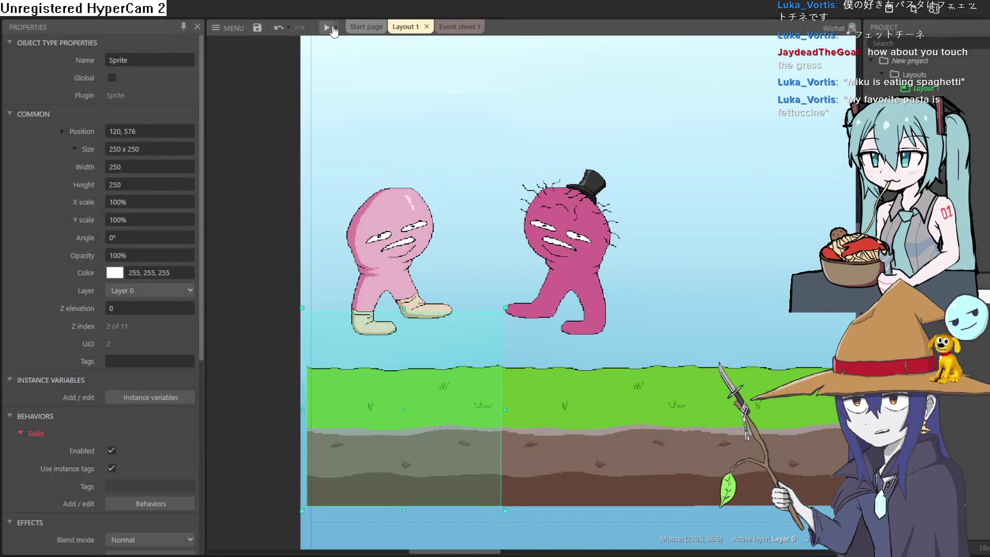
Step: After a quick preview, raise the ground's top collision points to a level edge at 79
click(332, 29)
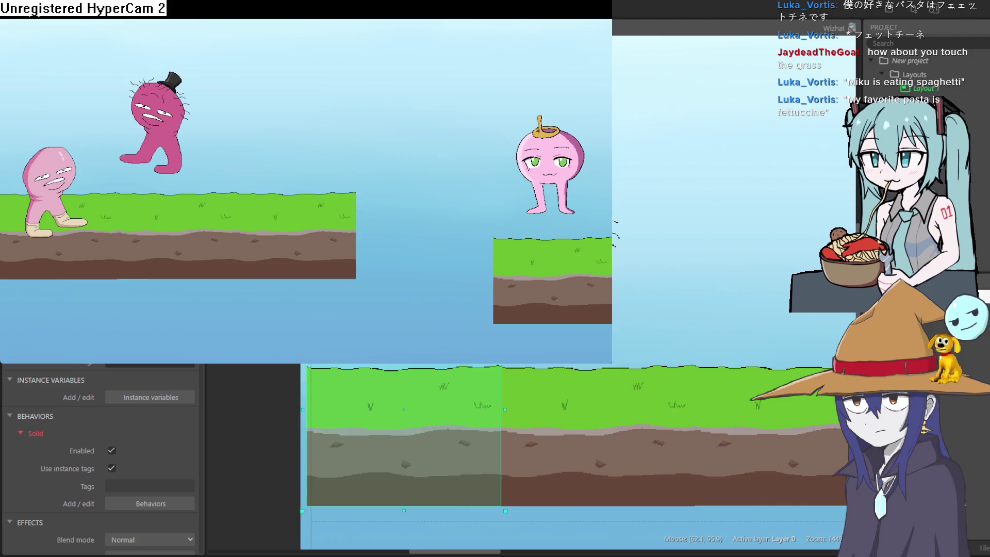
click(860, 94)
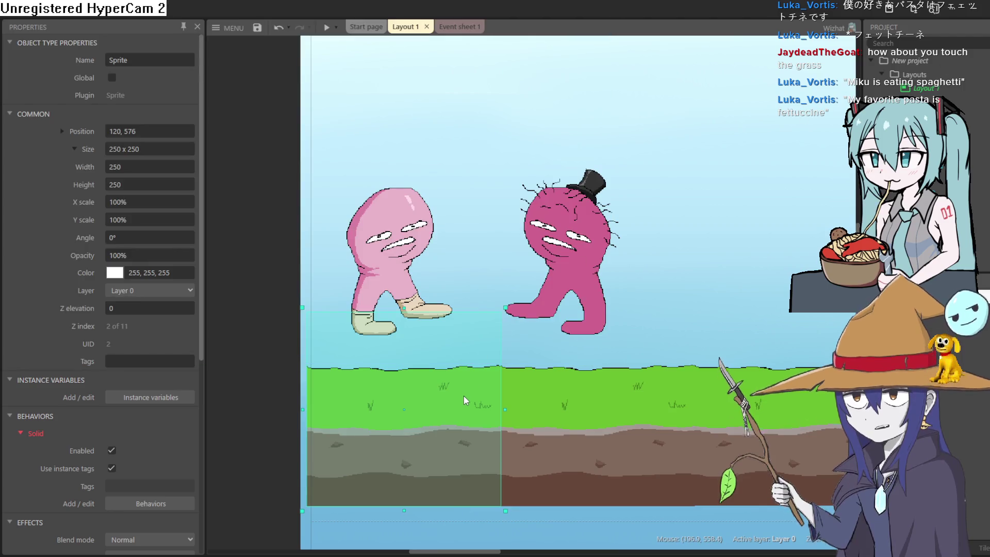
double_click(463, 395)
drag(628, 236, 649, 208)
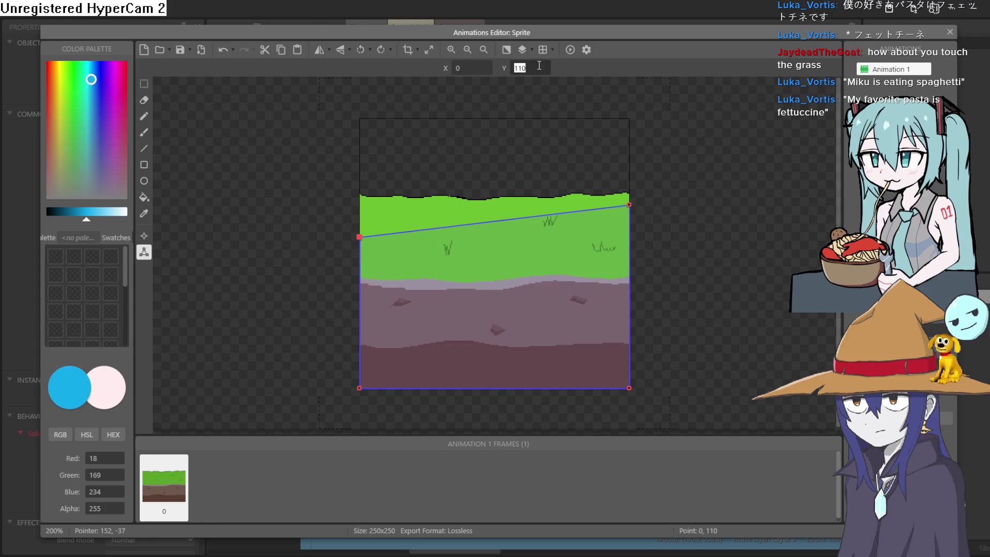
text(79)
key(Return)
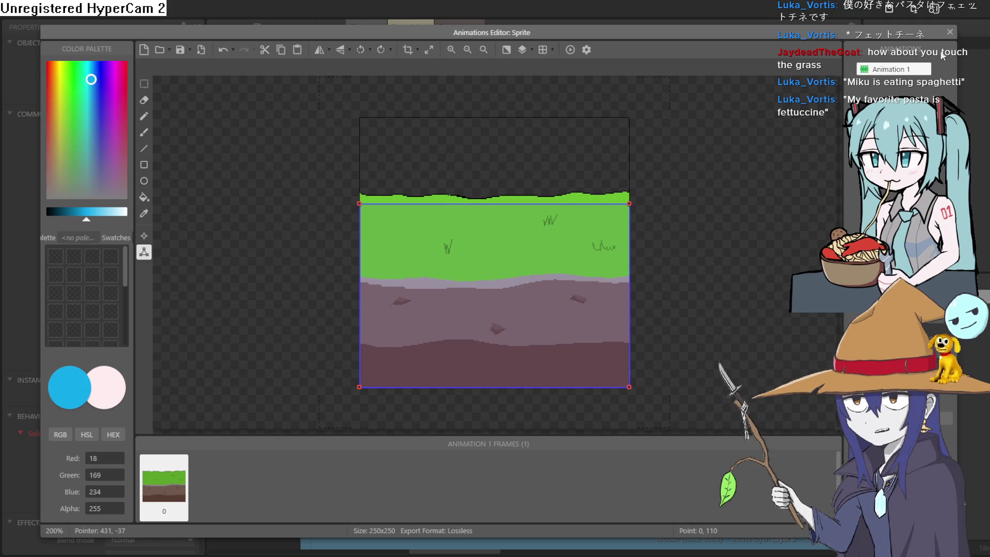
click(949, 32)
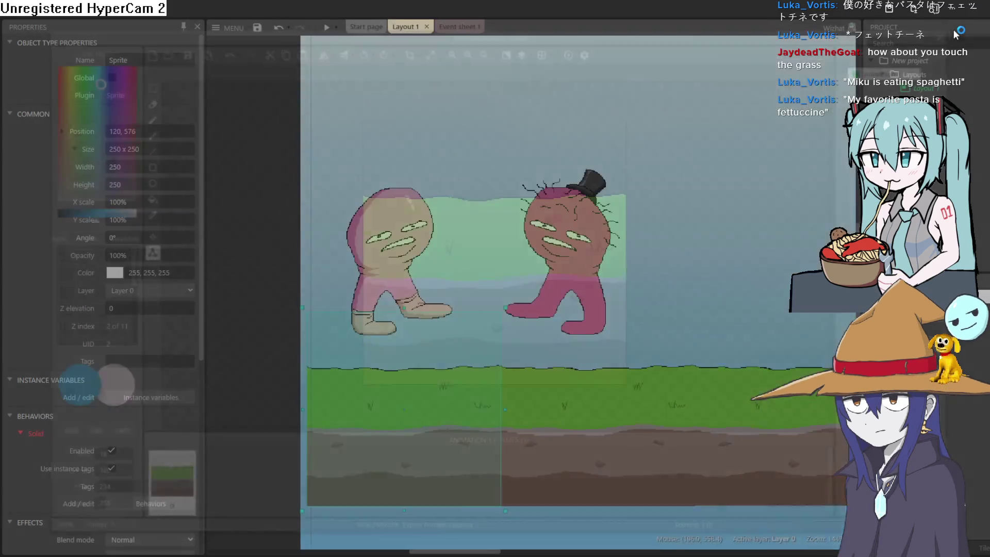
click(324, 30)
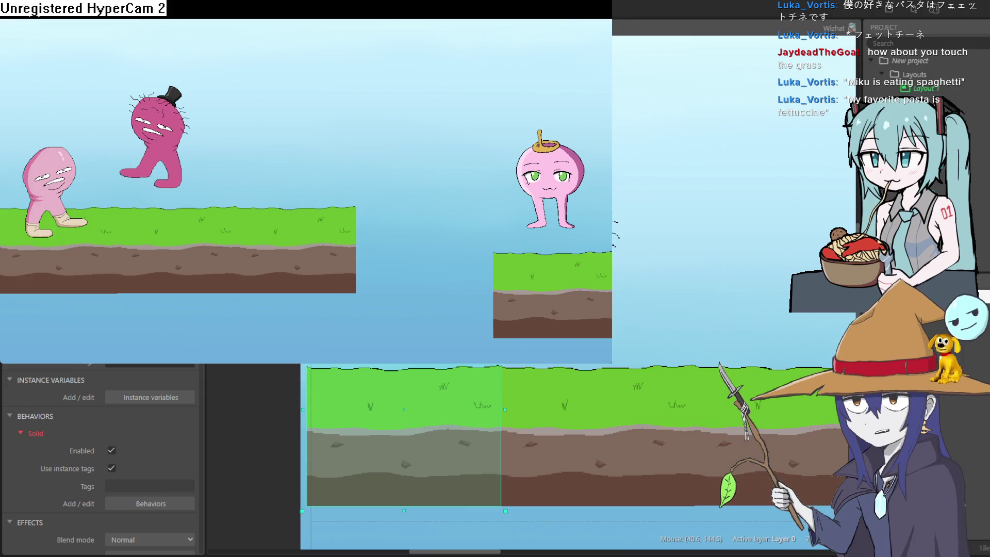
key(Right)
key(Right)
key(Up)
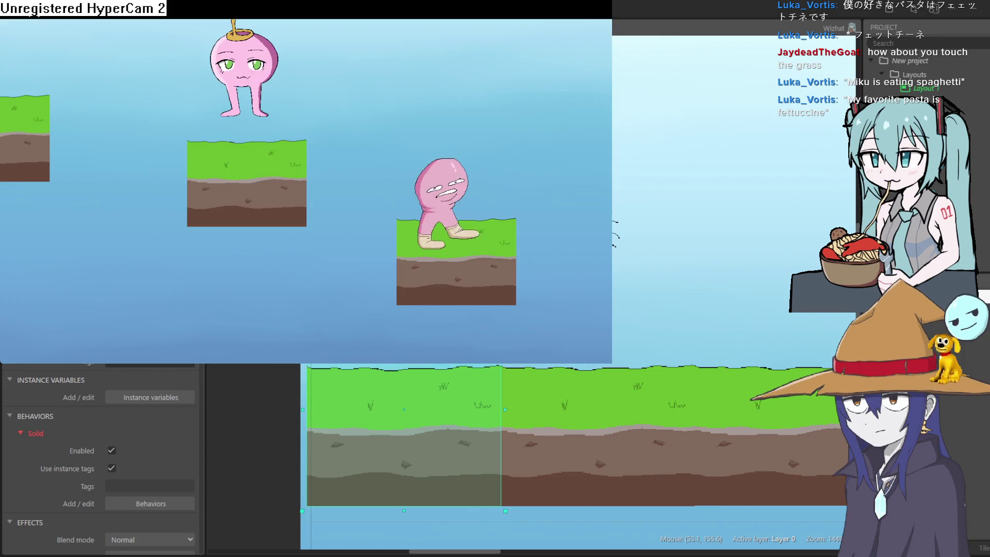
key(Up)
key(Left)
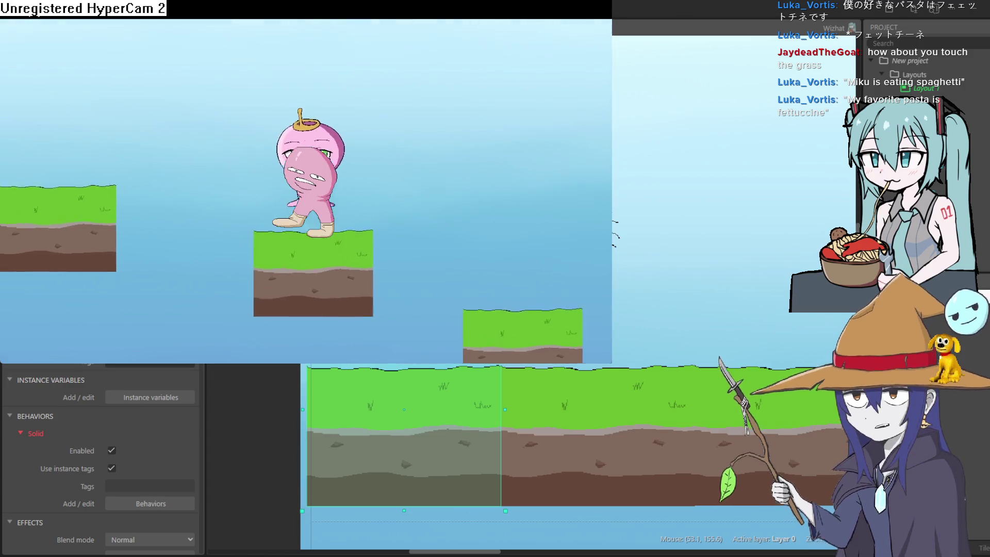
key(Right)
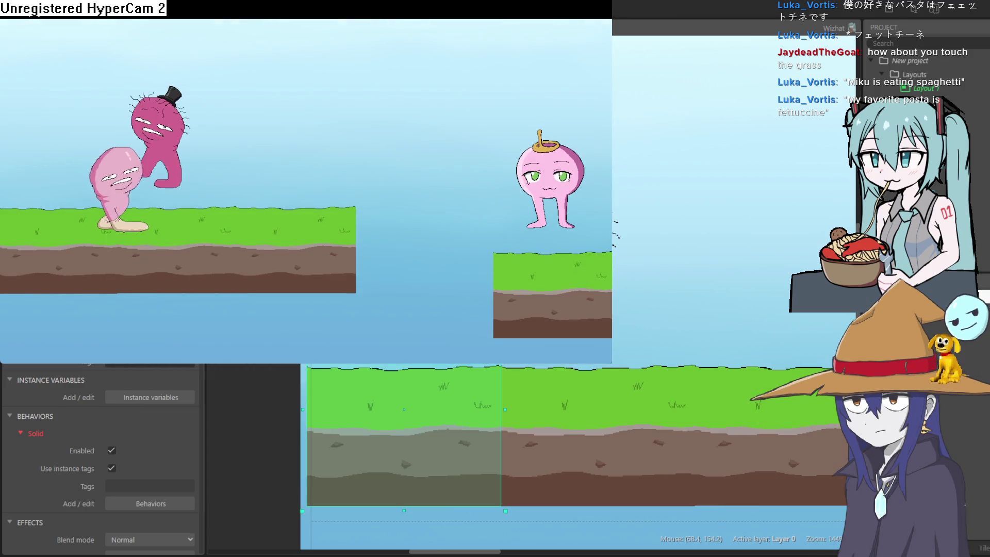
key(Left)
key(Up)
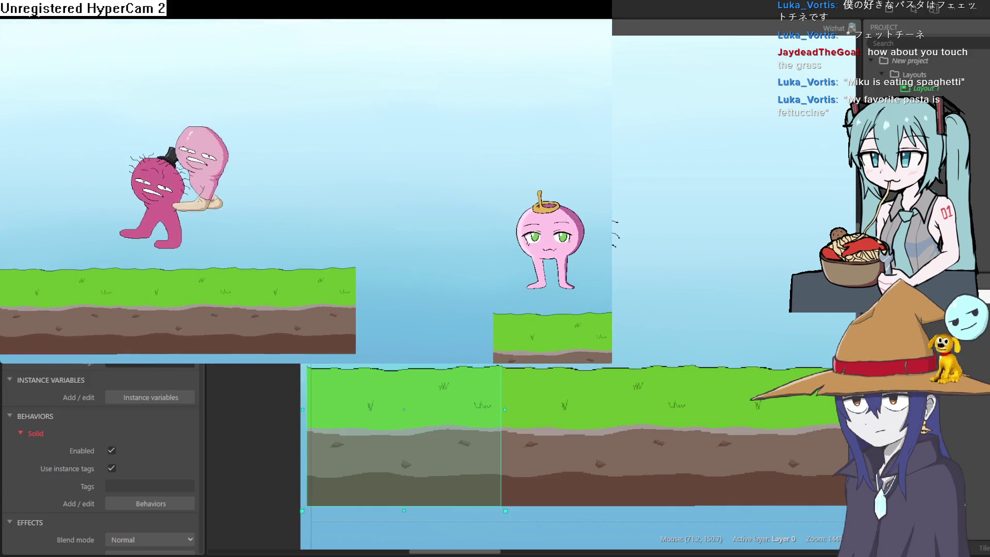
click(592, 6)
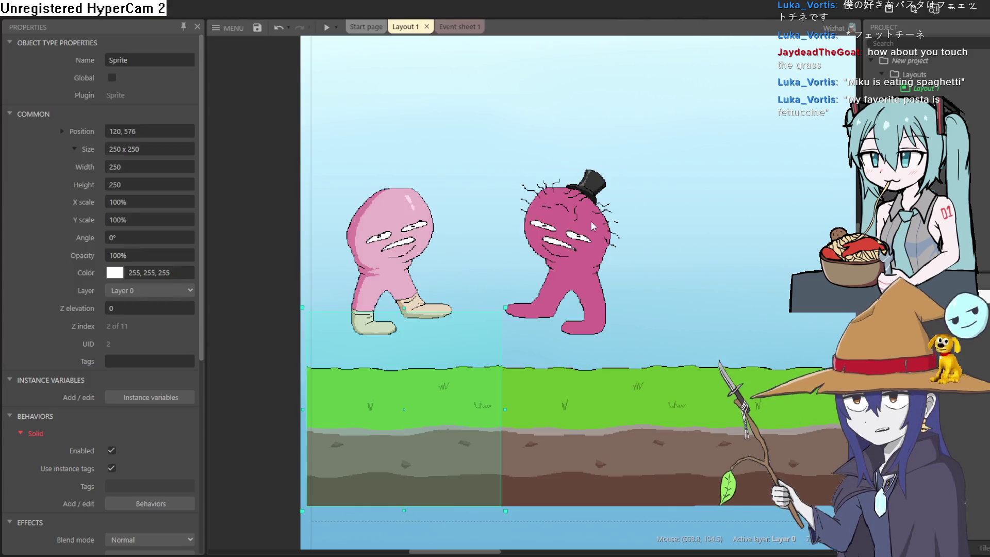
Step: Move the magenta enemy right and drop the pink player and turnip onto the platforms
drag(562, 236, 801, 298)
drag(433, 274, 430, 335)
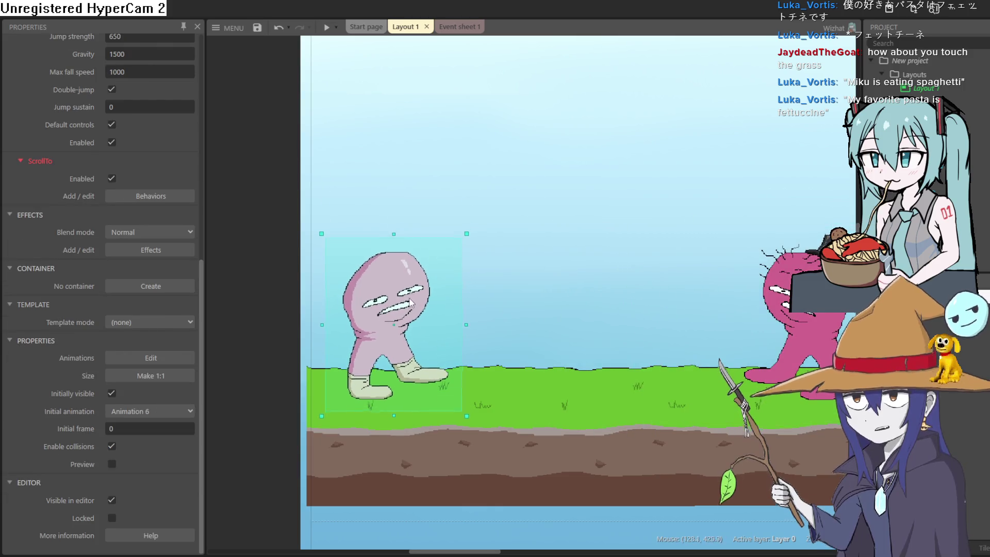
scroll(590, 289, right, 10)
mouse_move(681, 242)
mouse_down()
mouse_move(670, 287)
mouse_move(682, 304)
mouse_up()
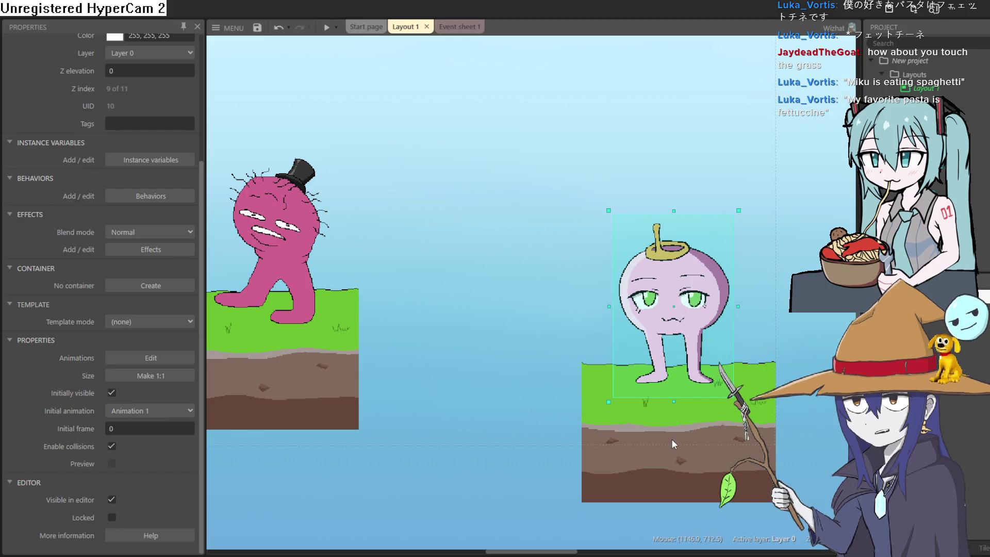
Step: Select the pink player character and open its animation frames
scroll(573, 339, down, 5)
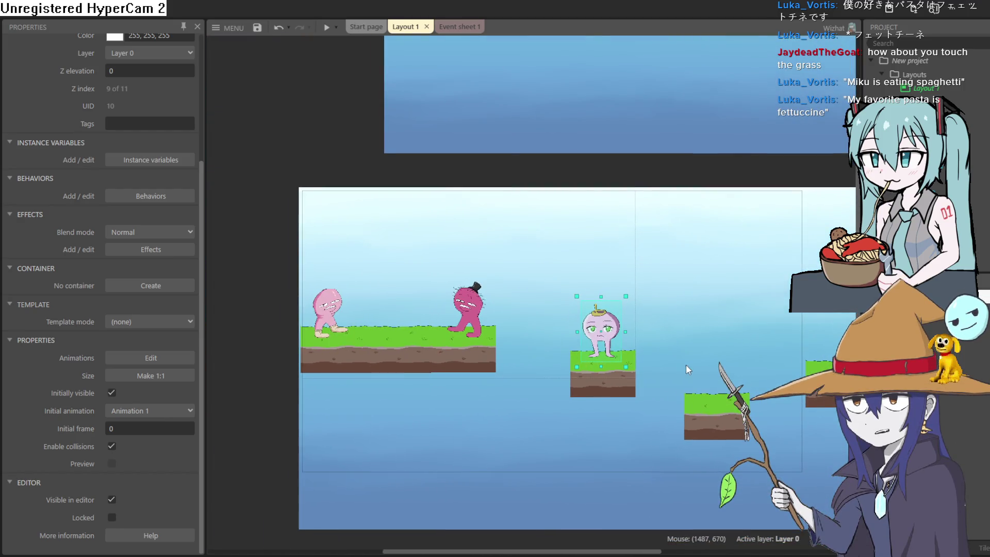
scroll(690, 368, down, 2)
scroll(690, 369, right, 3)
scroll(741, 323, left, 5)
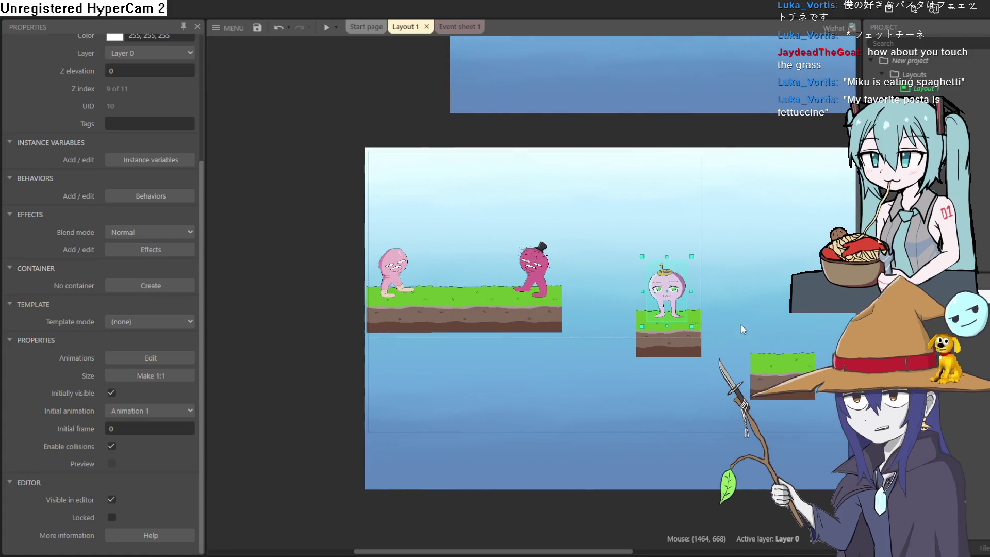
click(376, 267)
double_click(400, 265)
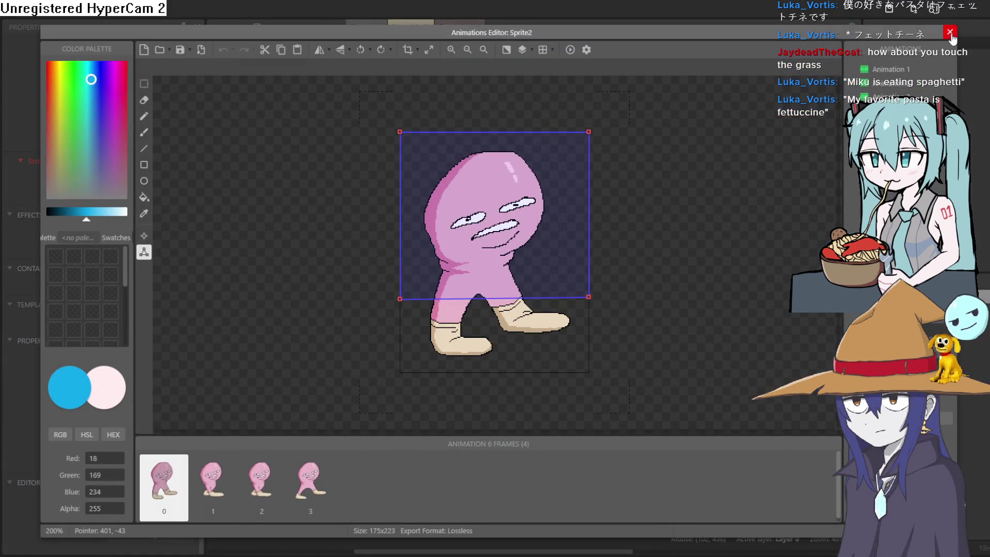
Step: Close the animation editor, confirm the player's Platform and ScrollTo behaviors, and run a preview
click(951, 32)
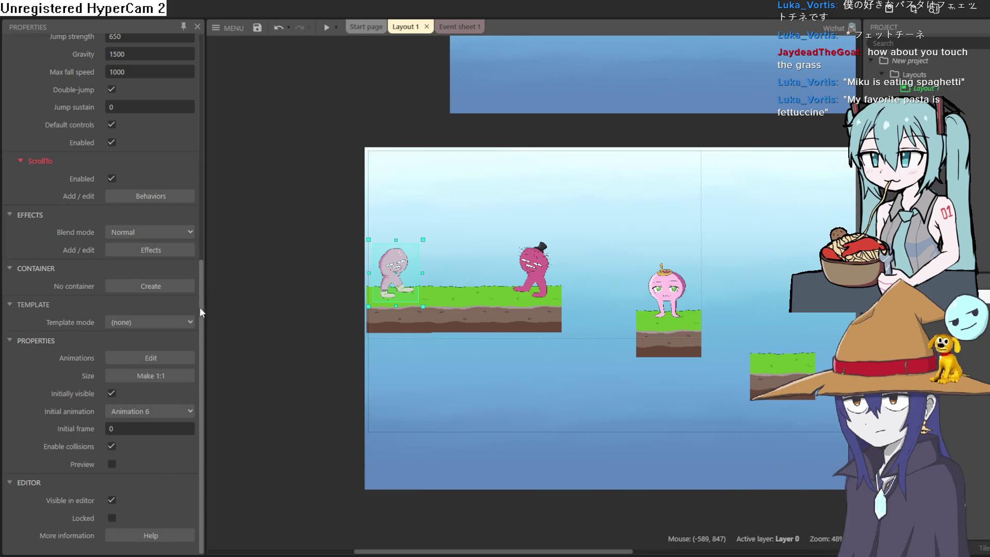
click(175, 196)
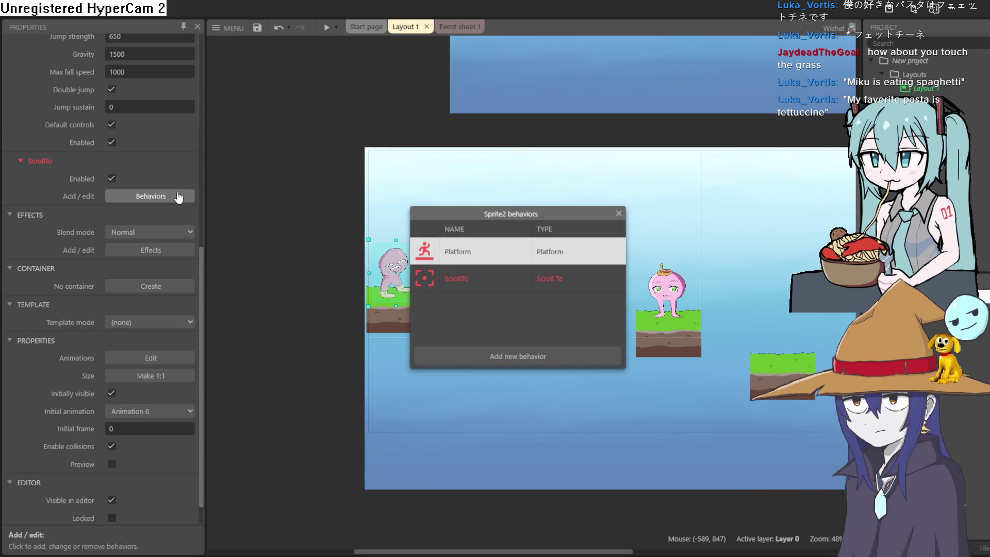
click(619, 214)
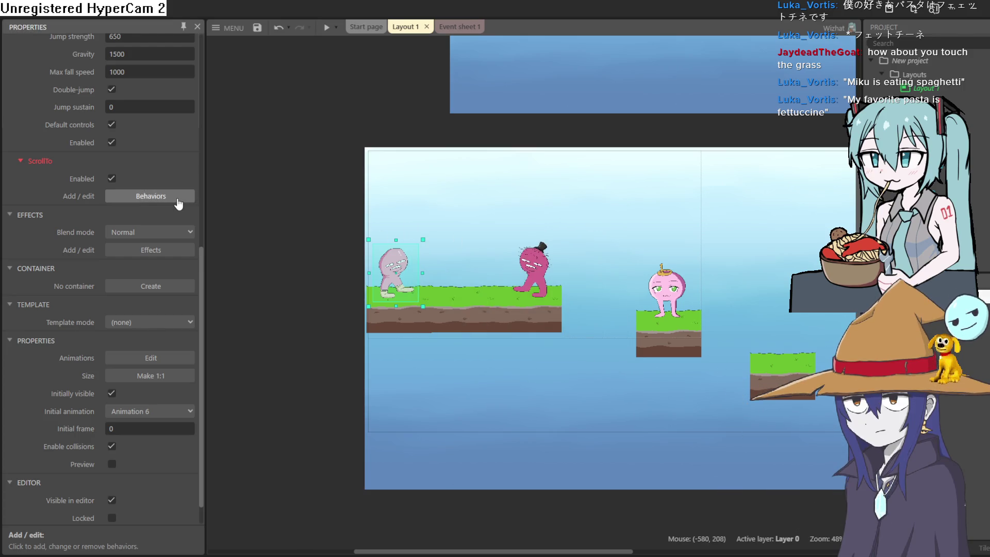
click(327, 27)
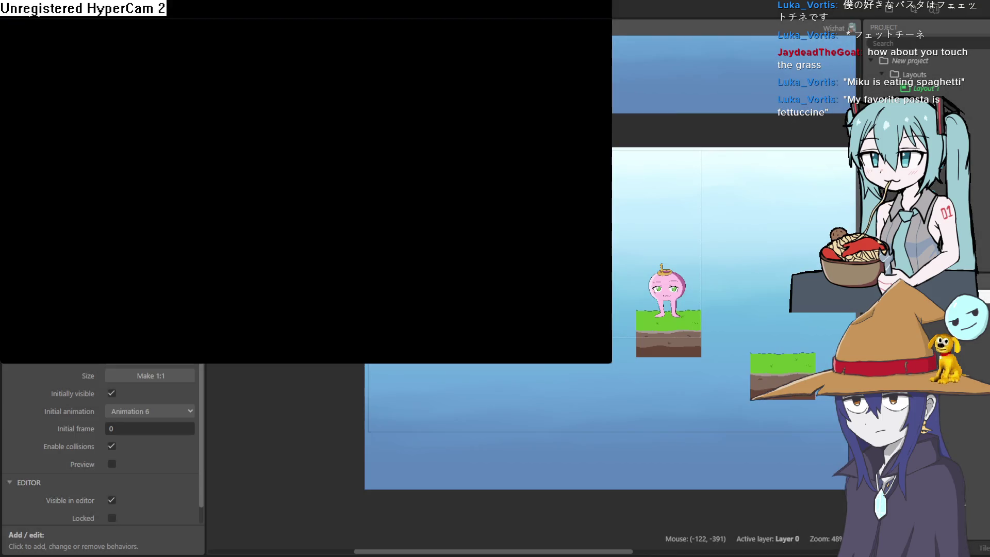
Step: Walk the player right across the grass platforms, then close the preview to return to Layout 1
key(Right)
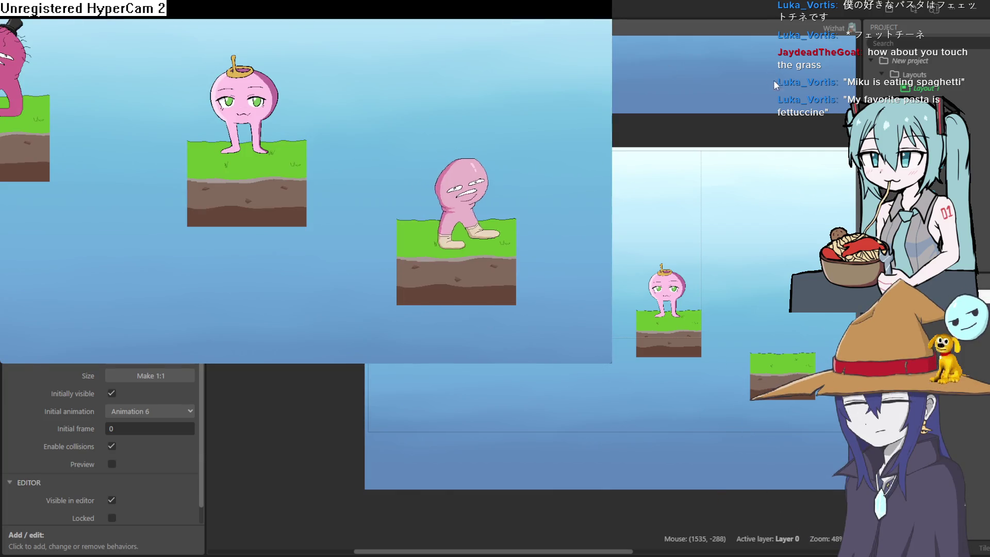
key(alt+F4)
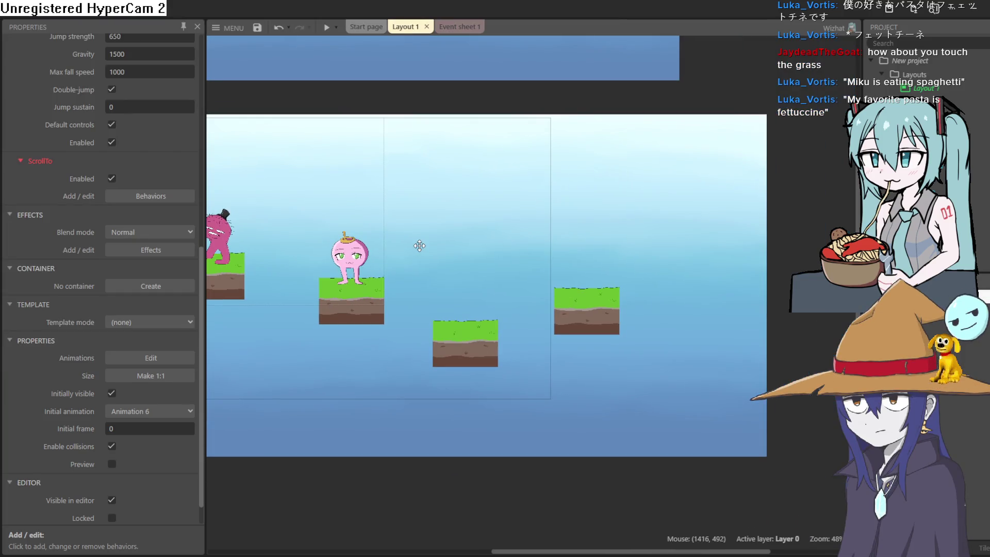
scroll(419, 246, left, 5)
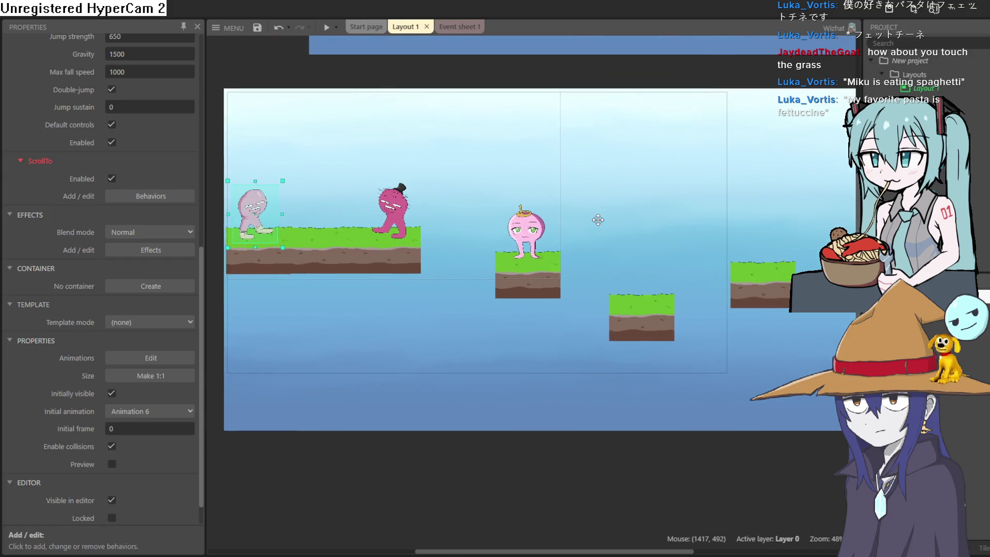
scroll(165, 181, up, 1)
scroll(170, 178, up, 10)
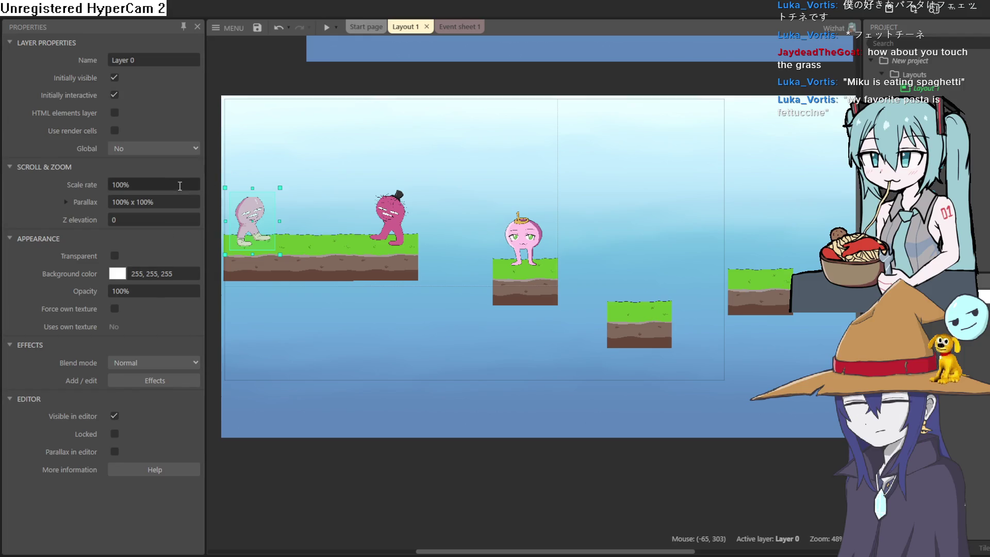
Step: Raise the layout's Editor Height margin to 1287
click(923, 89)
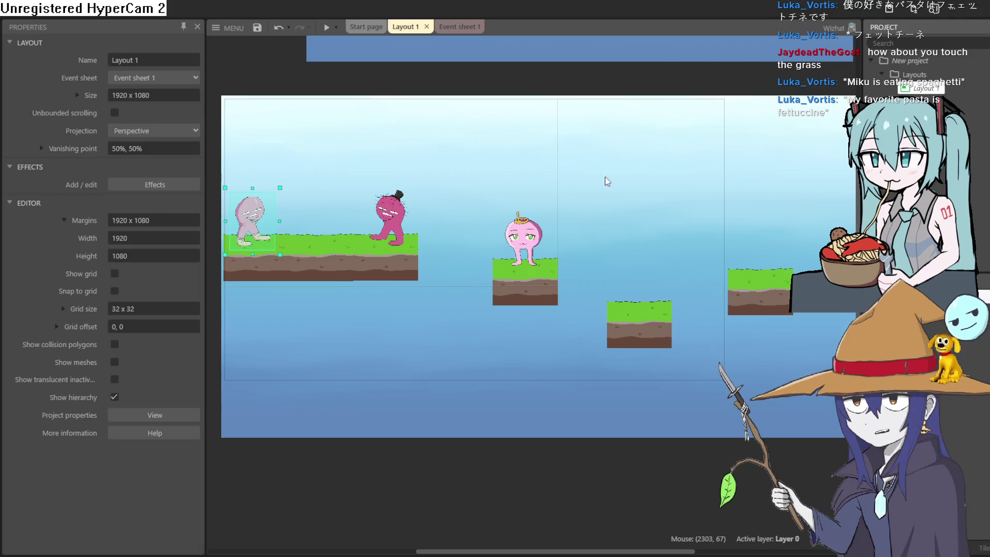
click(152, 255)
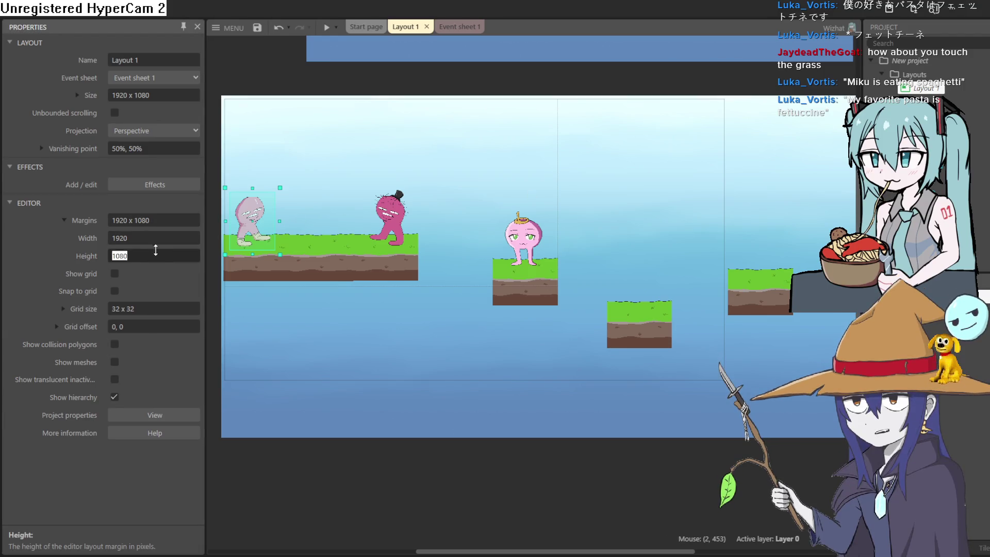
text(1118)
drag(158, 235, 160, 208)
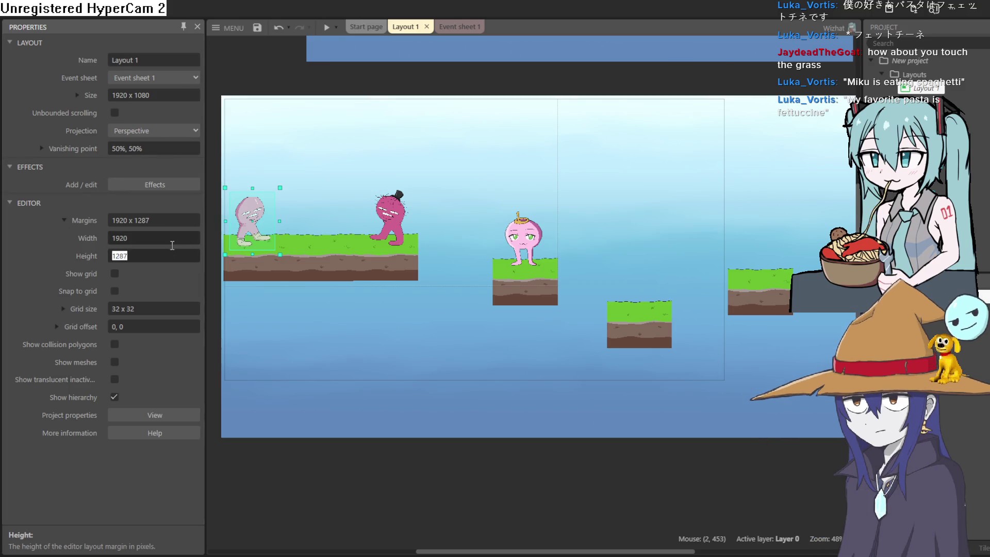
Step: Undo and redo the pink character's move onto its platform
key(ctrl+z)
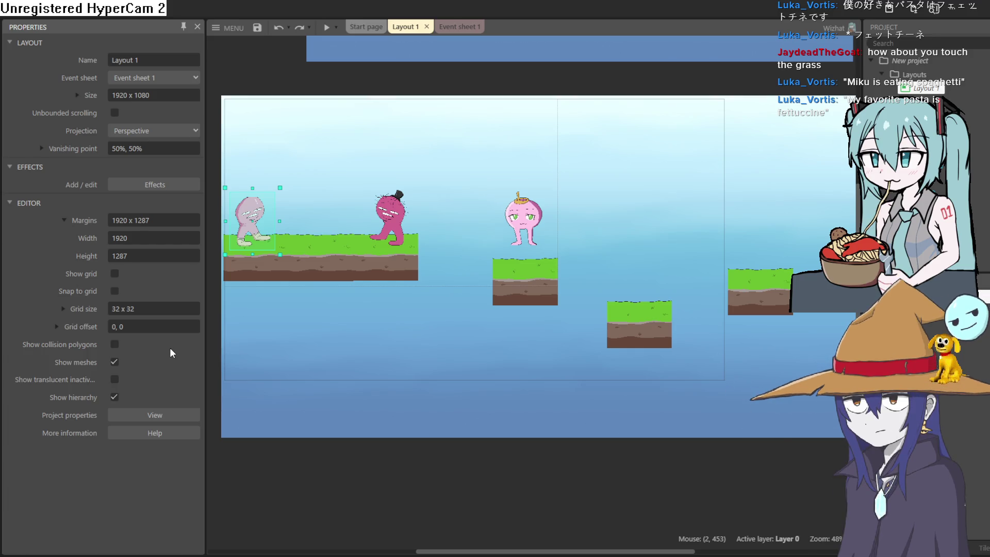
key(ctrl+y)
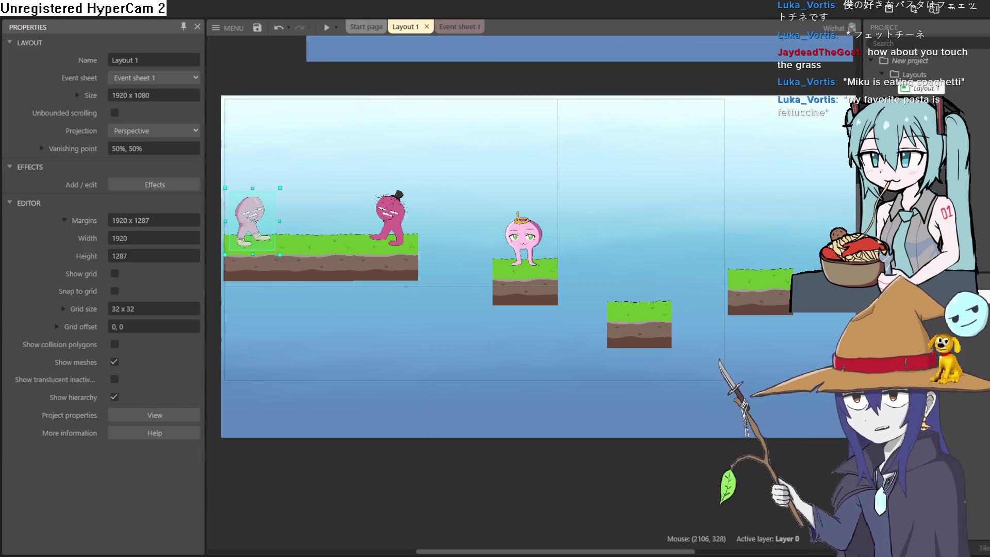
click(227, 28)
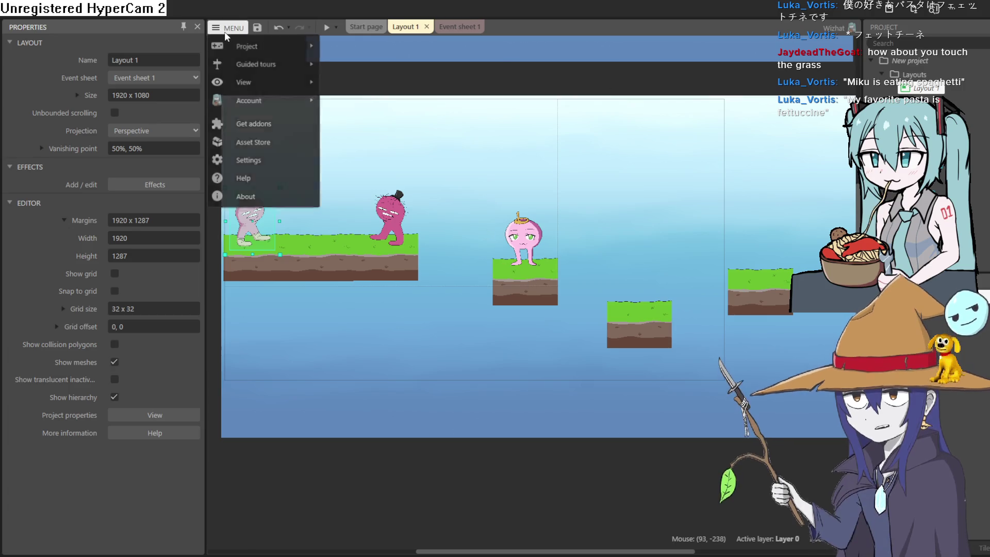
Step: Save the project, then open goblinoffice0.23 from recent files, closing the current project
click(258, 29)
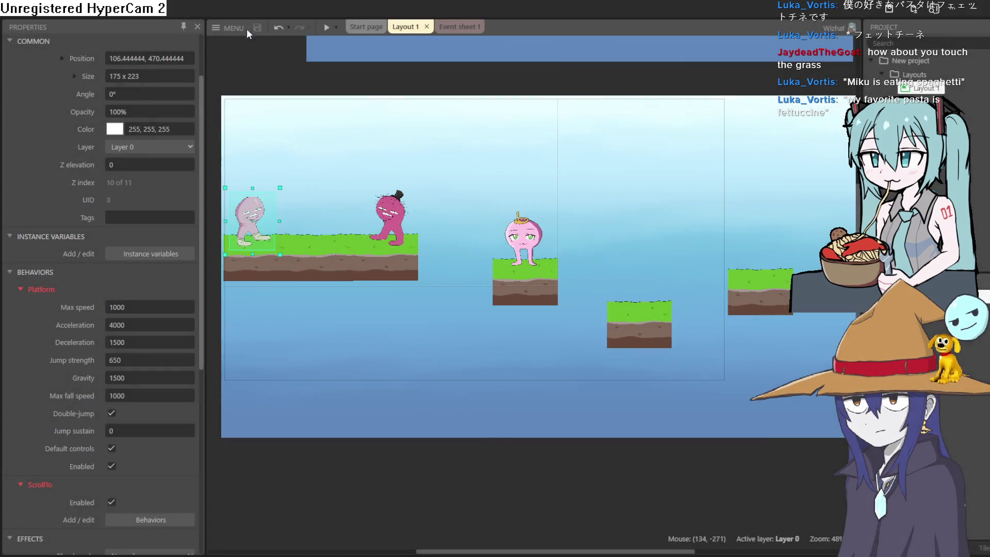
click(227, 28)
mouse_move(290, 46)
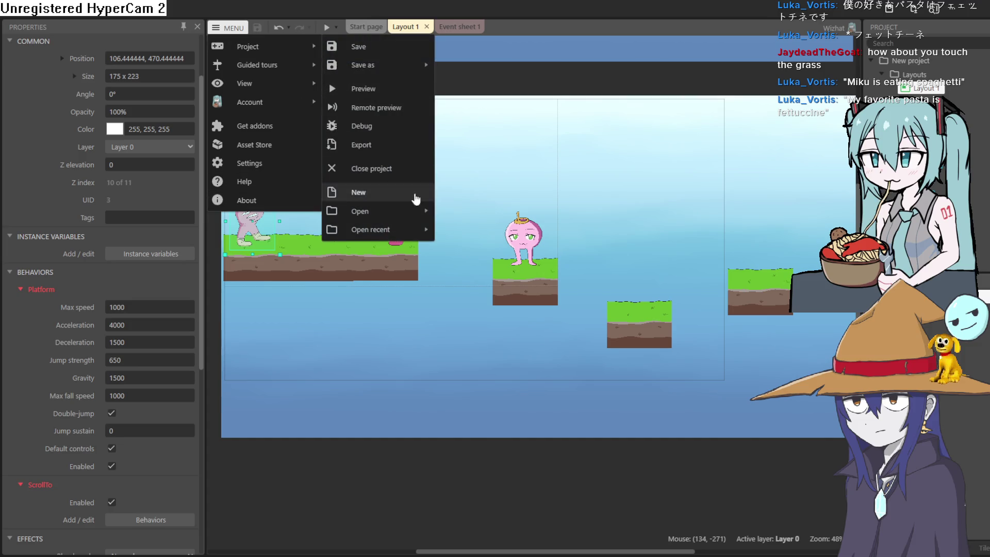
mouse_move(404, 211)
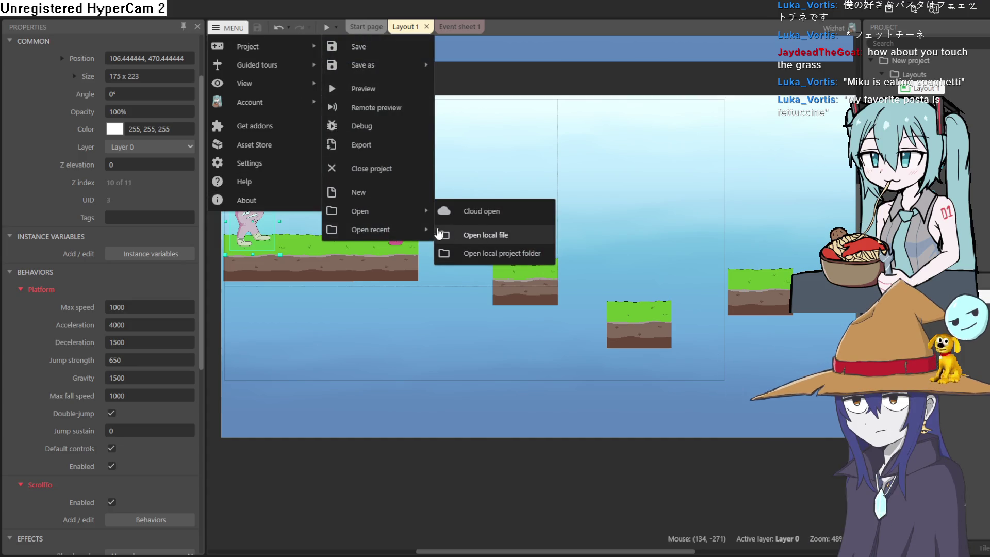
mouse_move(391, 228)
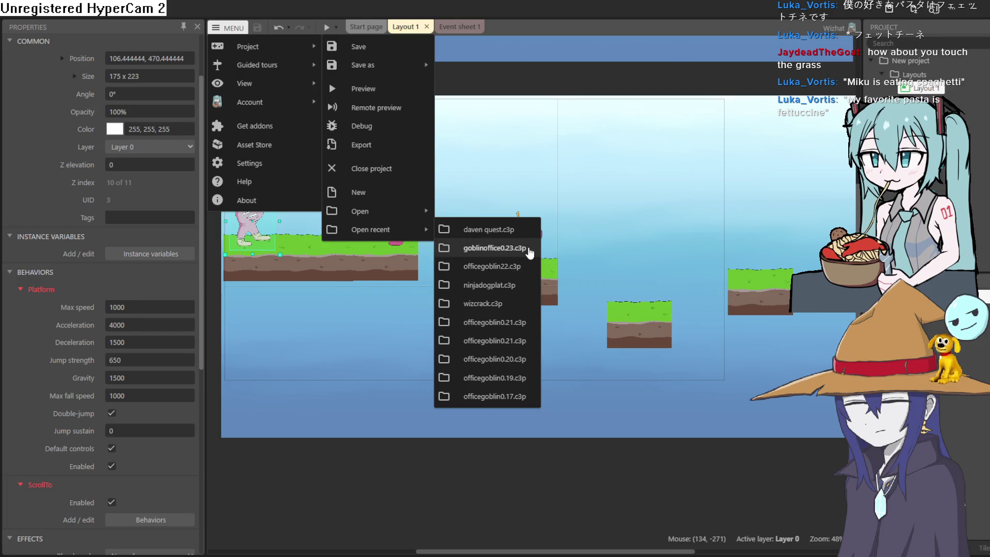
click(530, 252)
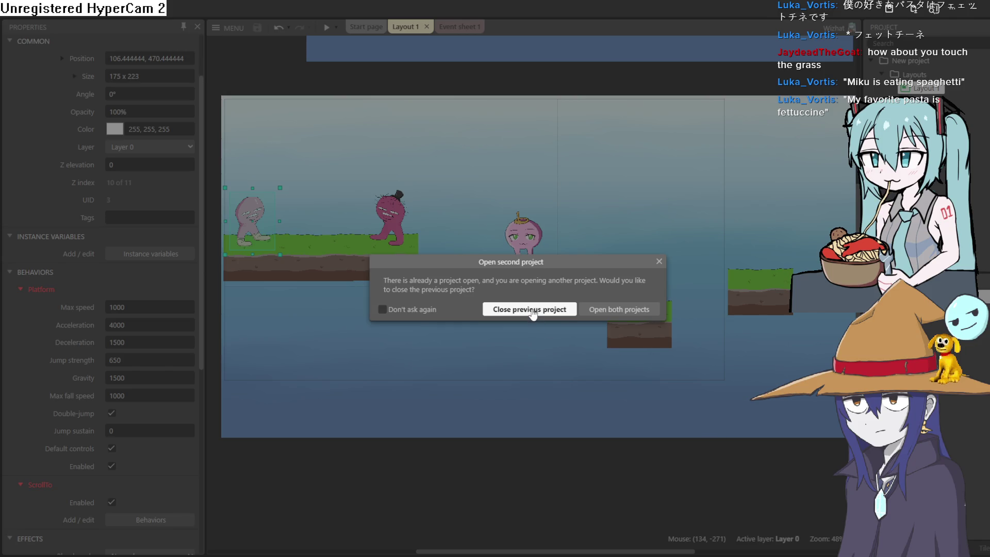
click(531, 310)
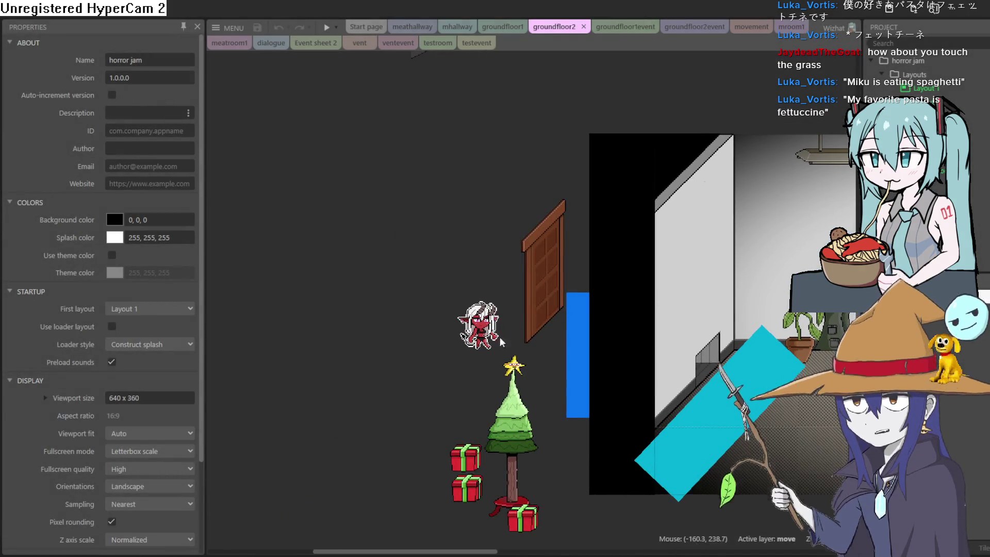
Step: Drag the devil-girl sprite into the groundfloor2 room beside the campfire characters
drag(478, 325, 805, 371)
mouse_move(688, 375)
mouse_down()
mouse_move(732, 356)
mouse_move(670, 371)
mouse_move(753, 366)
mouse_move(782, 379)
mouse_move(743, 390)
mouse_move(718, 375)
mouse_move(698, 393)
mouse_up()
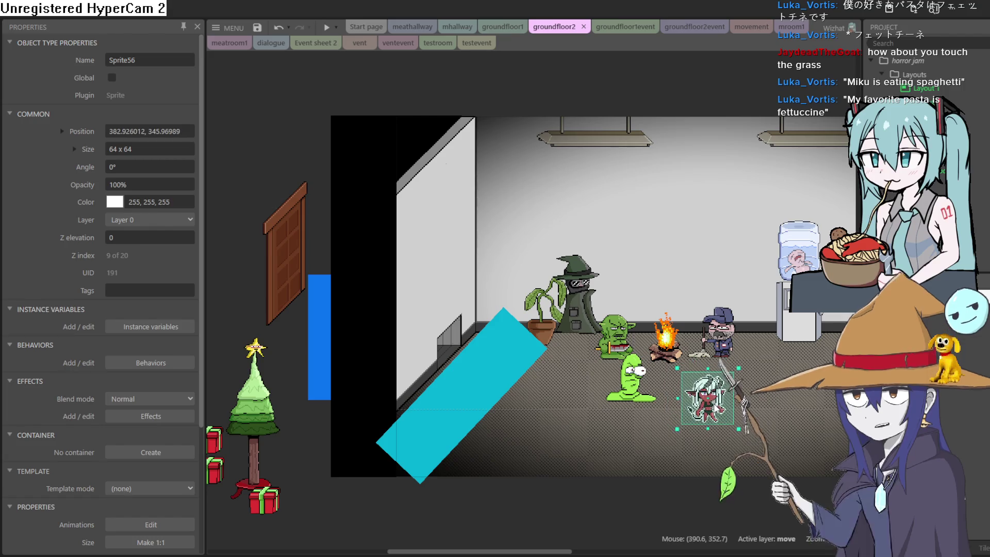
double_click(699, 386)
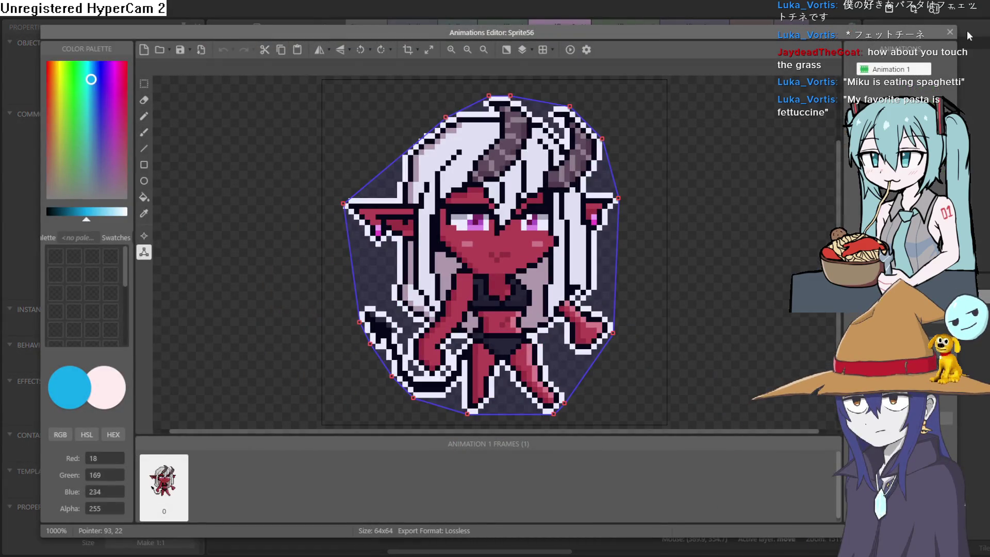
Step: With the Eraser, remove white outline pixels where ear meets hair, atop the hair and at the right horn tip
key(Escape)
scroll(725, 389, up, 5)
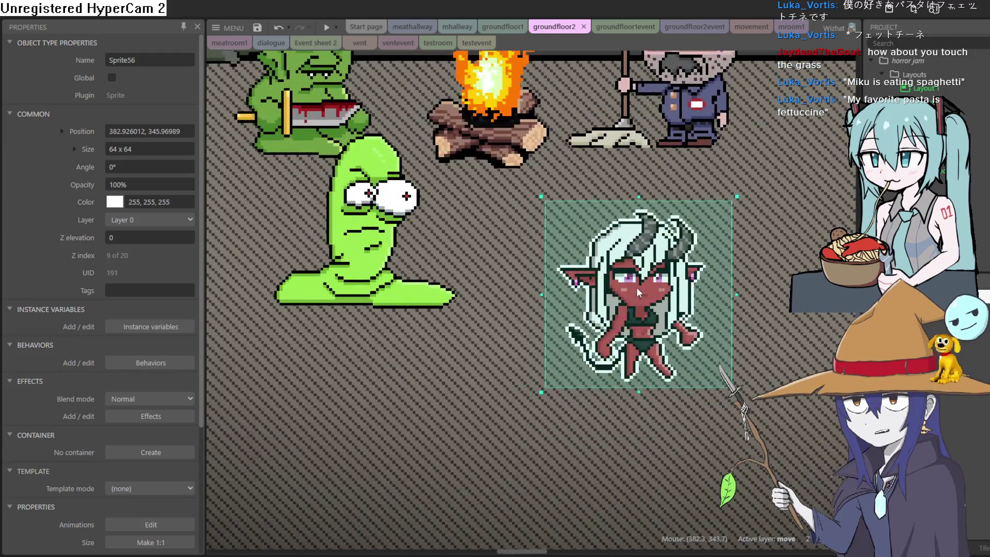
double_click(636, 287)
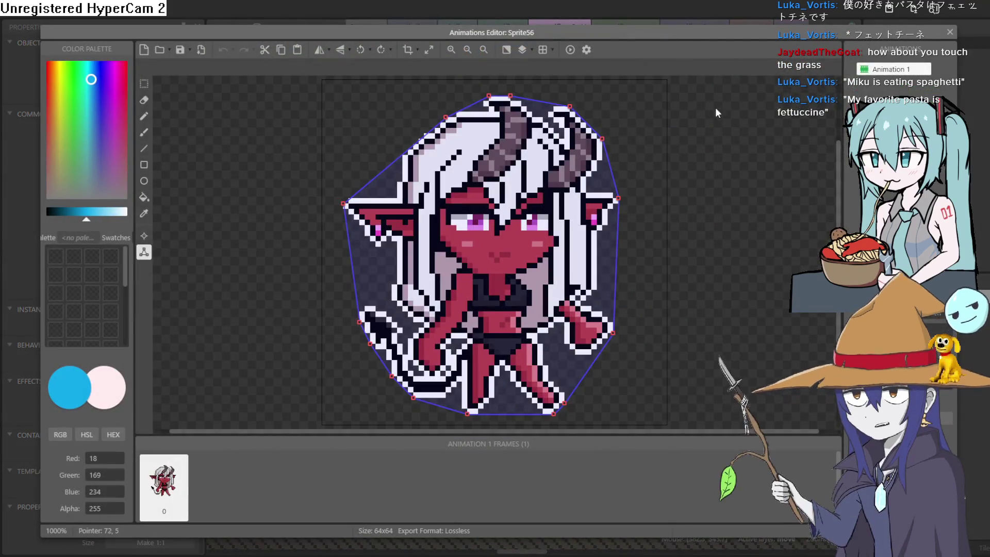
click(144, 100)
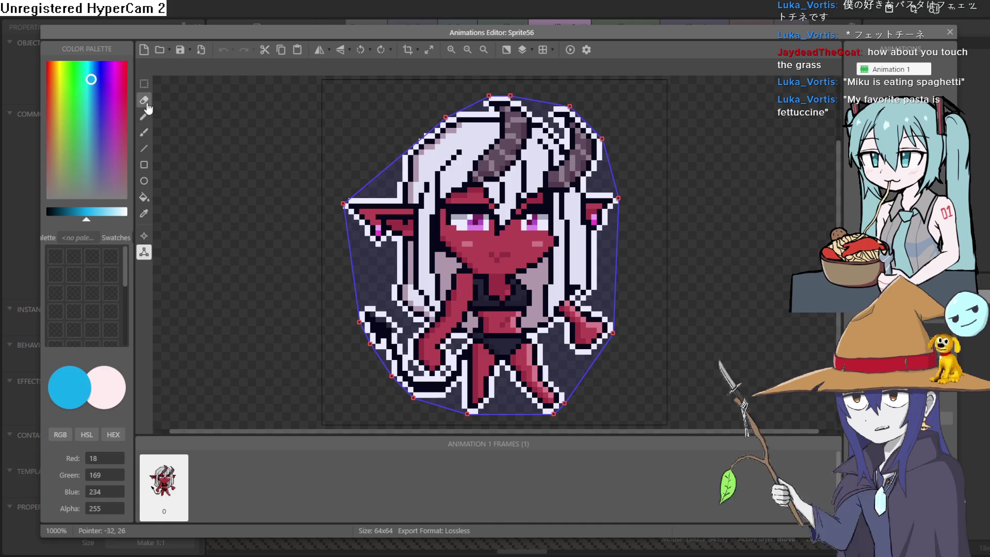
click(400, 199)
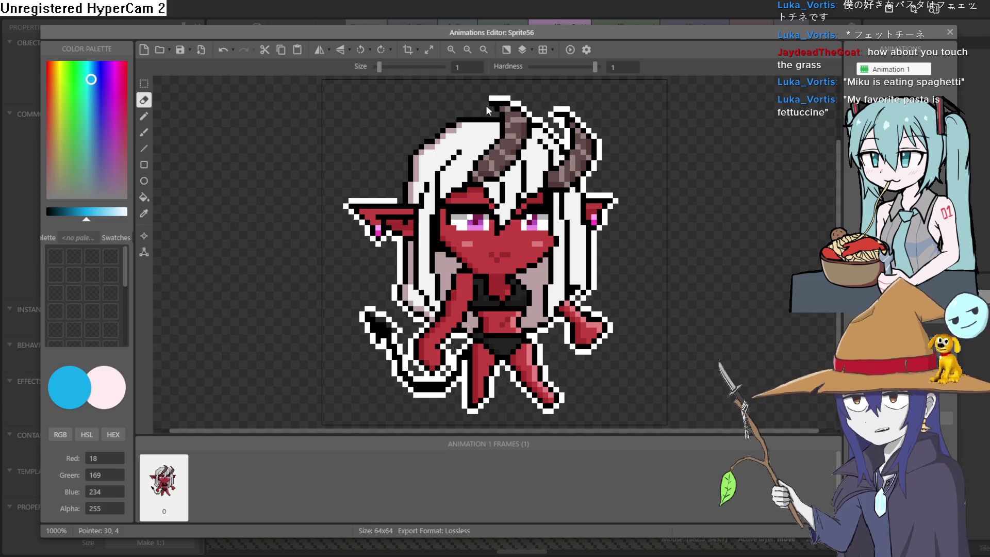
drag(490, 98, 522, 109)
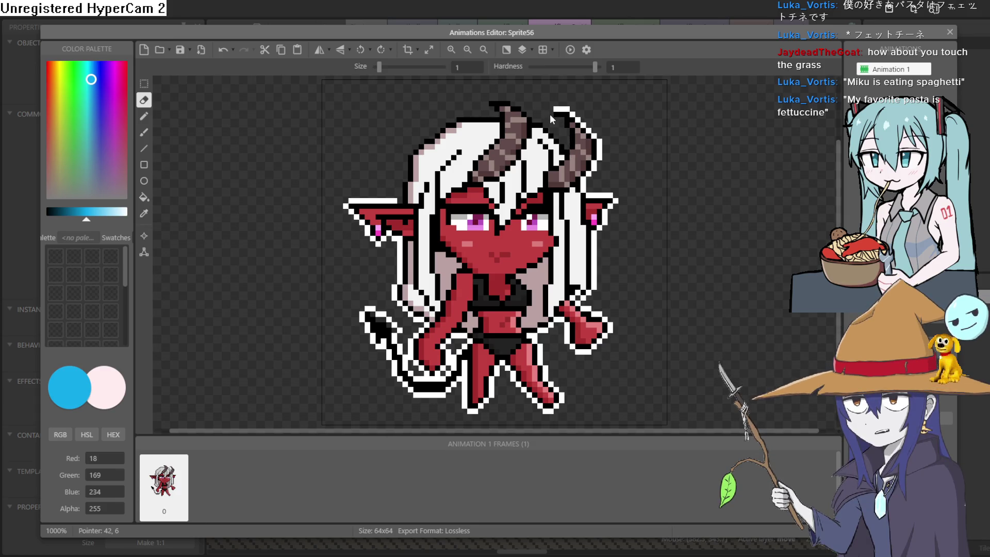
drag(555, 109, 575, 119)
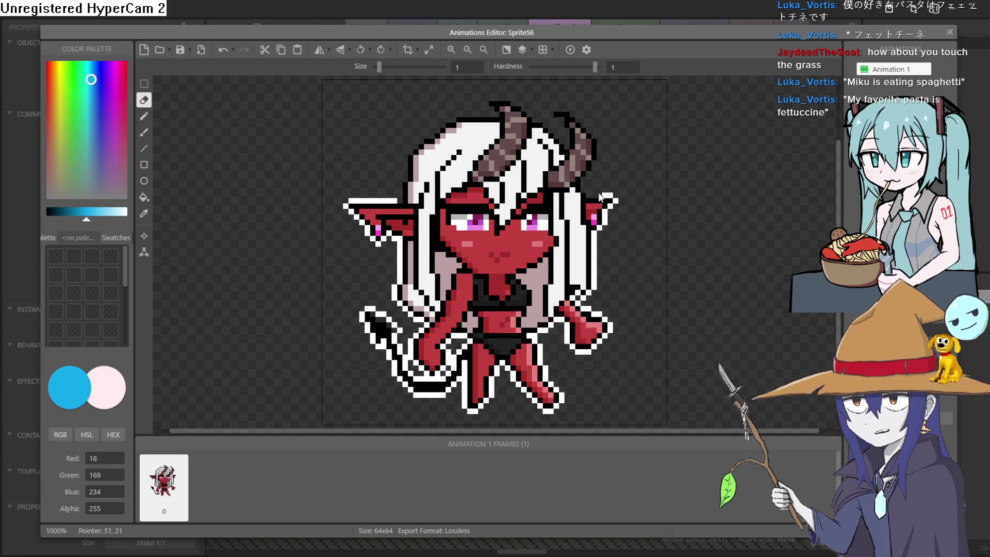
Step: Erase the white outline along the right ear, the arm and around the lower hand
drag(611, 206, 593, 259)
drag(591, 297, 577, 298)
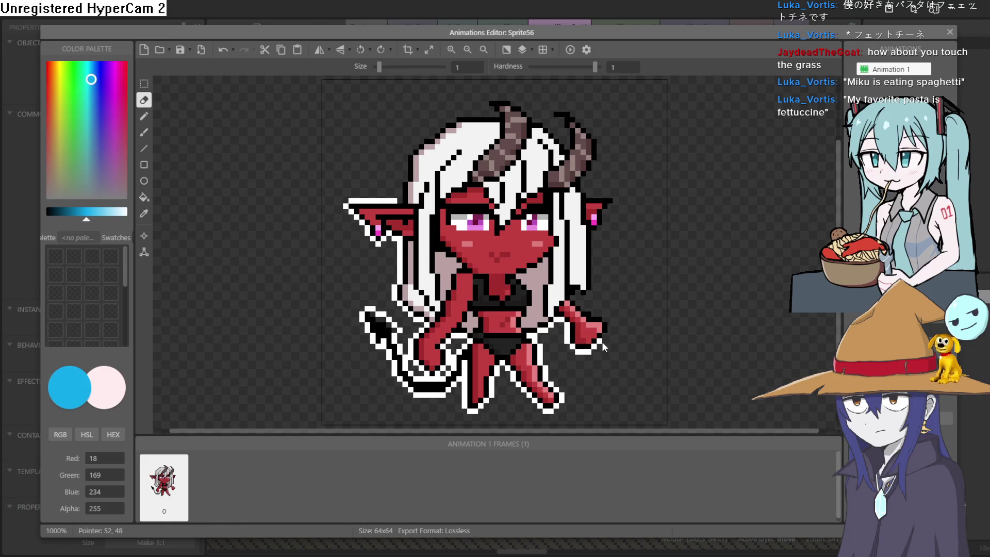
drag(594, 354, 582, 358)
key(s)
click(719, 357)
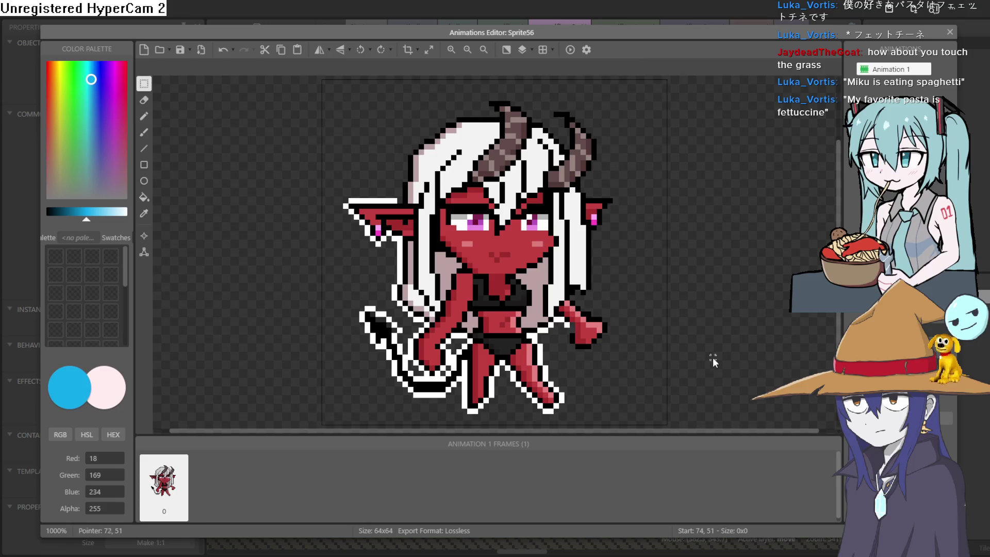
key(ctrl+z)
drag(567, 346, 567, 328)
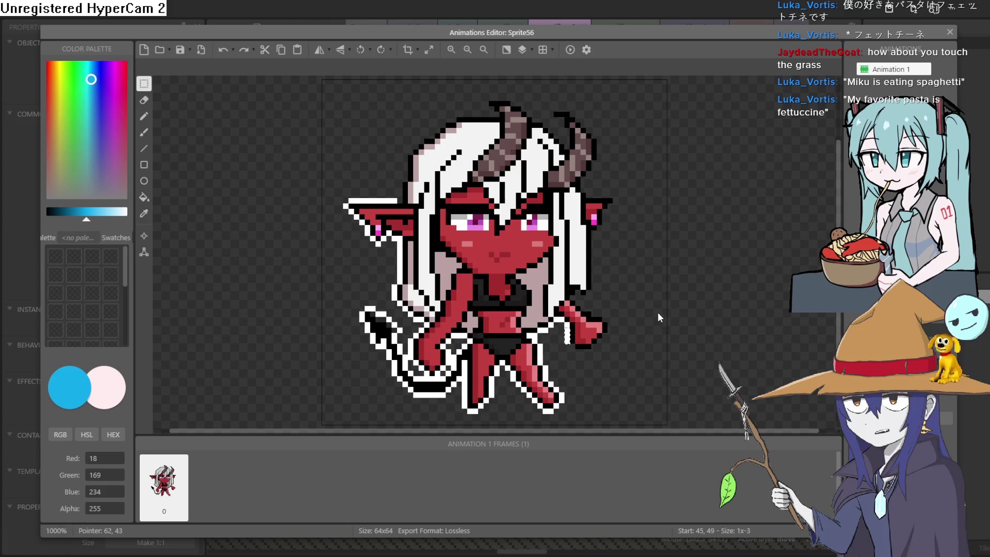
click(785, 275)
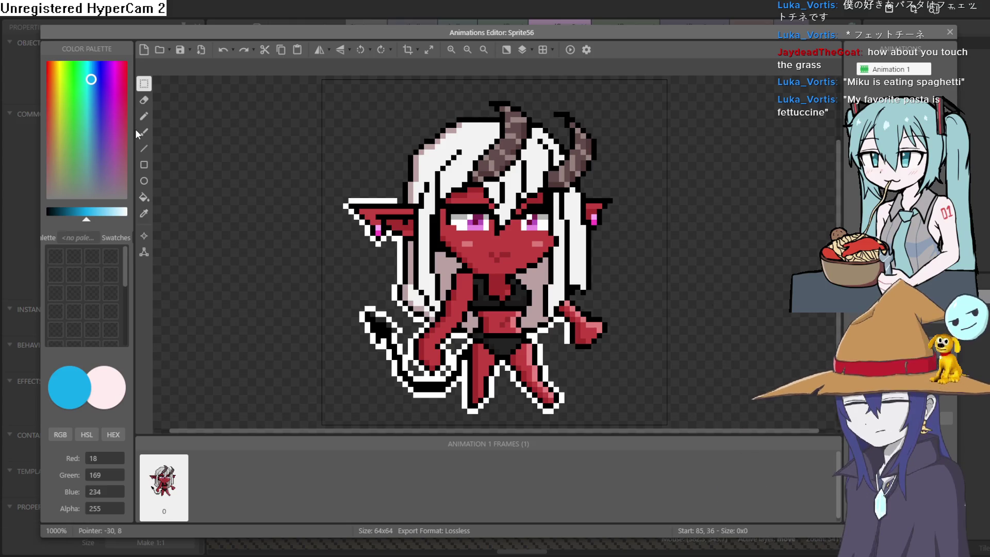
click(151, 107)
drag(567, 339, 568, 326)
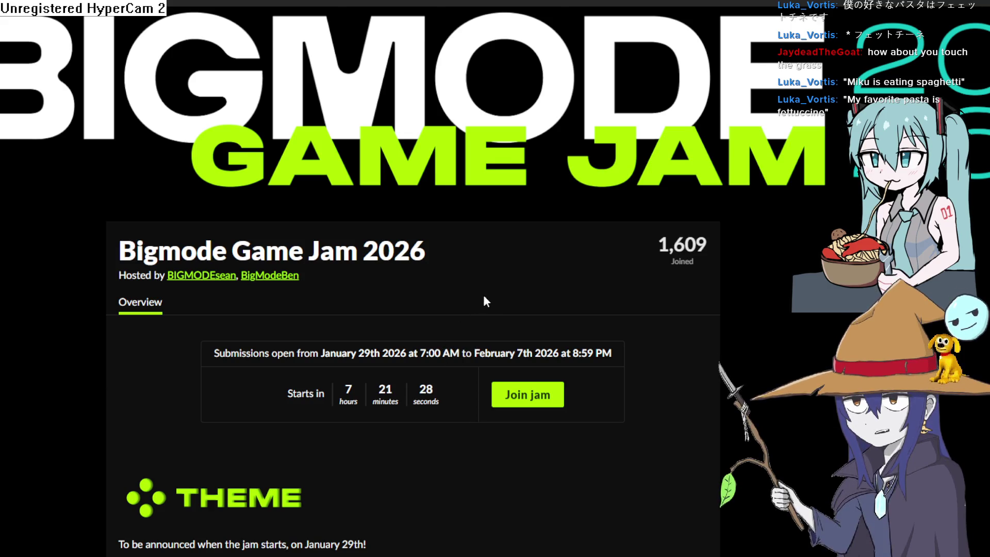
Step: Scroll through the Bigmode Game Jam 2026 page's Theme, Rules, Q&A and Prizes sections
scroll(479, 309, down, 6)
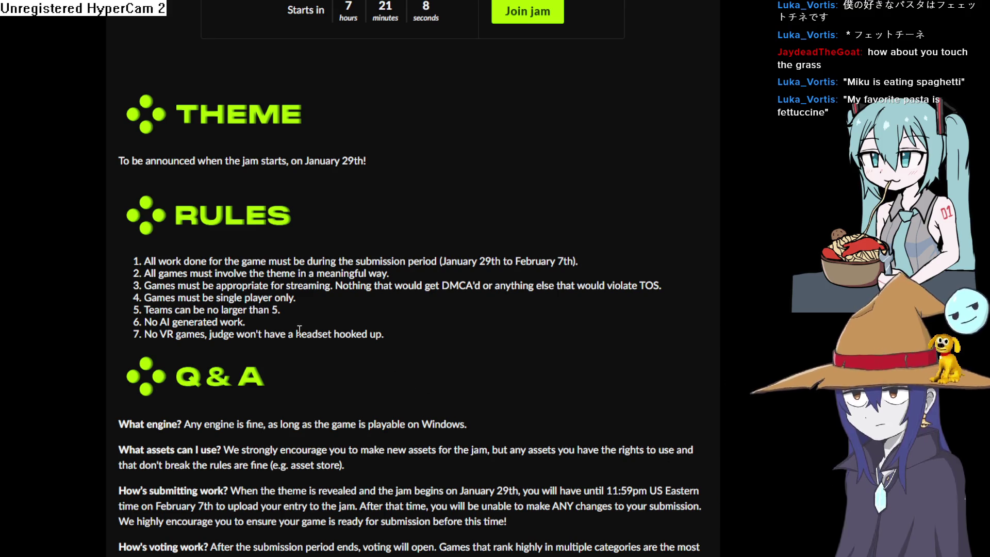
scroll(297, 330, down, 7)
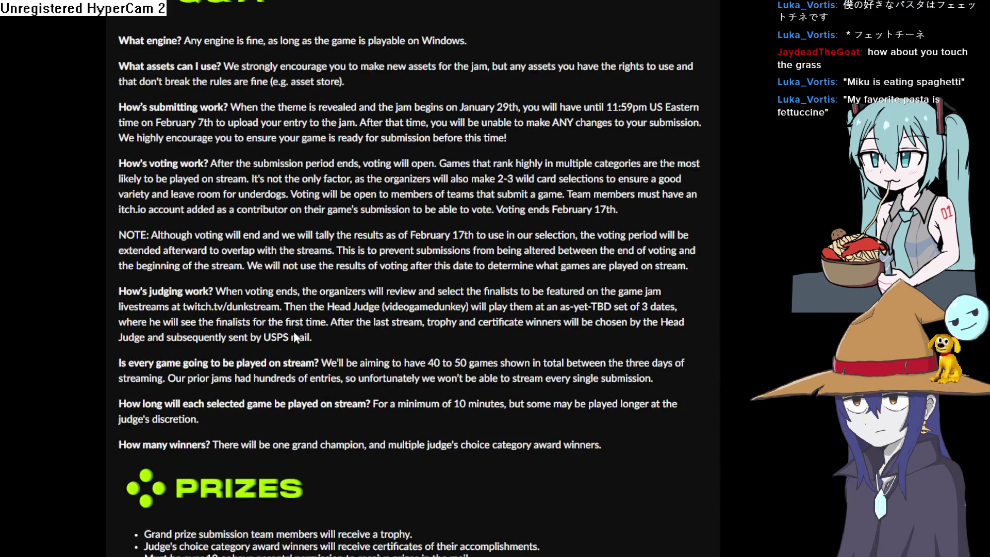
scroll(295, 338, down, 3)
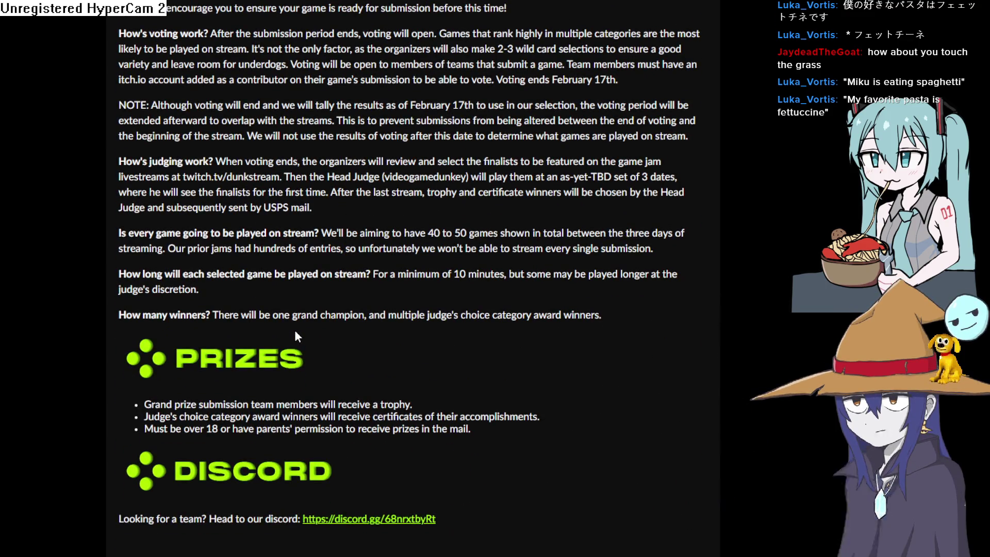
scroll(296, 335, up, 20)
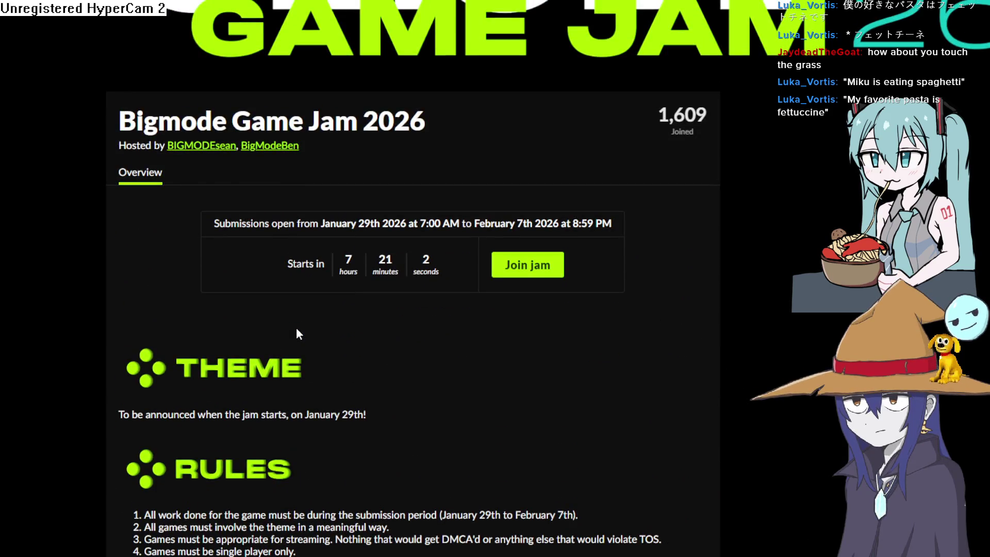
scroll(297, 333, up, 3)
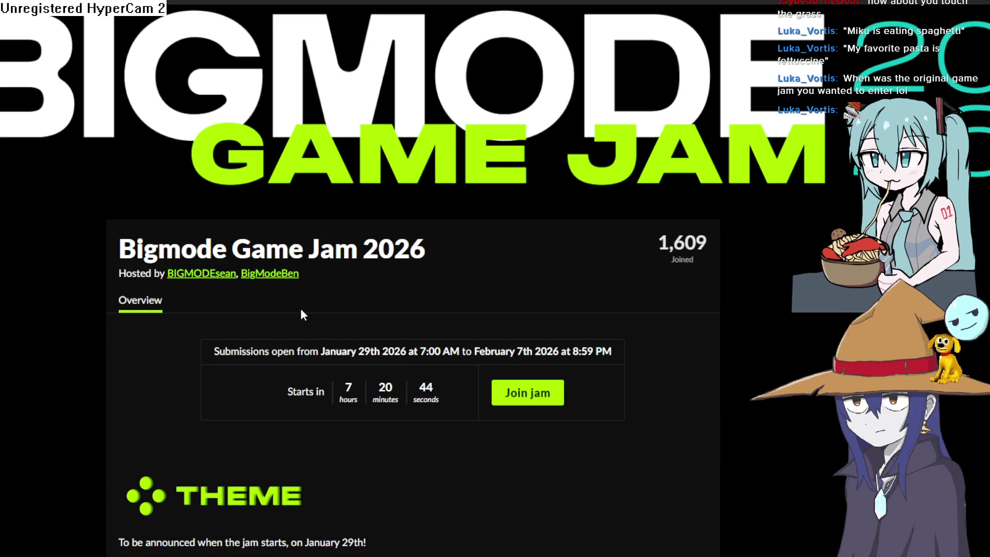
mouse_move(439, 243)
mouse_down()
mouse_move(116, 248)
mouse_move(234, 439)
mouse_move(462, 491)
mouse_up()
click(462, 491)
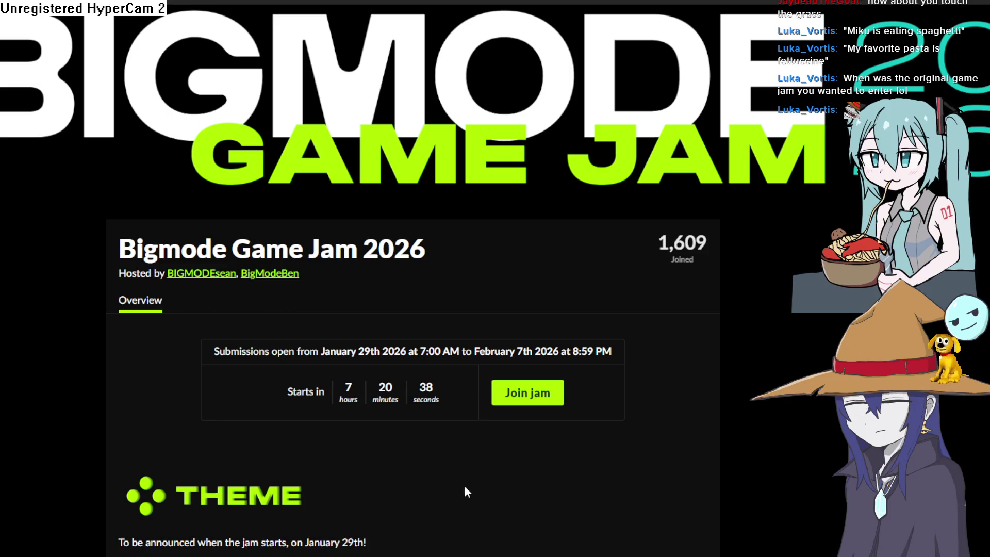
scroll(457, 513, down, 6)
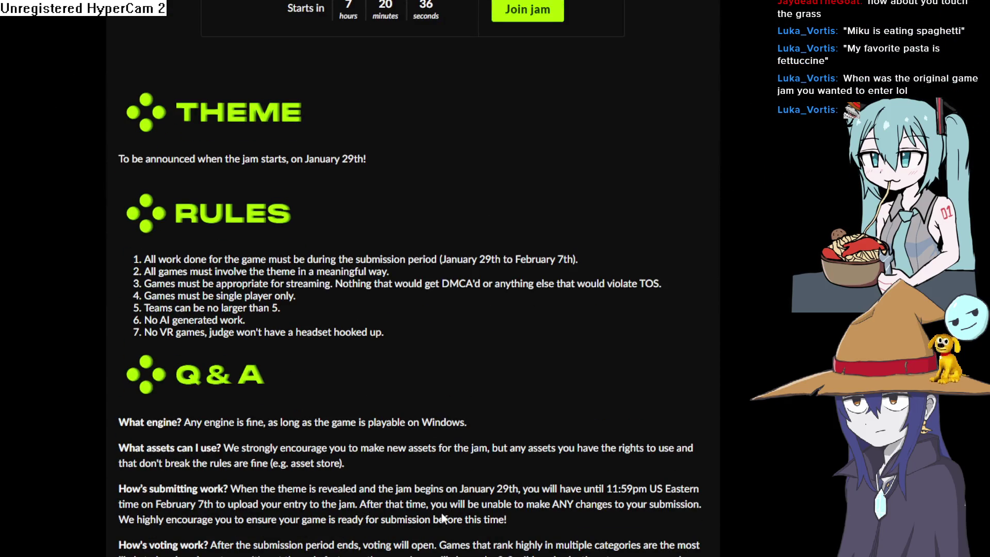
scroll(444, 512, down, 2)
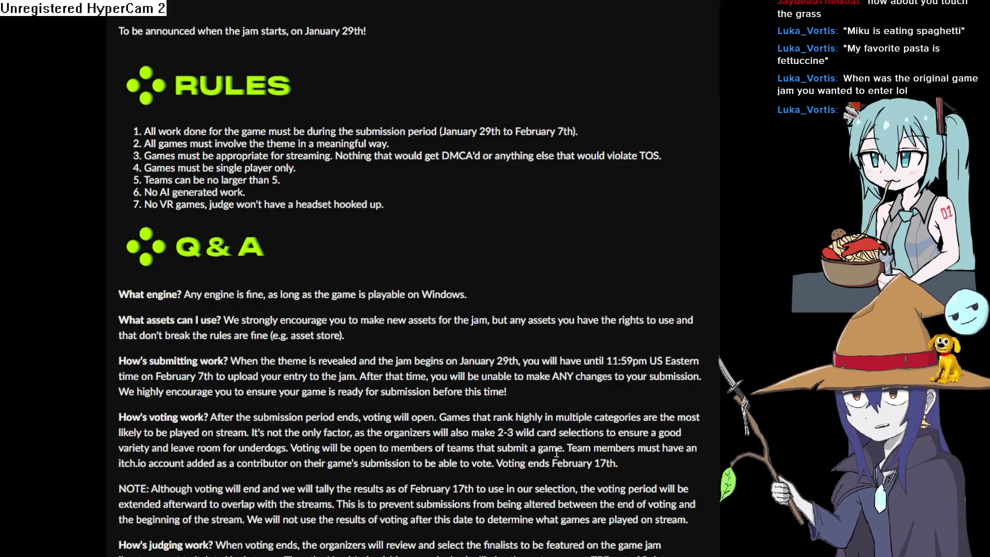
Step: Go back to the itch.io jam calendar and pan the timeline across January
key(alt+Left)
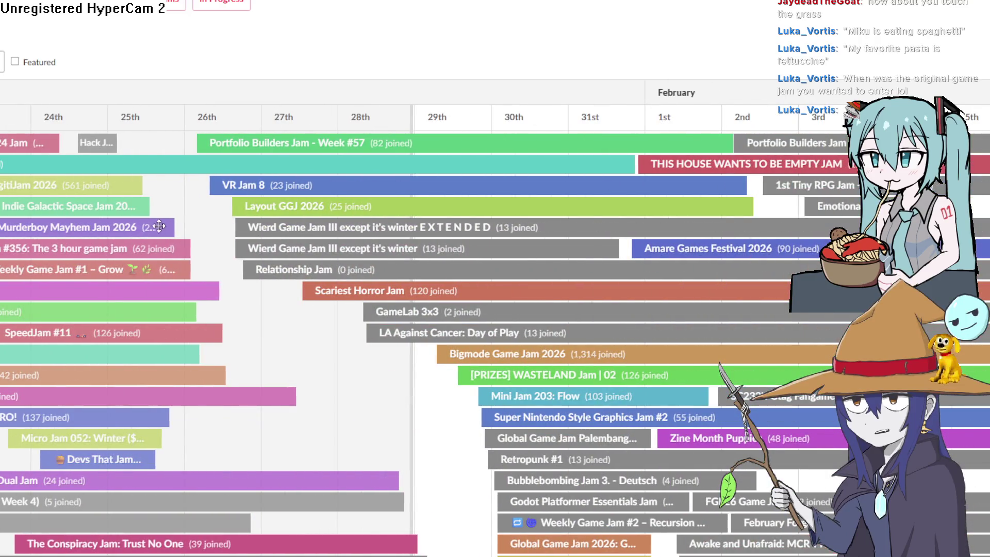
mouse_move(158, 226)
mouse_down()
mouse_move(438, 227)
mouse_move(583, 251)
mouse_up()
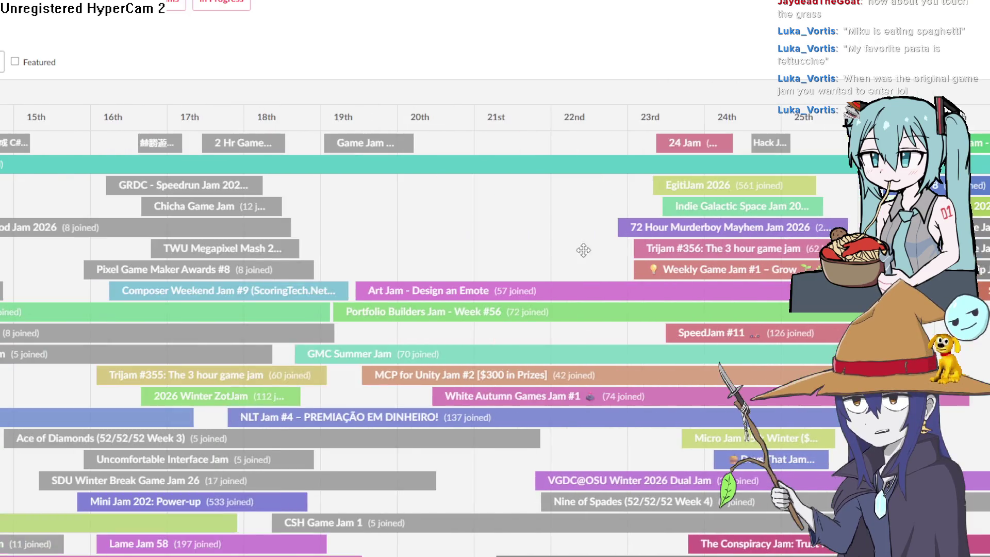
drag(202, 226, 567, 247)
drag(155, 248, 598, 247)
drag(115, 246, 521, 249)
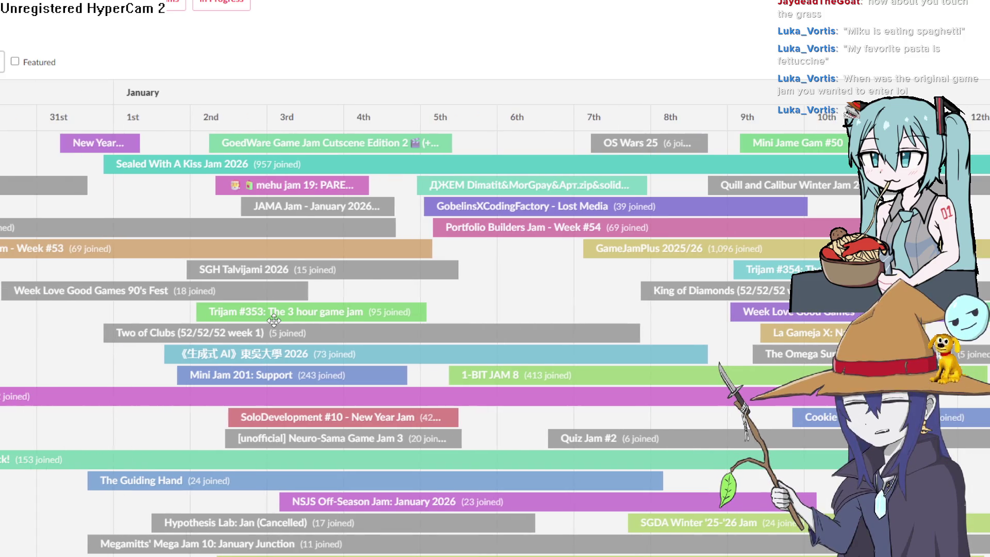
scroll(449, 274, right, 5)
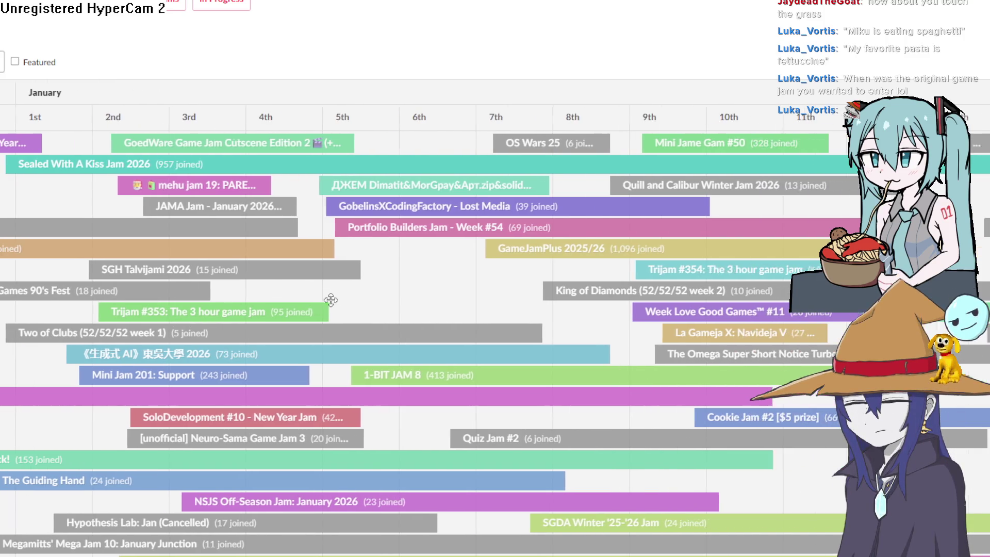
scroll(655, 271, right, 10)
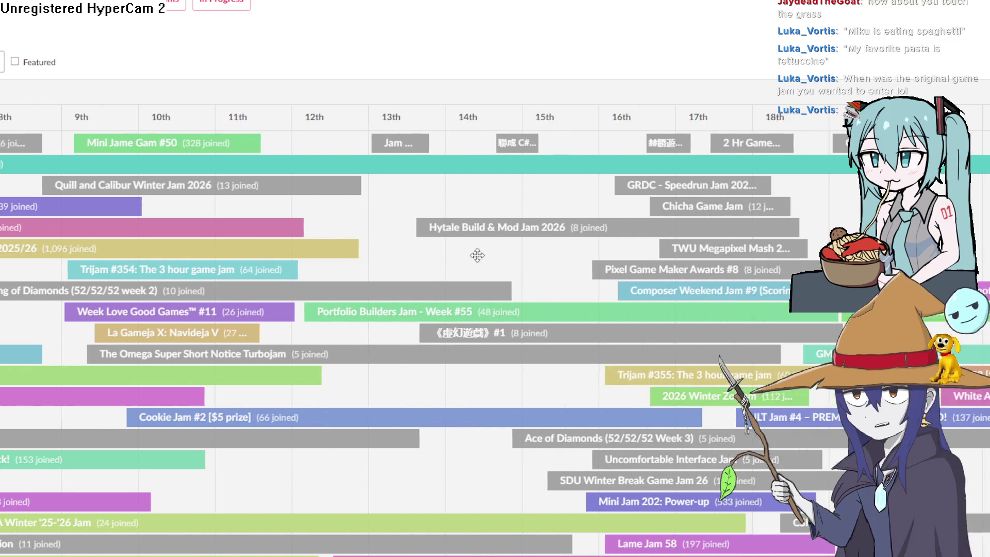
scroll(715, 230, right, 20)
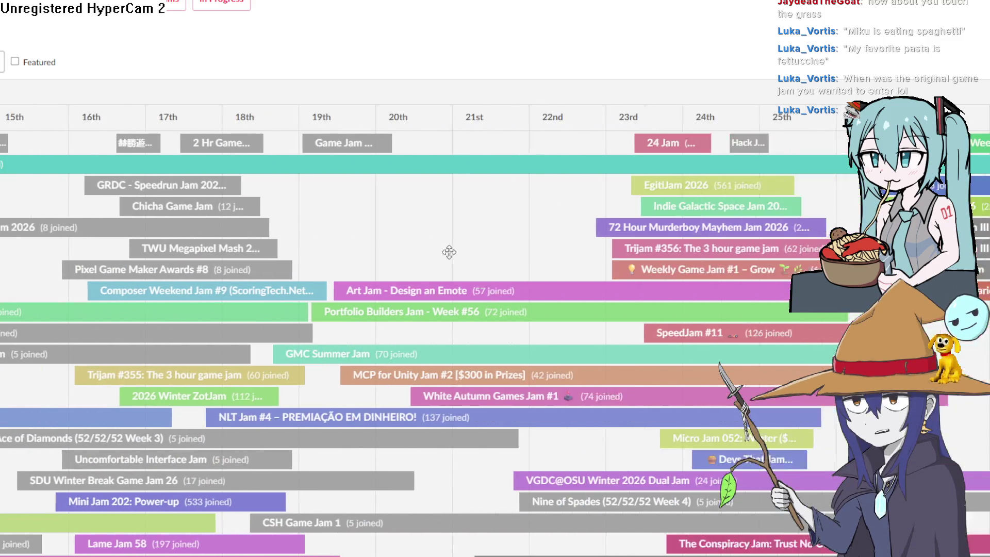
scroll(504, 347, right, 5)
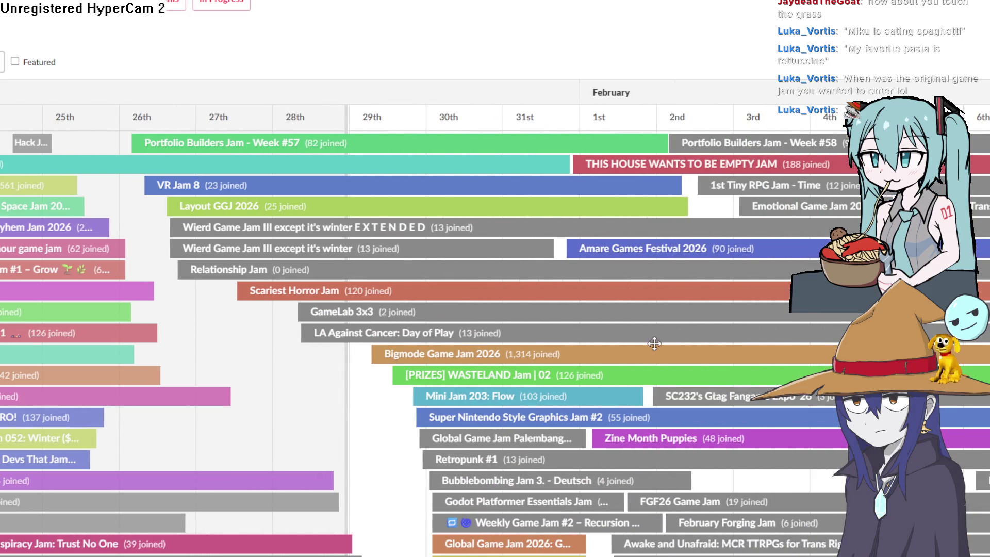
scroll(389, 411, right, 2)
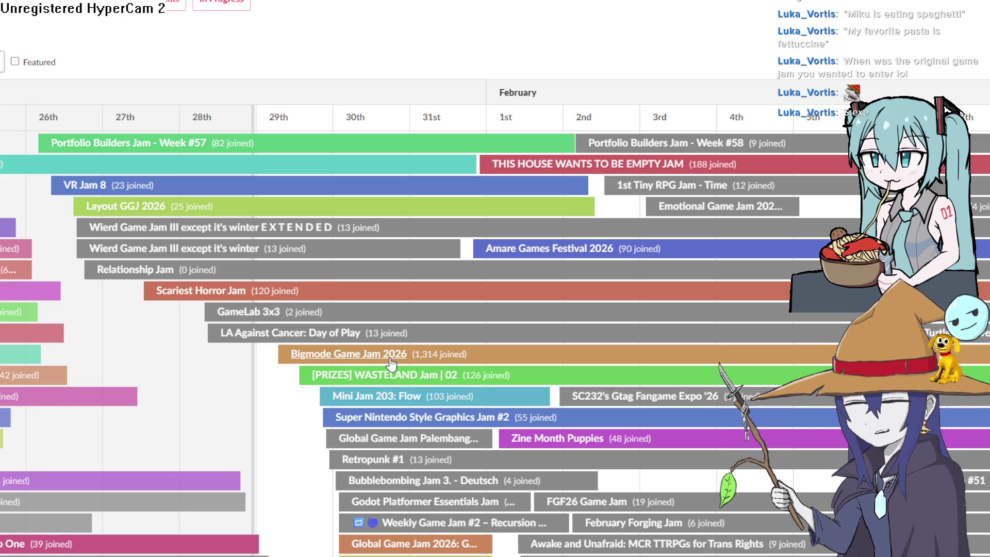
Step: Toggle the Featured jams filter on and off, then open the Bigmode Game Jam 2026 page
click(15, 62)
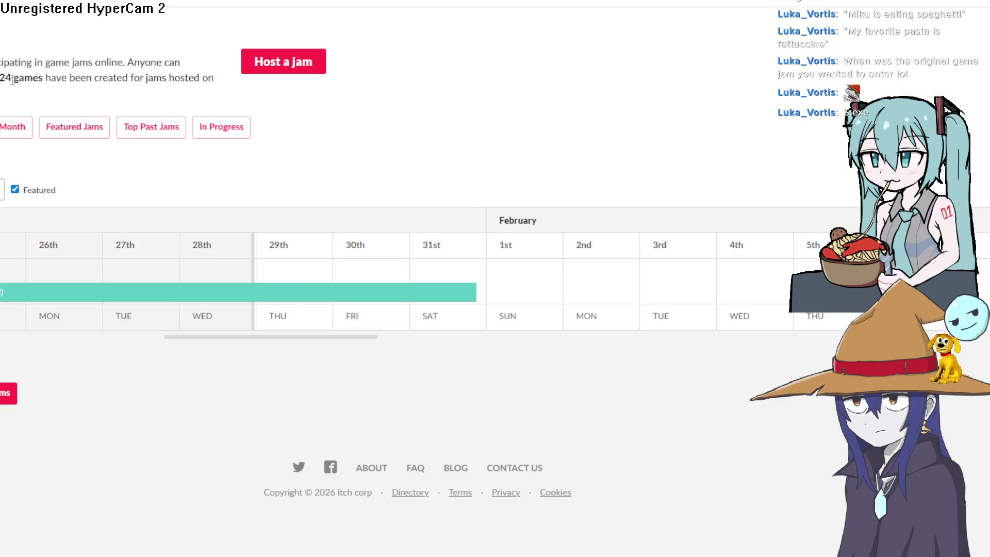
click(18, 192)
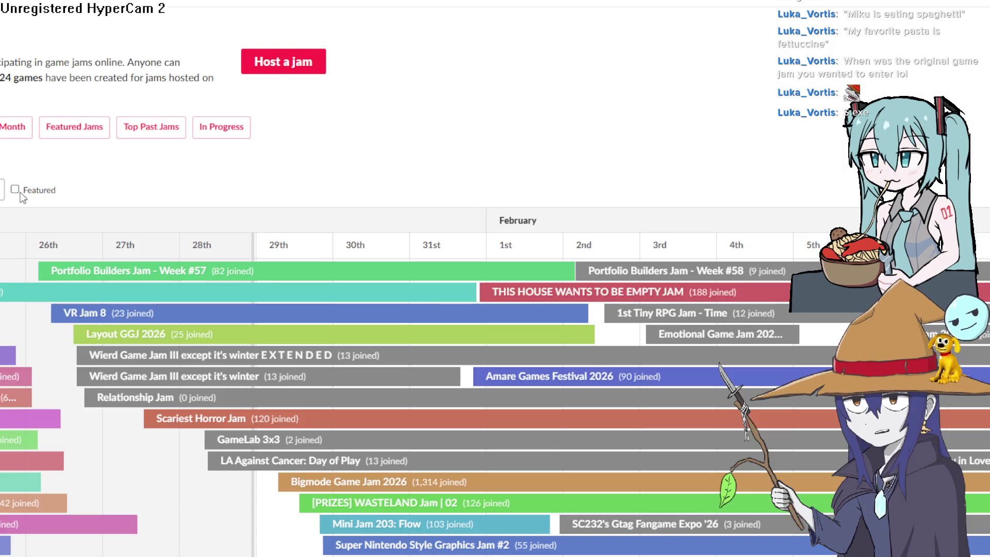
click(377, 485)
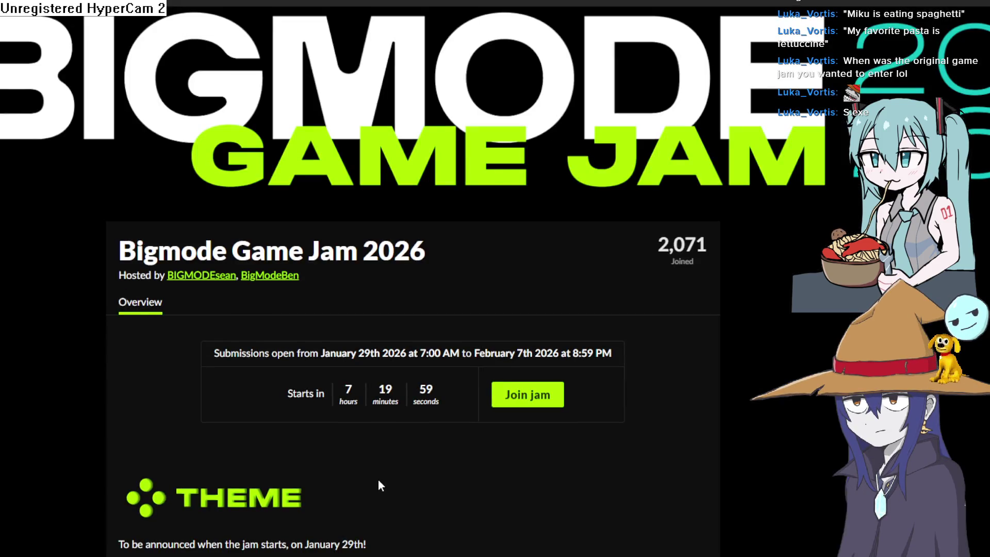
Step: Scroll through the jam page and highlight the countdown's hours and minutes
scroll(381, 456, down, 5)
scroll(379, 436, down, 5)
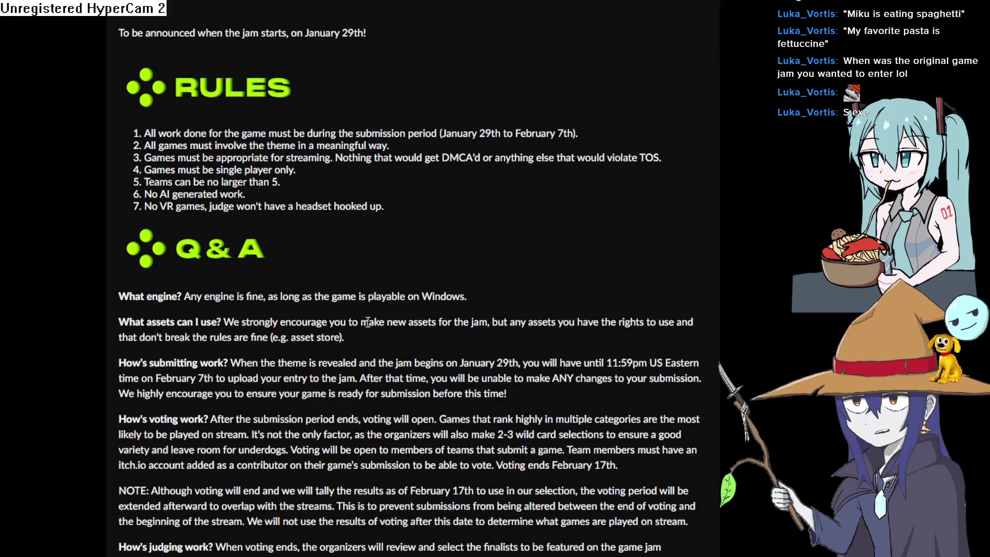
scroll(368, 322, up, 7)
drag(342, 264, 406, 287)
drag(513, 331, 512, 516)
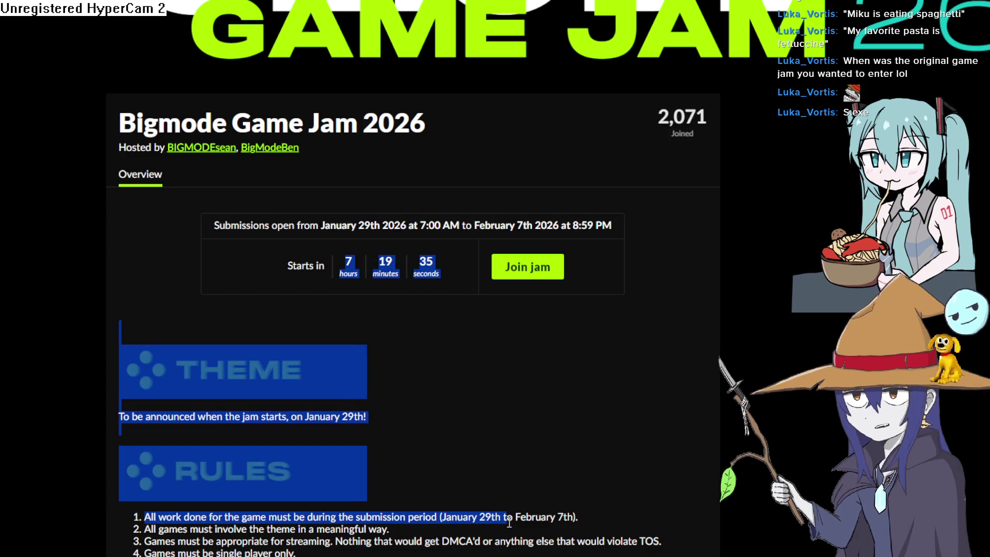
click(513, 513)
Step: Recheck the submission dates and countdown, then switch back to the demon sprite in Construct 3
scroll(454, 412, down, 5)
scroll(444, 412, down, 5)
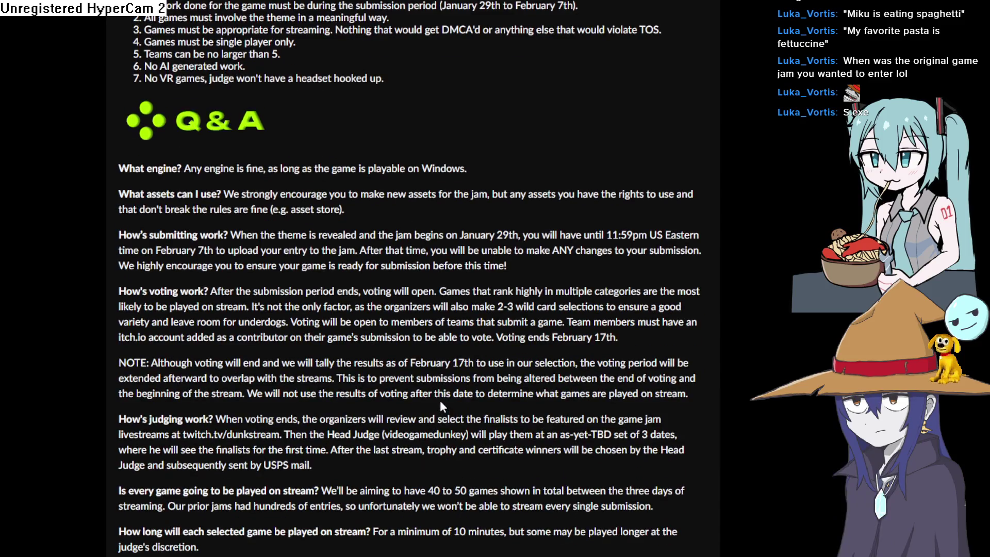
scroll(441, 390, down, 5)
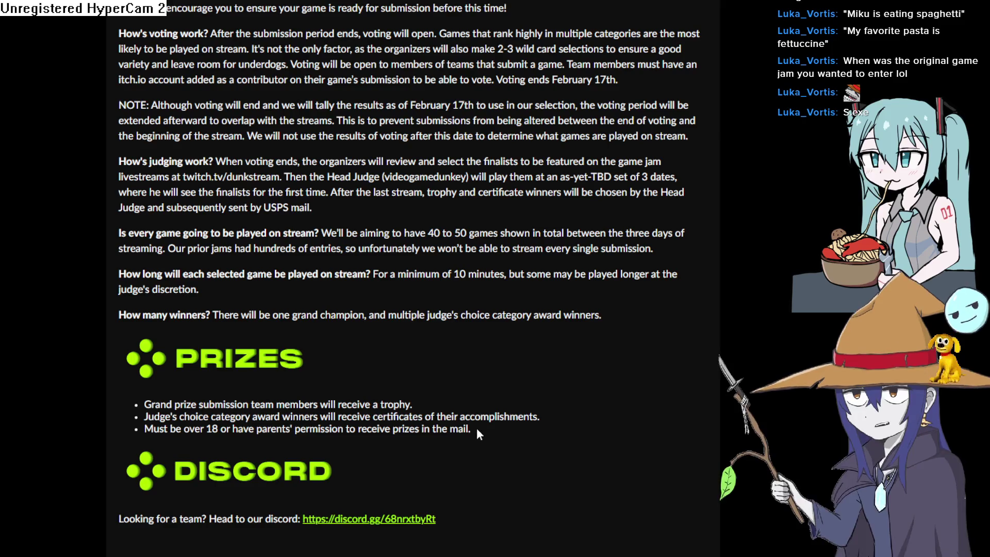
scroll(292, 323, up, 5)
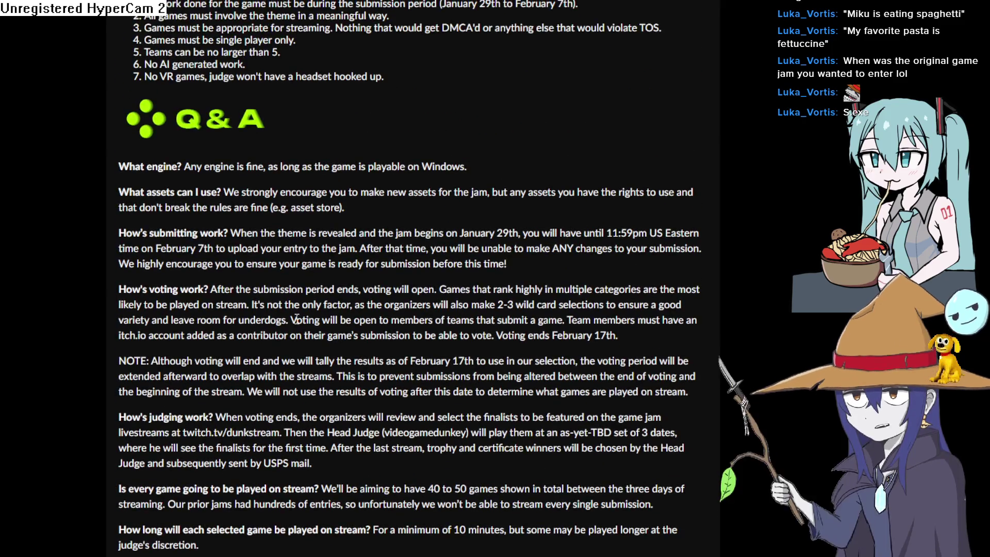
scroll(422, 261, up, 12)
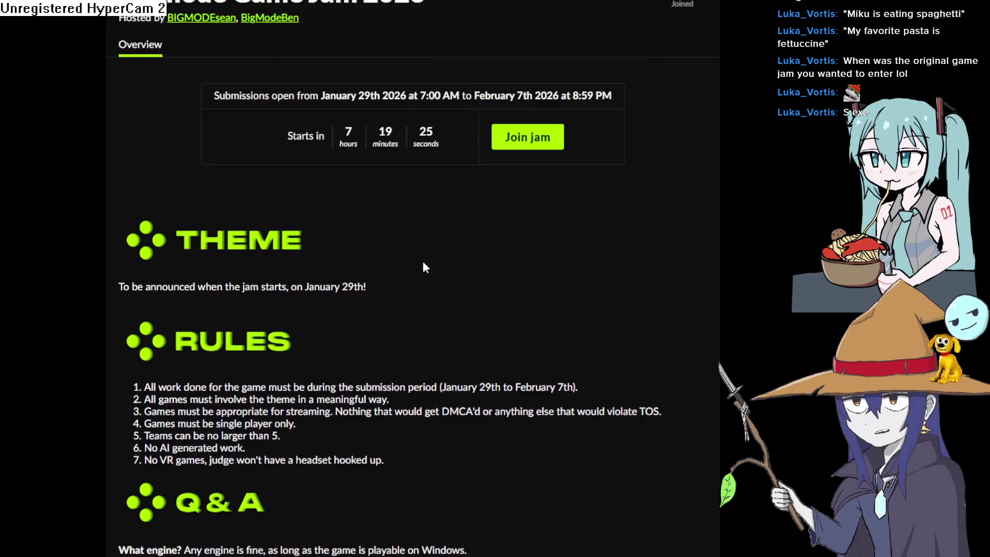
scroll(427, 258, down, 2)
mouse_move(340, 258)
mouse_down()
mouse_move(369, 273)
mouse_move(420, 276)
mouse_up()
click(425, 314)
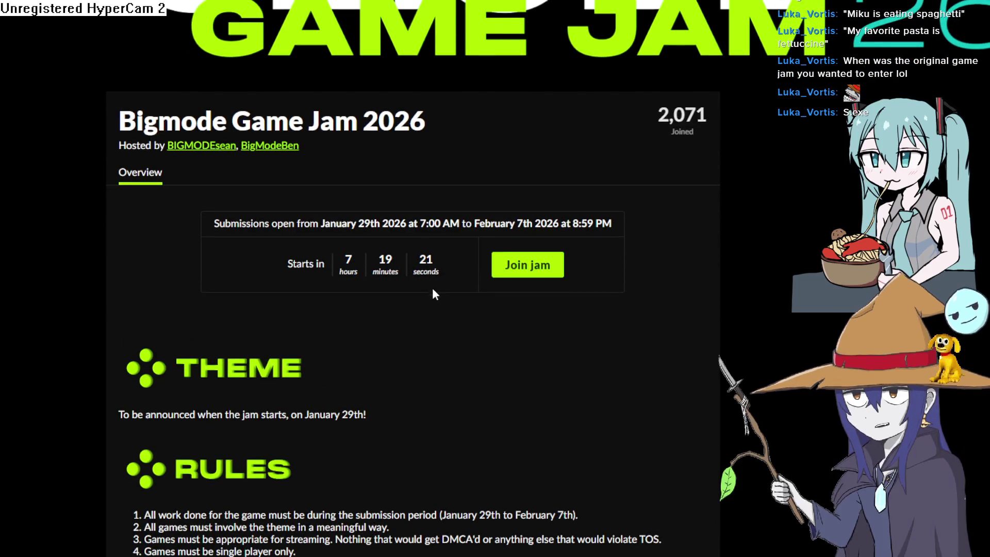
mouse_move(437, 276)
mouse_down()
mouse_move(317, 230)
mouse_move(226, 223)
mouse_move(202, 205)
mouse_up()
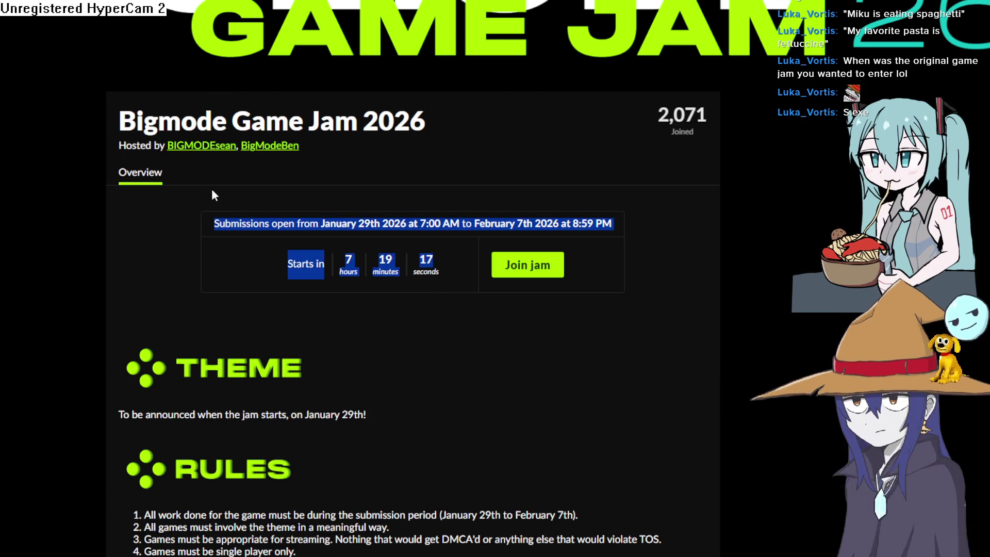
click(229, 225)
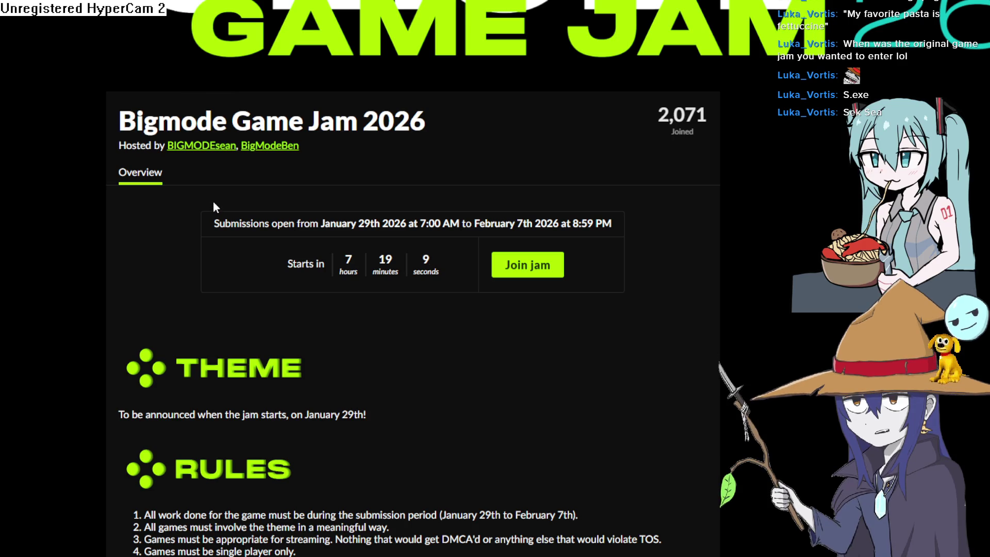
key(alt+Tab)
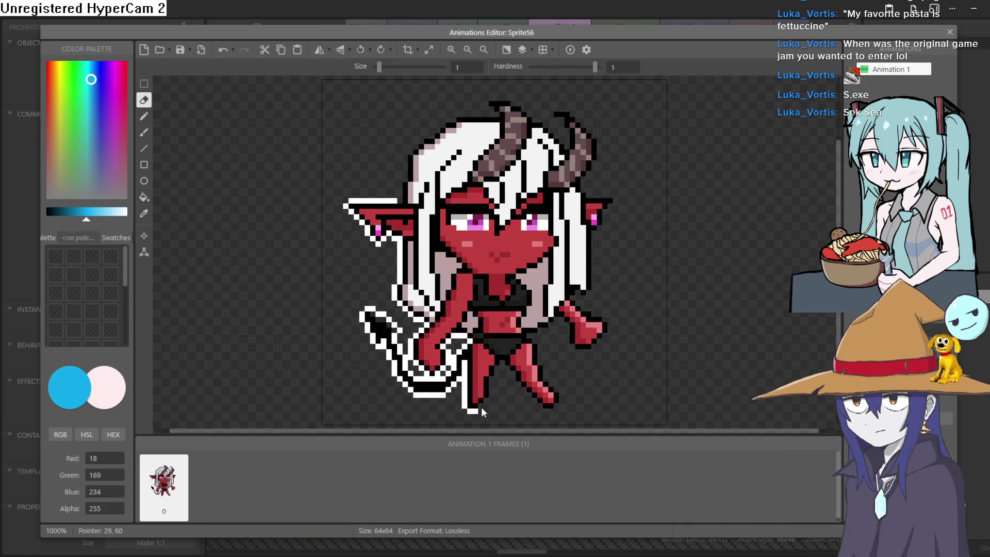
Step: Erase white outline pixels at the sprite's bottom, tail, hair's left edge and left ear, then close the editor
drag(477, 411, 468, 410)
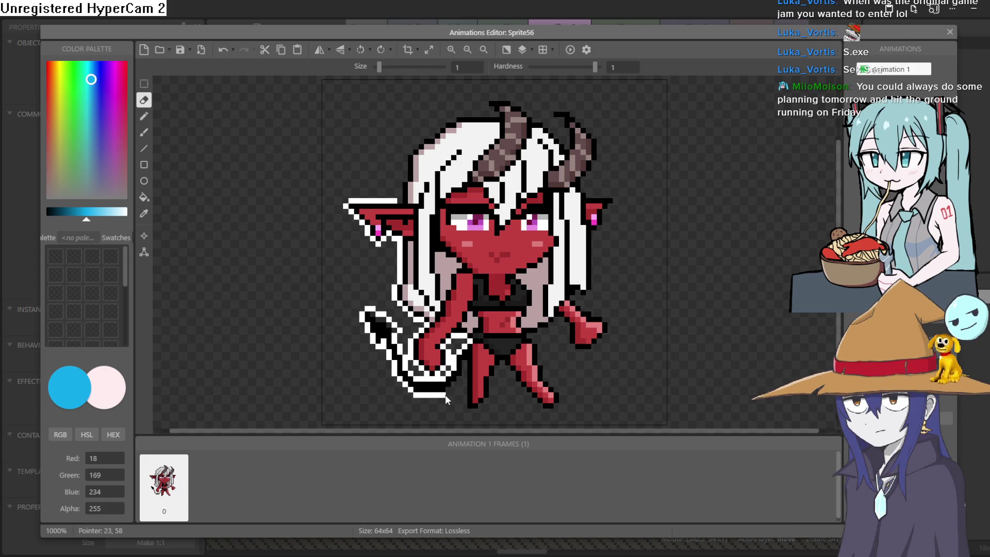
drag(426, 395, 411, 392)
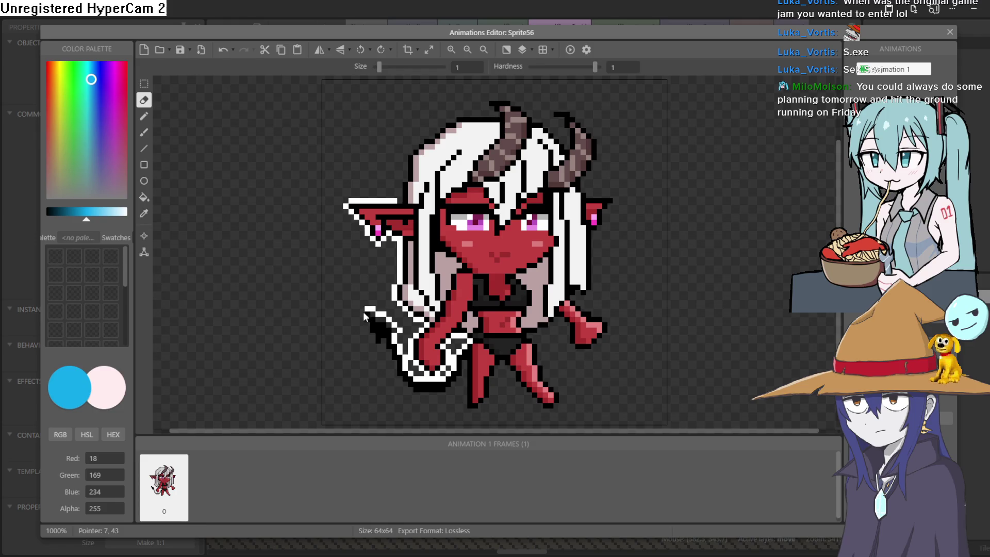
drag(365, 313, 383, 318)
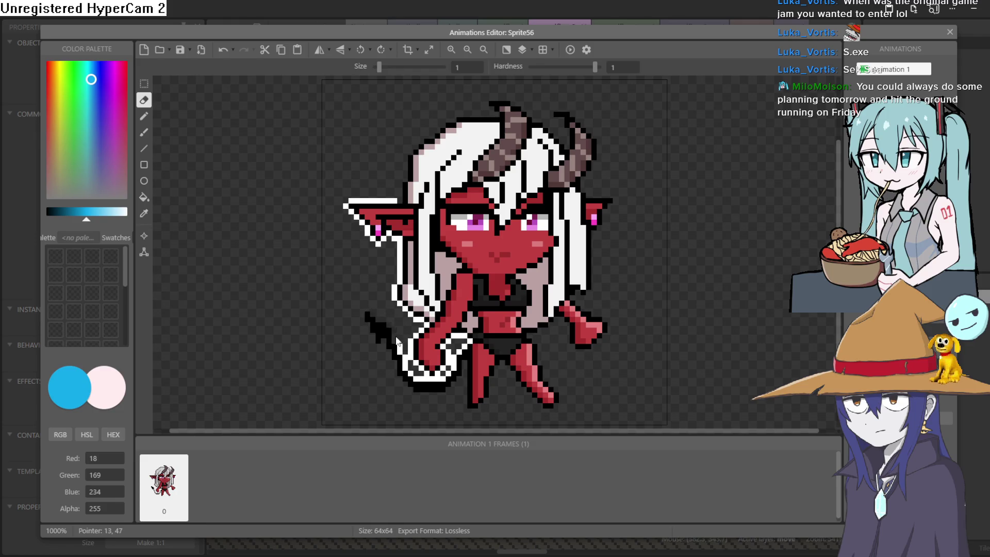
drag(397, 341, 404, 361)
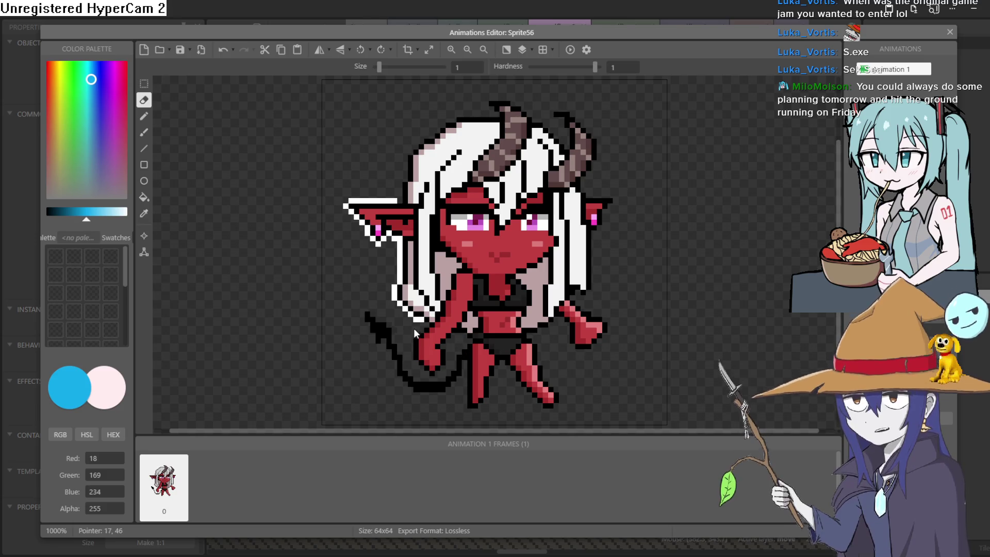
drag(403, 308, 400, 282)
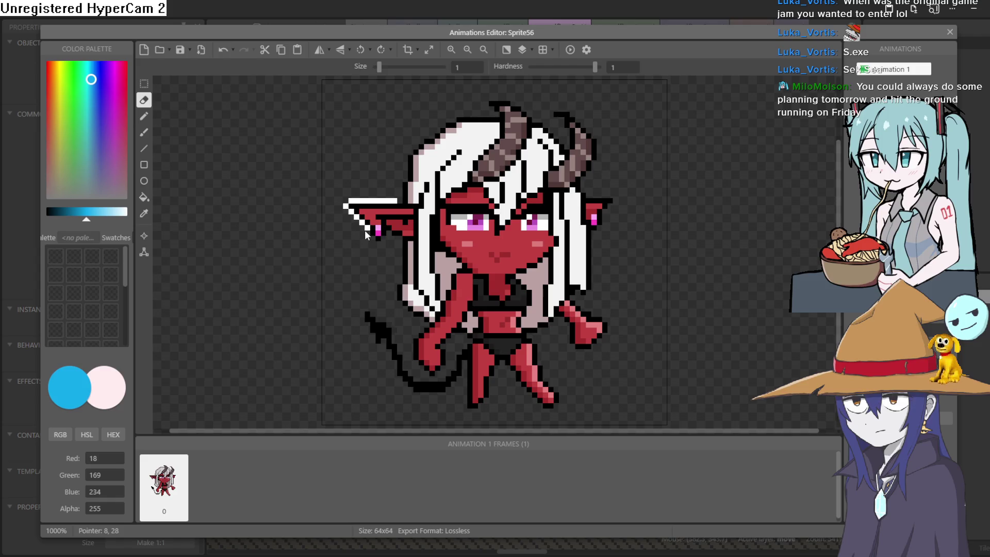
drag(364, 231, 345, 205)
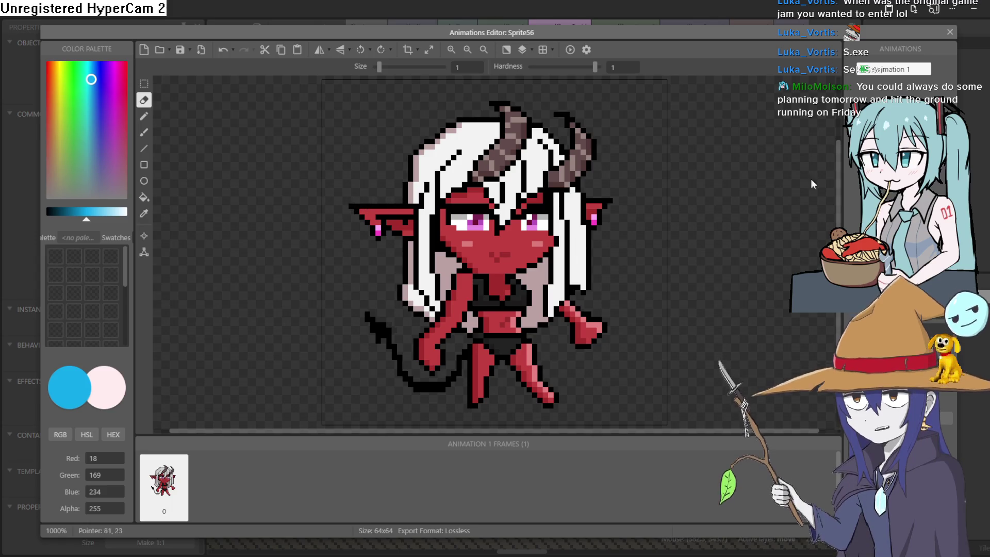
key(Escape)
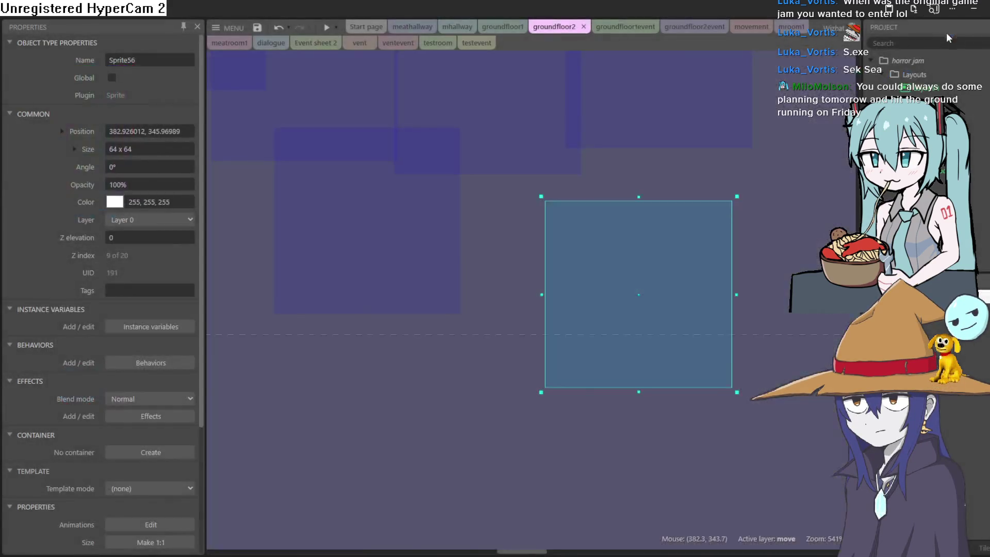
Step: Move Sprite56, the demon, next to the water cooler in groundfloor2
mouse_move(678, 321)
mouse_down()
mouse_move(608, 290)
mouse_move(269, 220)
mouse_move(600, 223)
mouse_move(613, 267)
mouse_up()
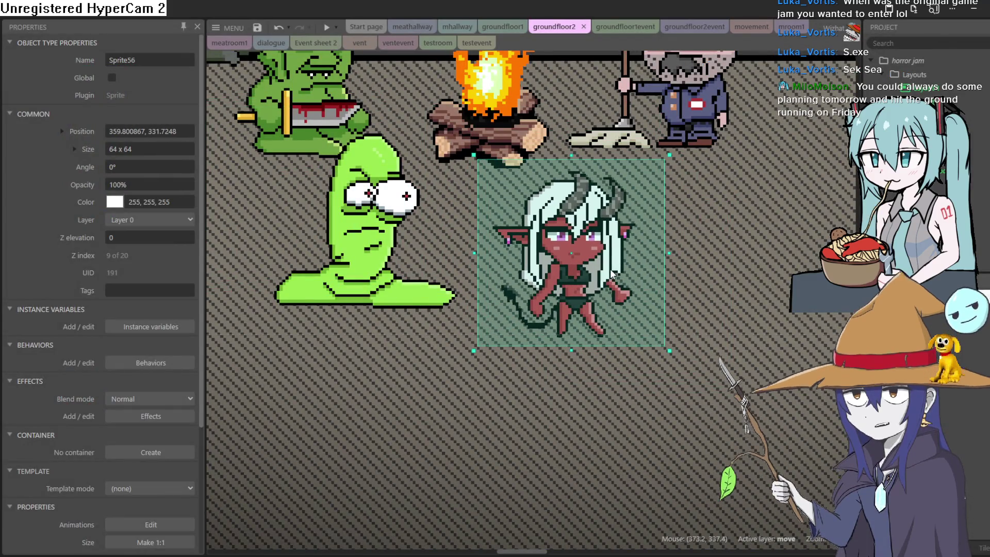
scroll(613, 267, down, 2)
scroll(614, 268, down, 1)
scroll(482, 292, down, 2)
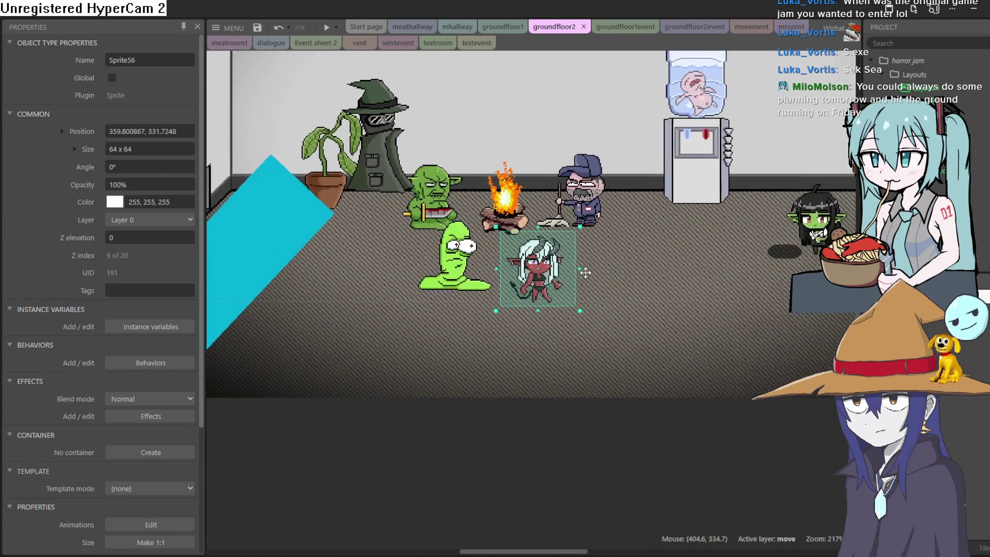
mouse_move(482, 291)
mouse_down()
mouse_move(577, 255)
mouse_move(691, 232)
mouse_up()
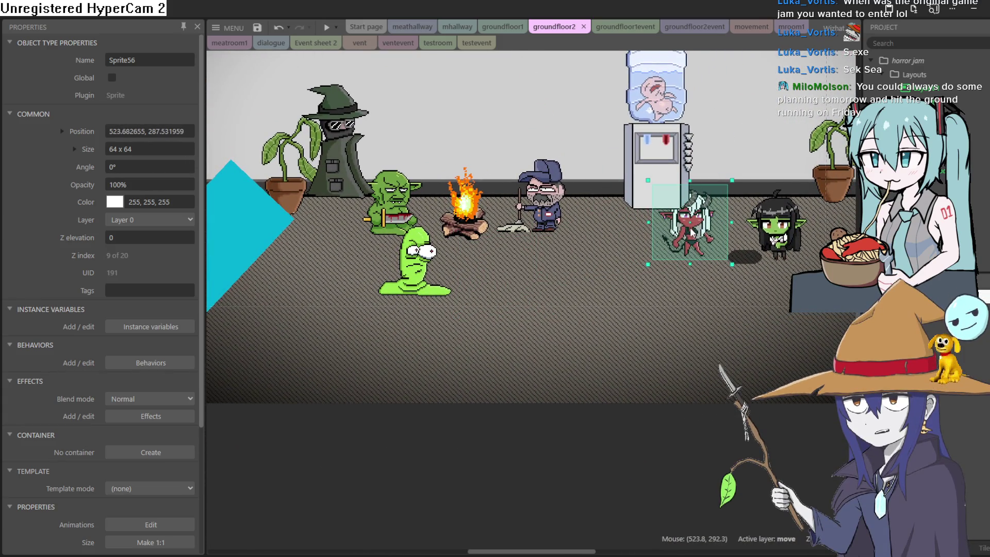
Step: In the Z Order panel, move Sprite6 just above the door in Layer 0, then run a preview
right_click(692, 232)
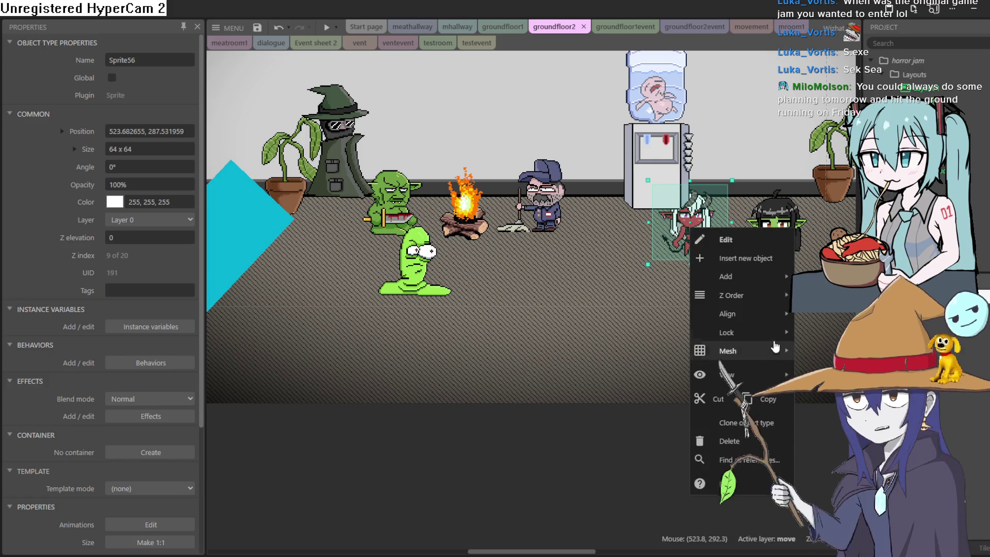
mouse_move(781, 298)
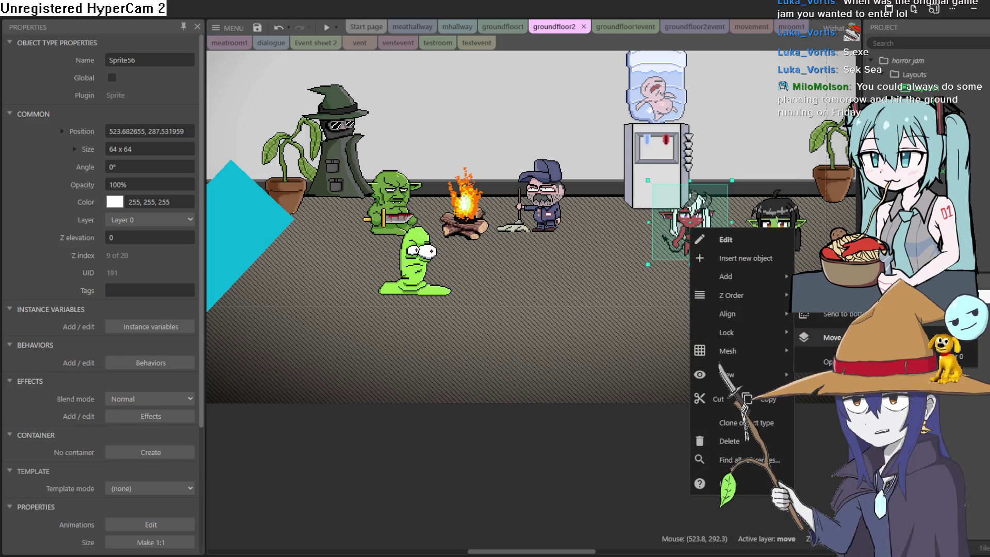
click(836, 361)
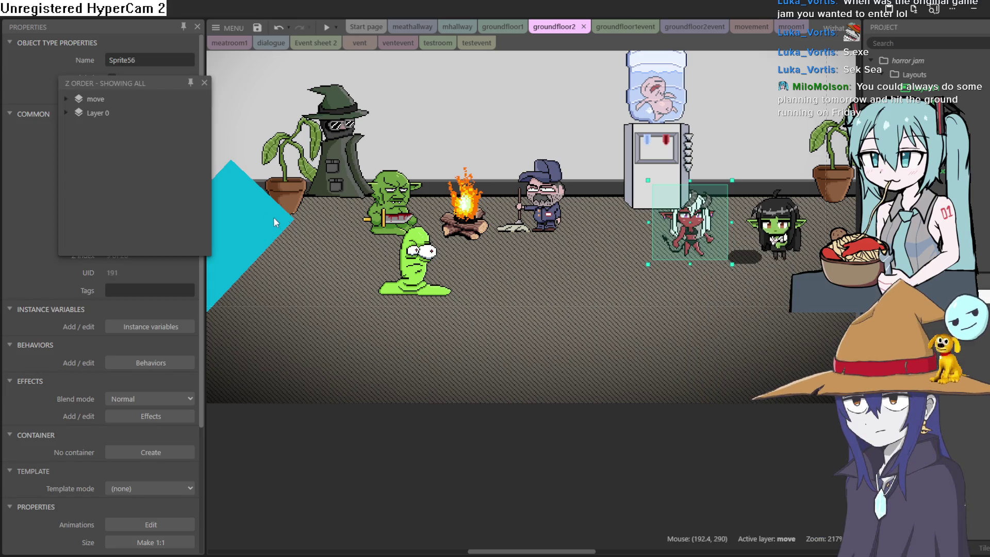
click(66, 112)
scroll(147, 162, down, 3)
mouse_move(119, 226)
mouse_down()
mouse_move(133, 161)
mouse_move(128, 99)
mouse_move(133, 135)
mouse_up()
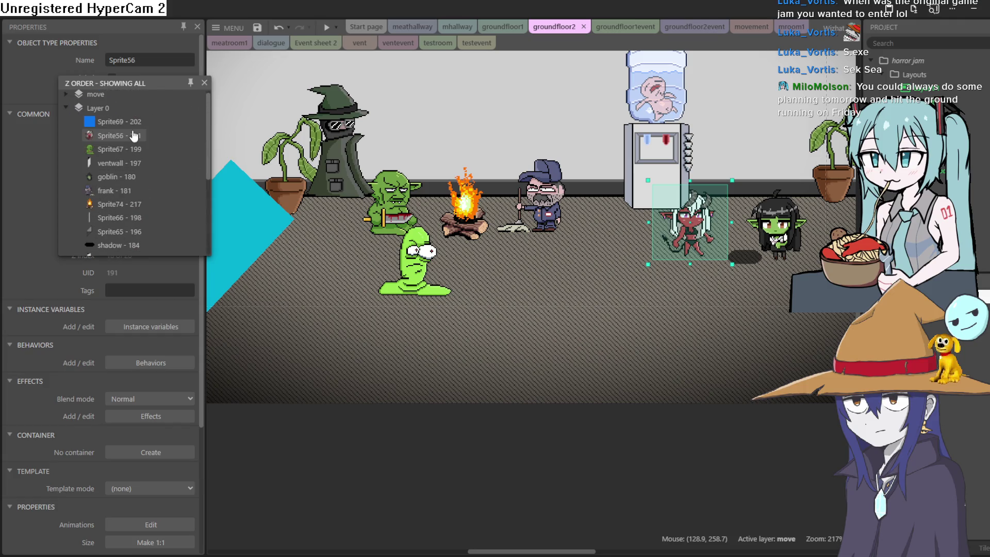
click(67, 94)
mouse_move(116, 149)
mouse_down()
mouse_move(137, 245)
mouse_move(145, 221)
mouse_move(144, 230)
mouse_up()
click(325, 27)
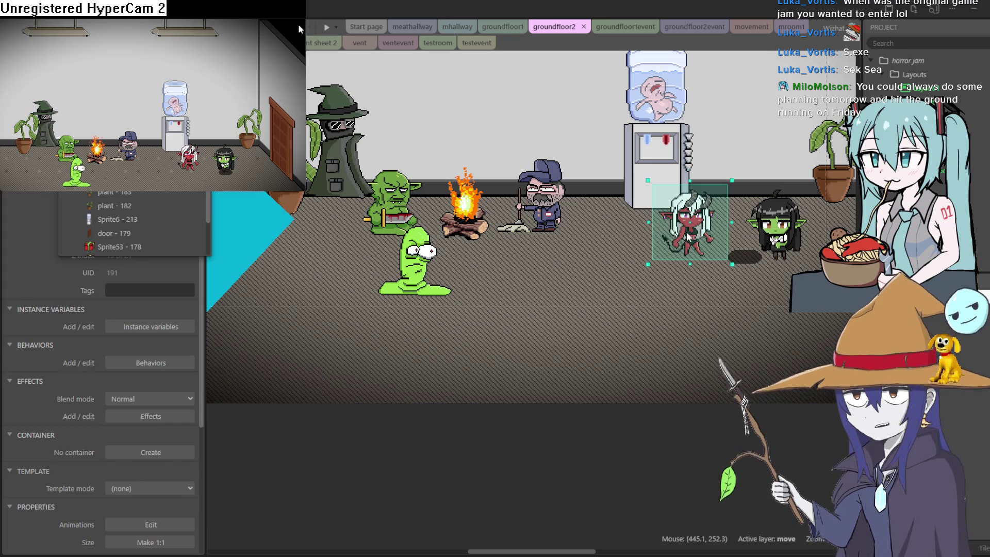
Step: In an enlarged preview, walk the goblin girl to the water cooler and back beside the demon
double_click(298, 24)
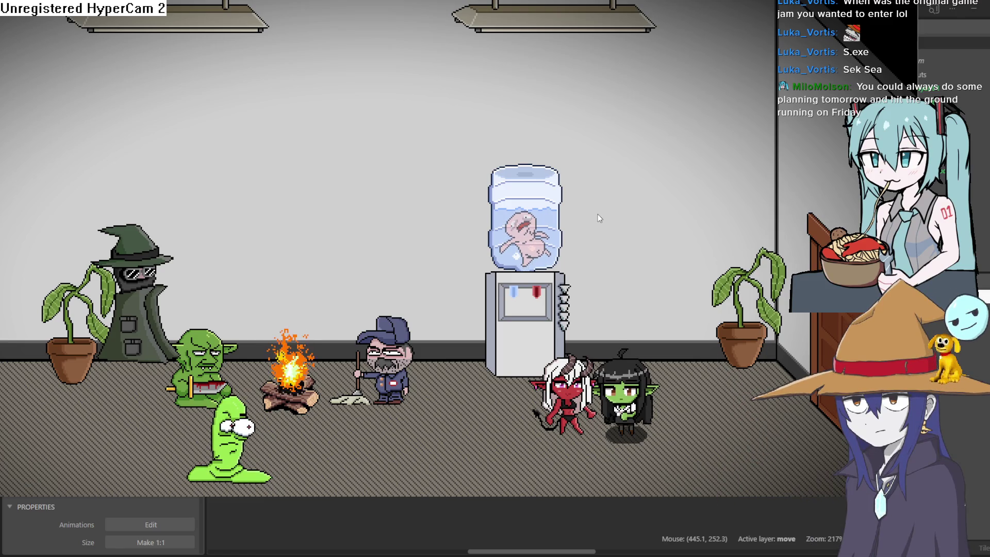
key(Up)
key(Left)
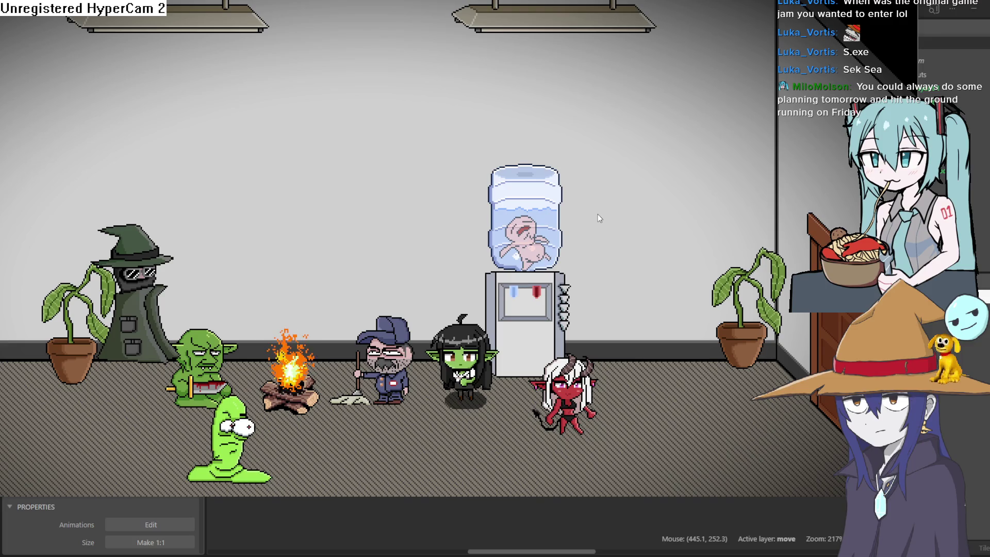
key(Down)
key(Right)
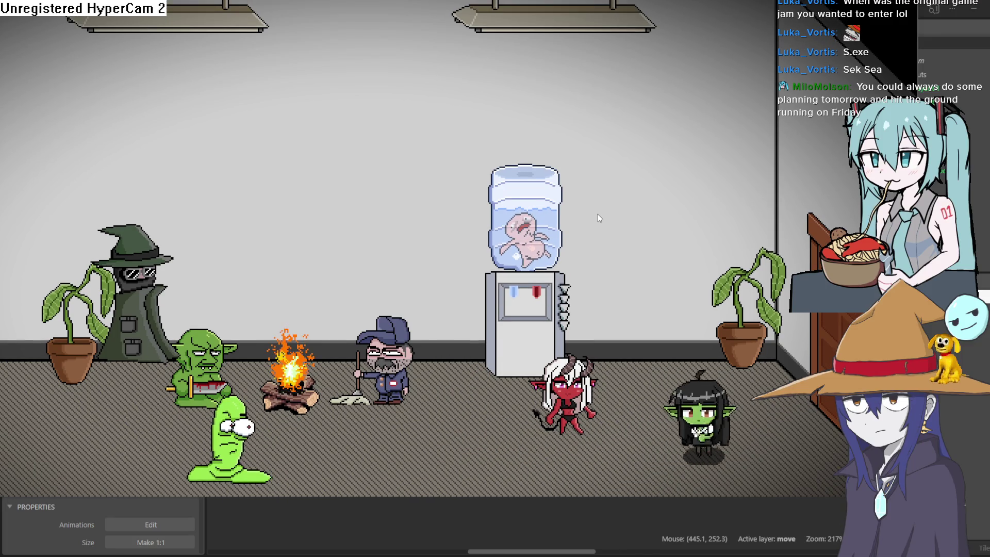
Step: Close the preview and save the project
key(Escape)
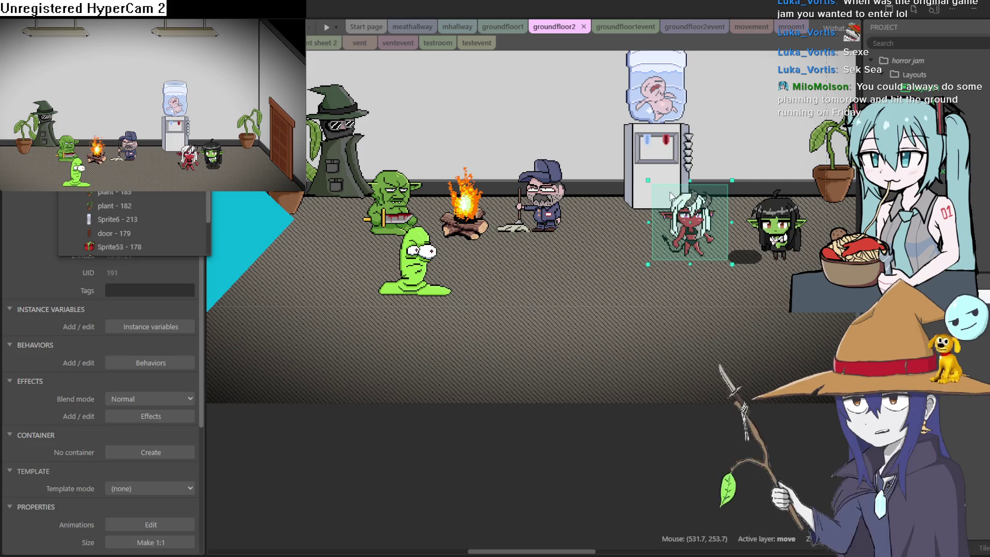
click(670, 196)
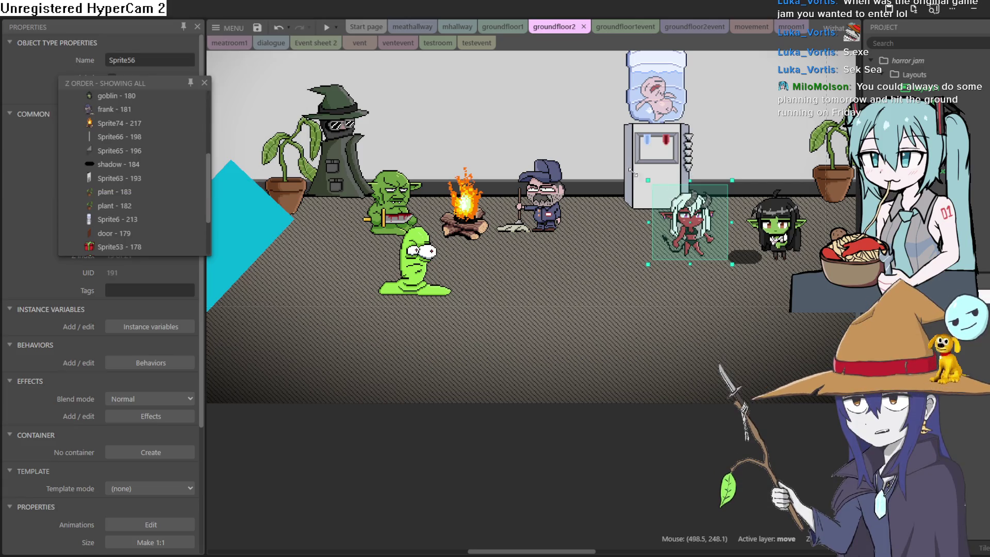
click(257, 27)
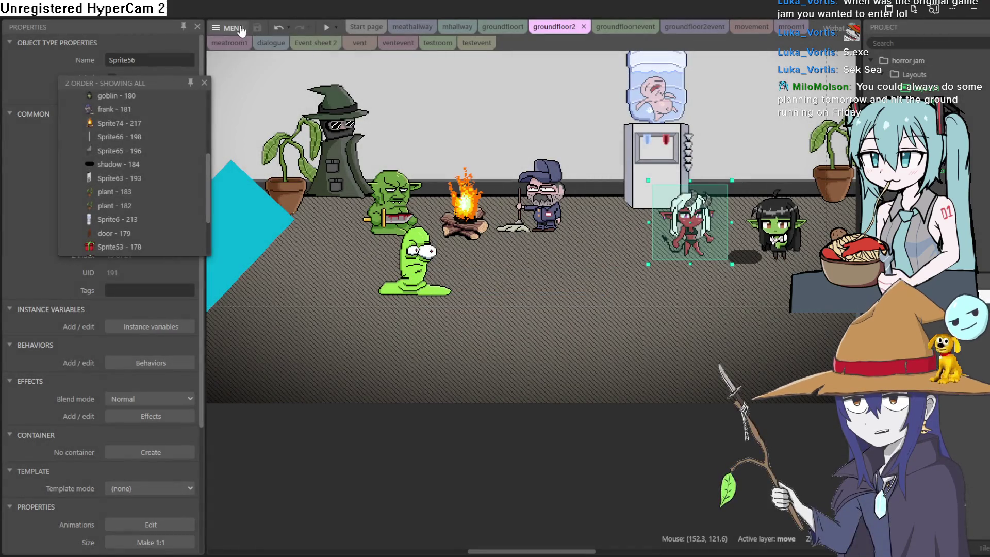
Step: Open daven quest.c3p from the recent projects, closing the current horror jam project
click(233, 27)
mouse_move(267, 49)
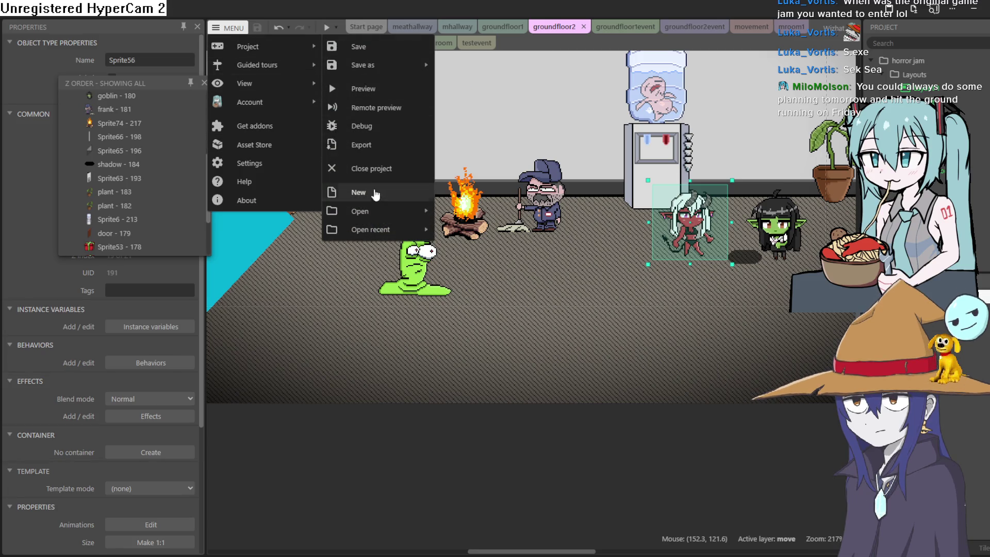
mouse_move(384, 211)
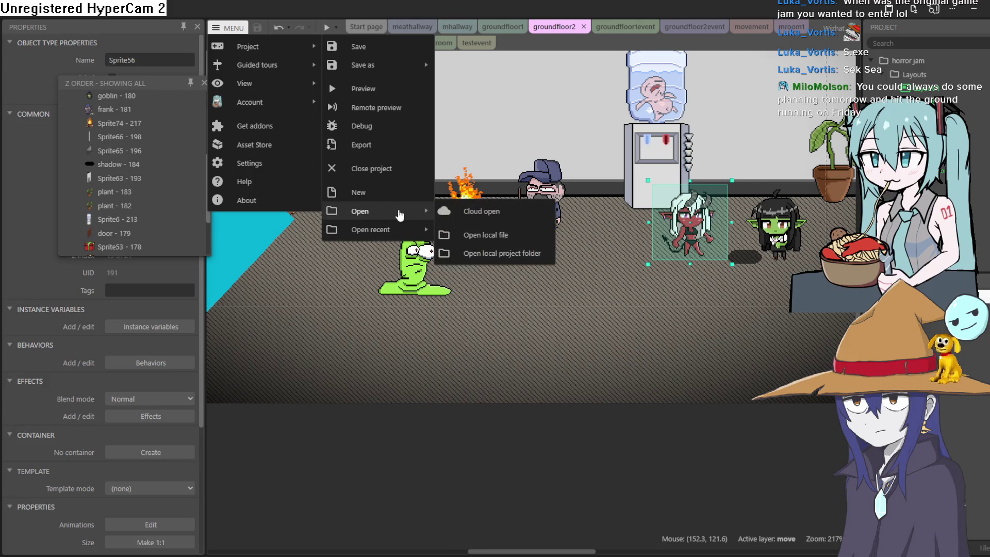
mouse_move(396, 232)
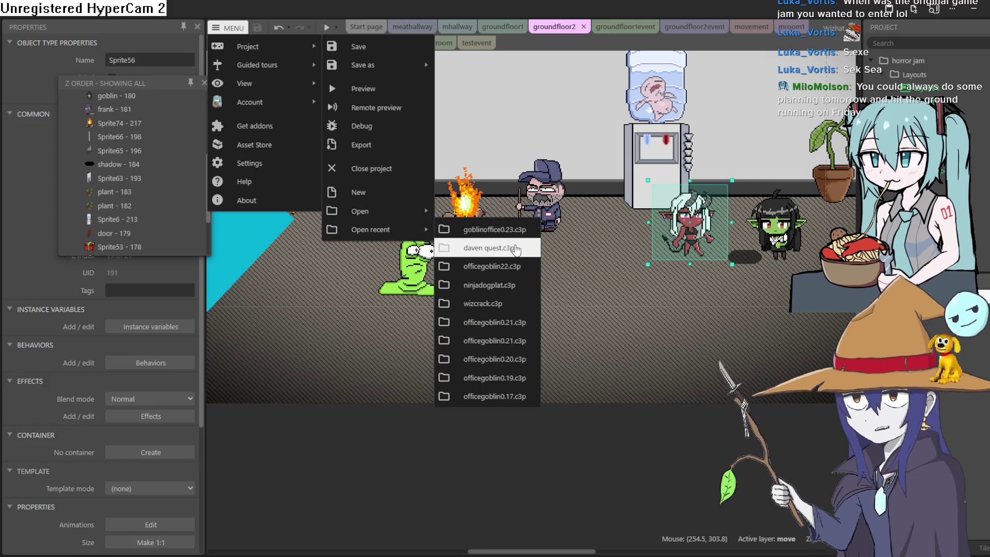
click(514, 249)
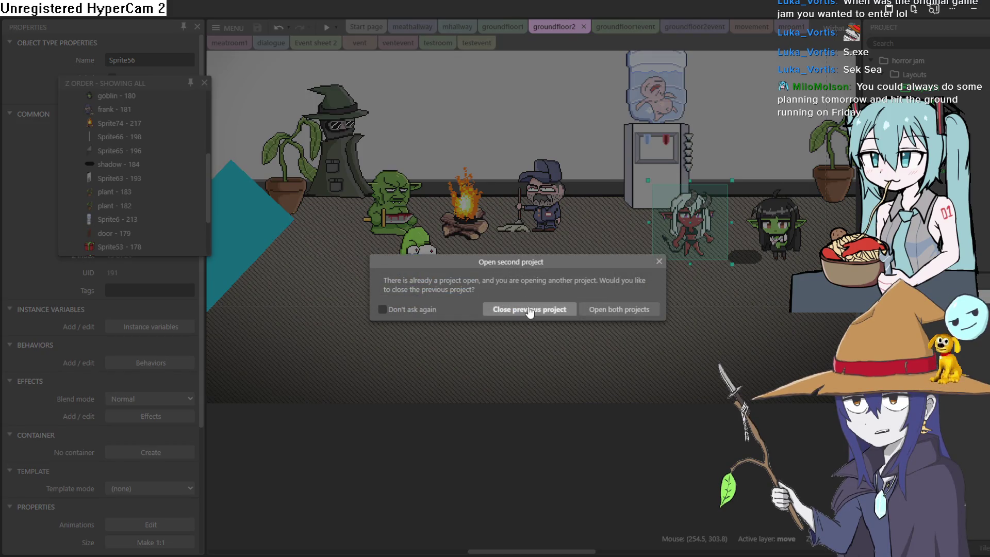
click(527, 309)
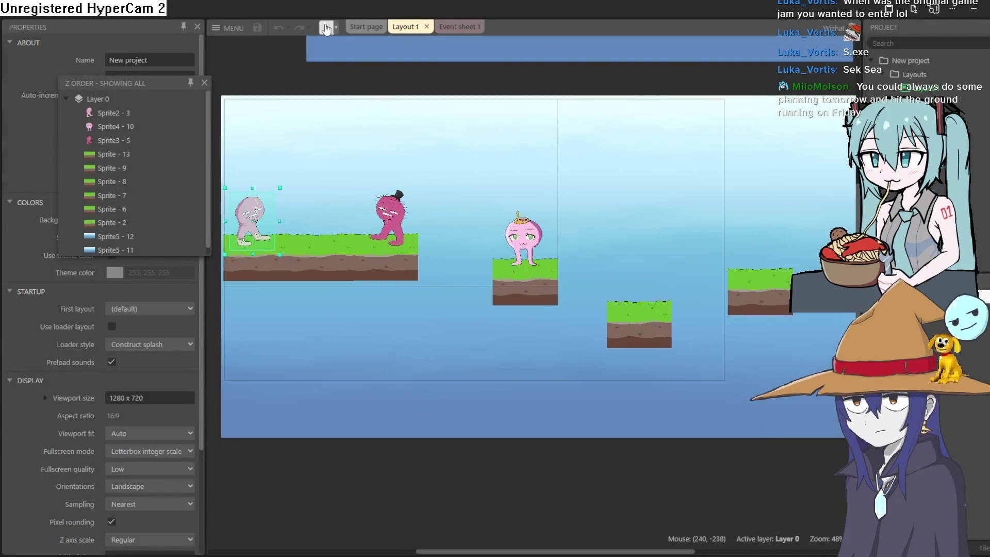
Step: Test-play the platformer layout by moving the player right, then close the preview and return to Aseprite
click(326, 27)
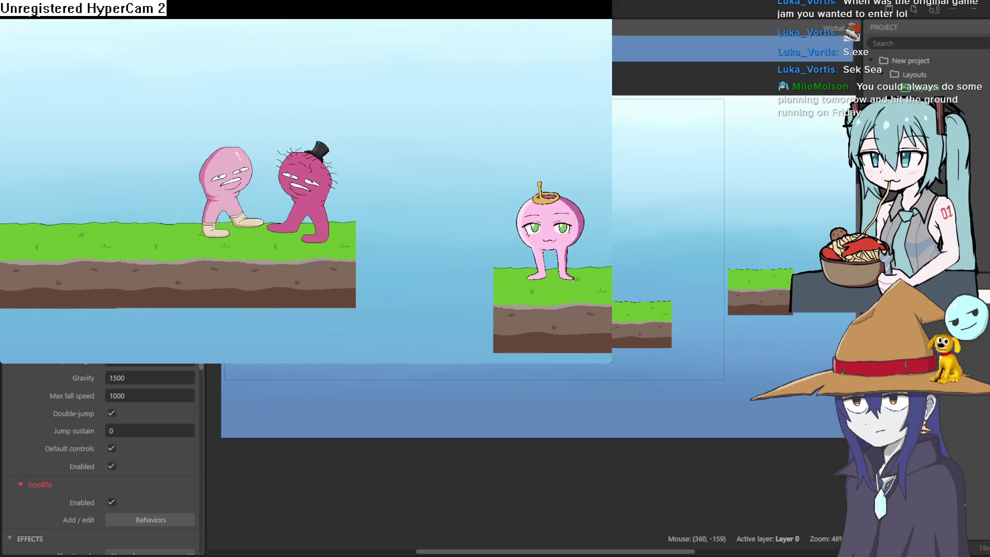
key(Right)
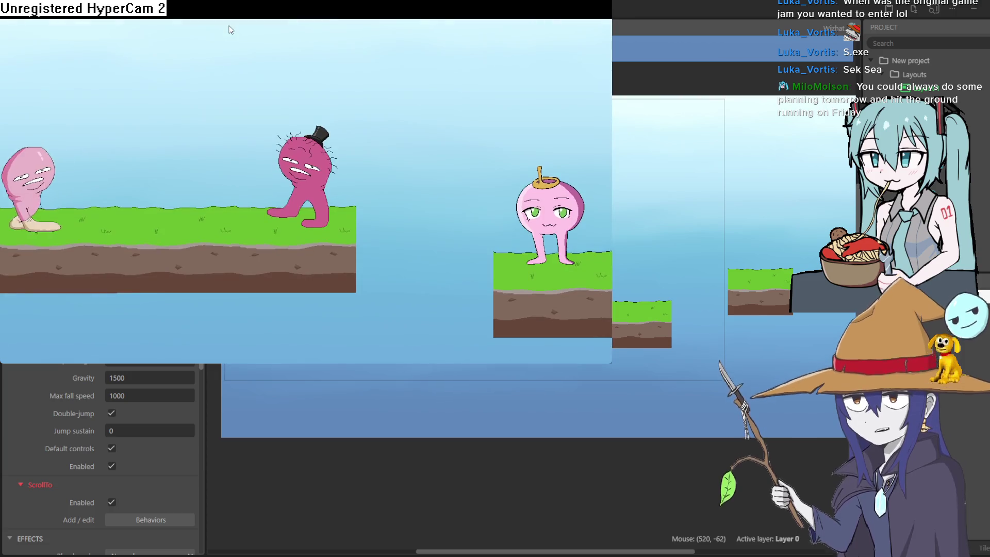
click(603, 1)
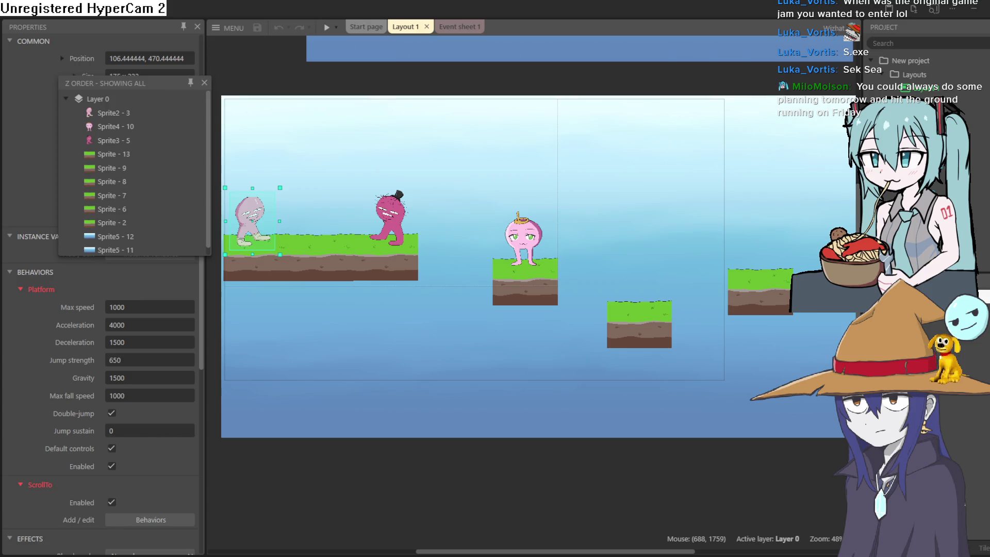
key(alt+Tab)
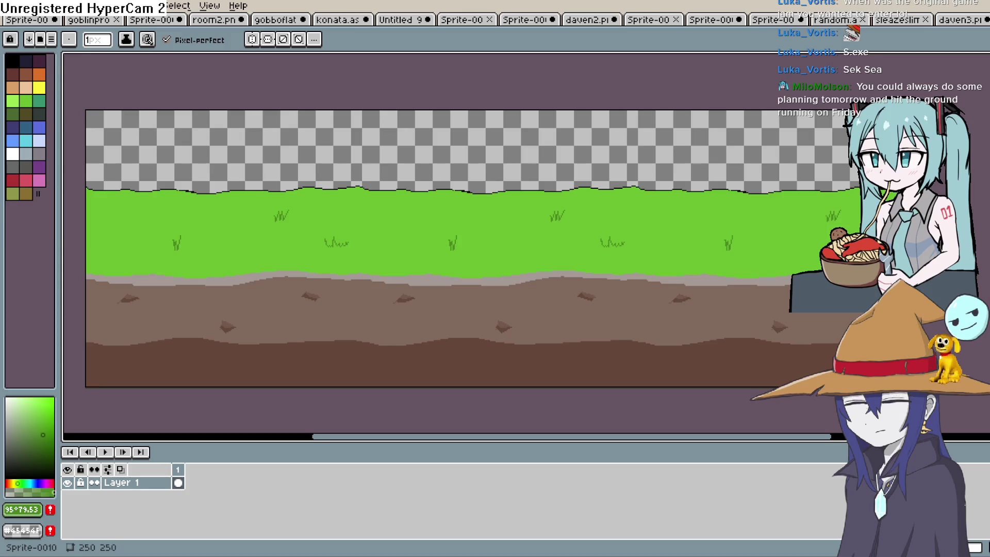
Step: Create a new 1000×1000 pixel transparent RGBA sprite
click(8, 5)
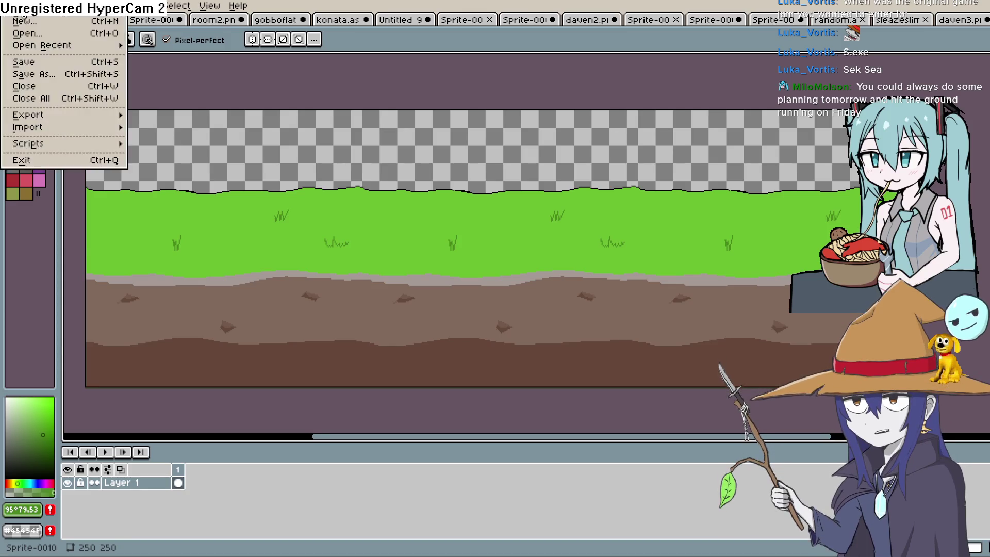
click(15, 19)
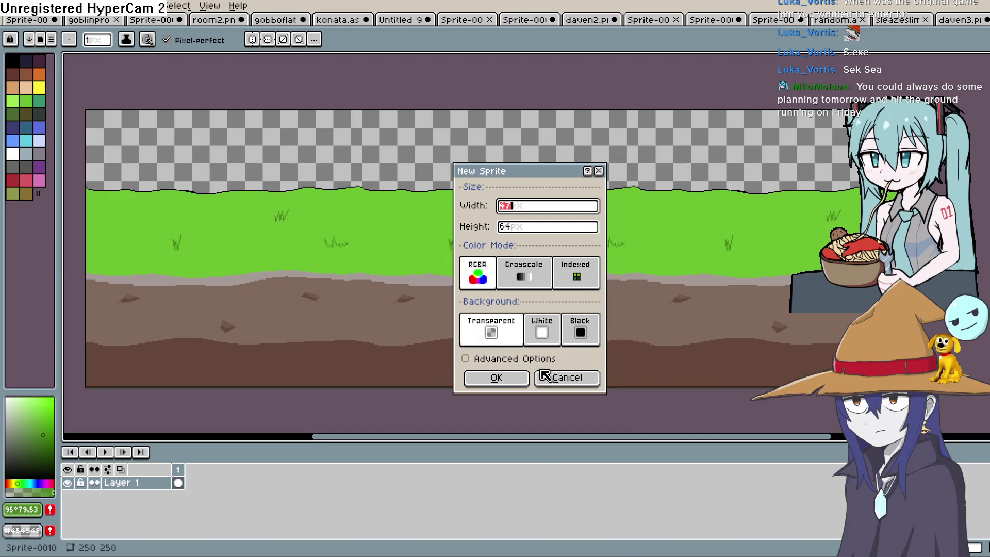
click(566, 378)
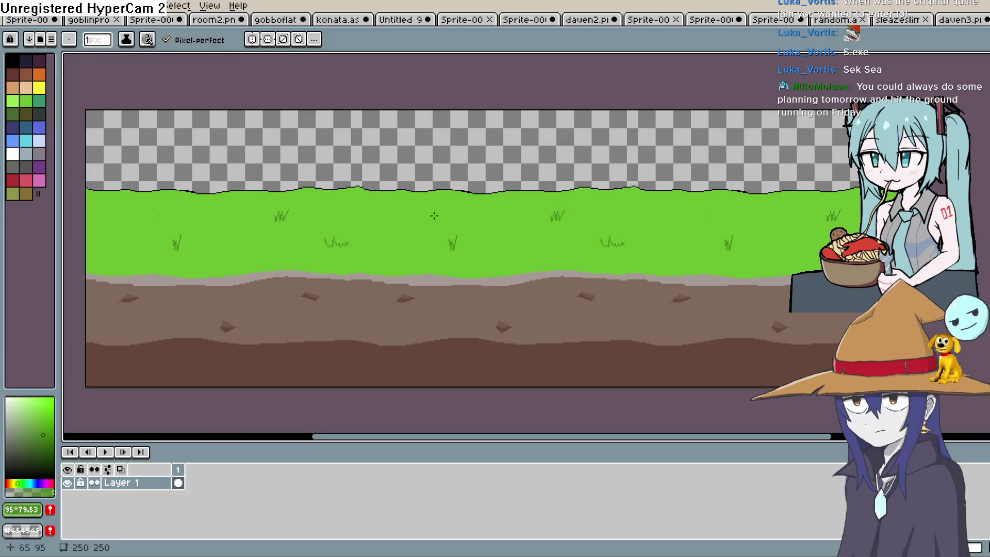
click(10, 7)
click(21, 26)
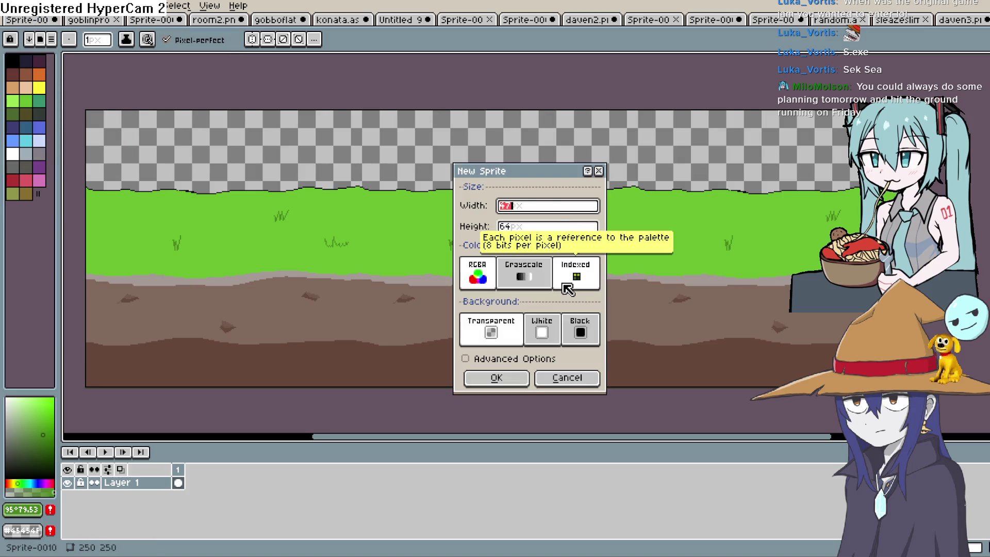
text(1000)
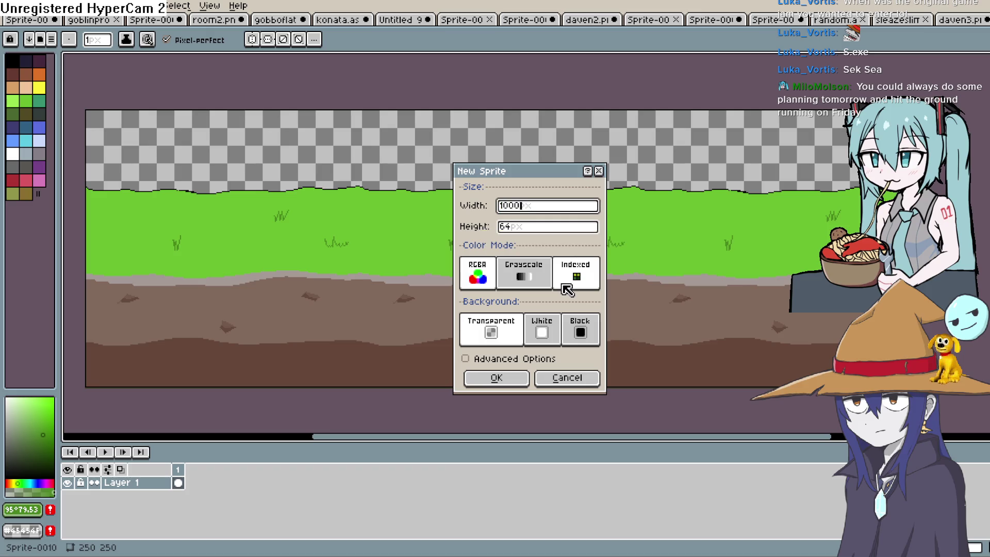
key(Tab)
text(1000)
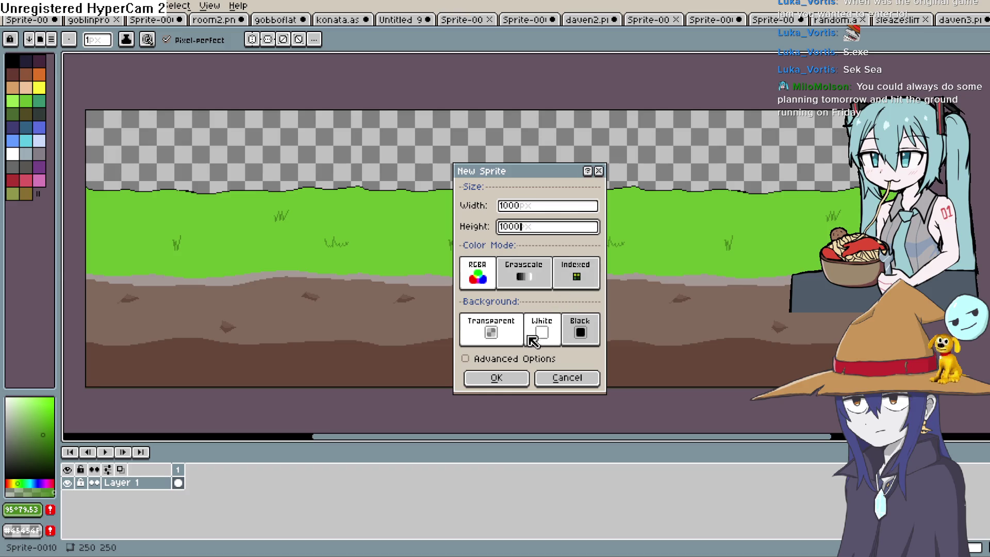
click(496, 377)
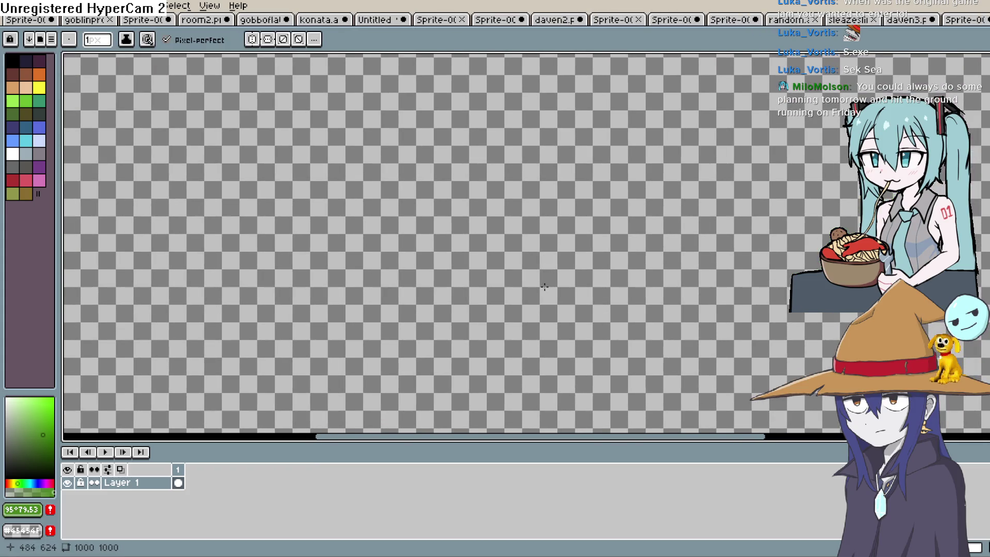
Step: Draw the left slope line of the volcano outline
scroll(544, 287, down, 2)
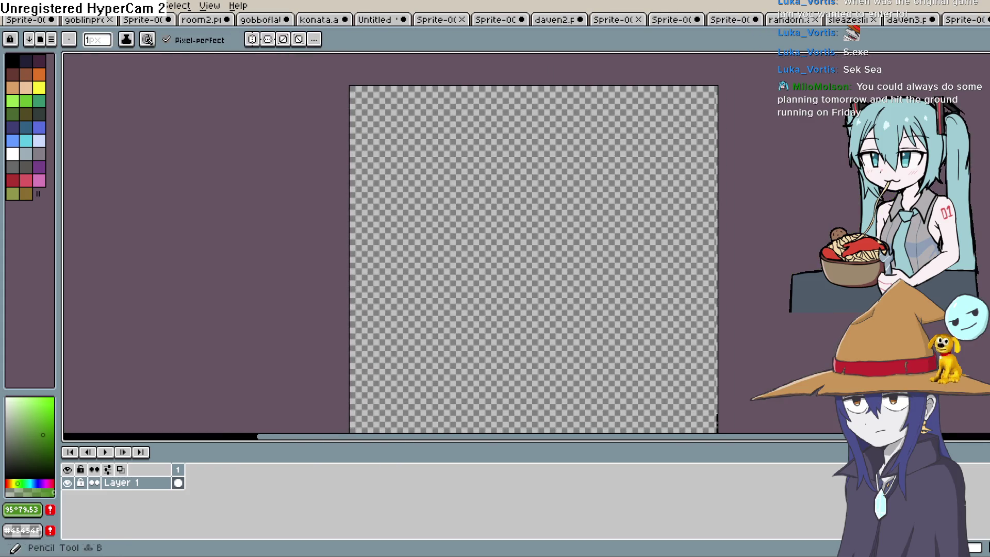
scroll(397, 279, up, 1)
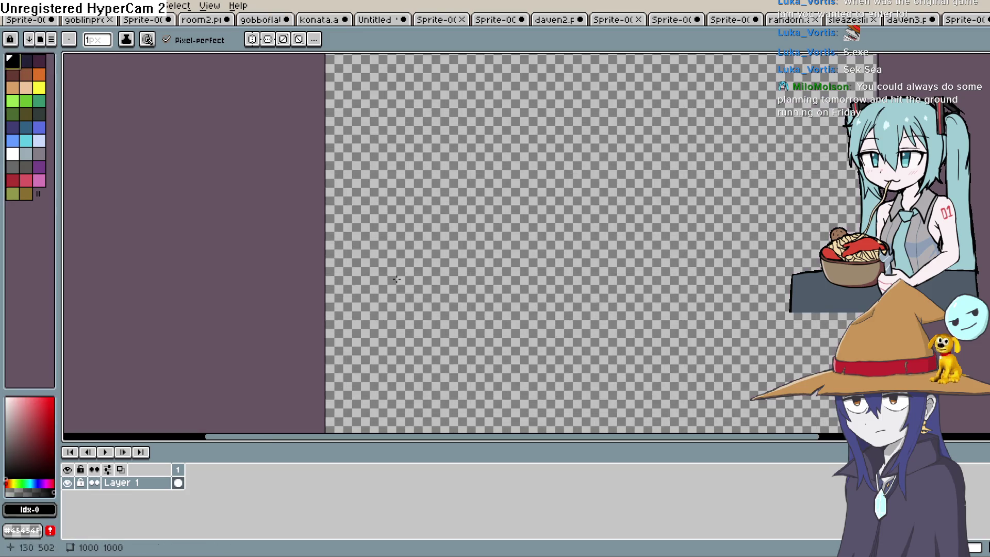
shift+click(416, 183)
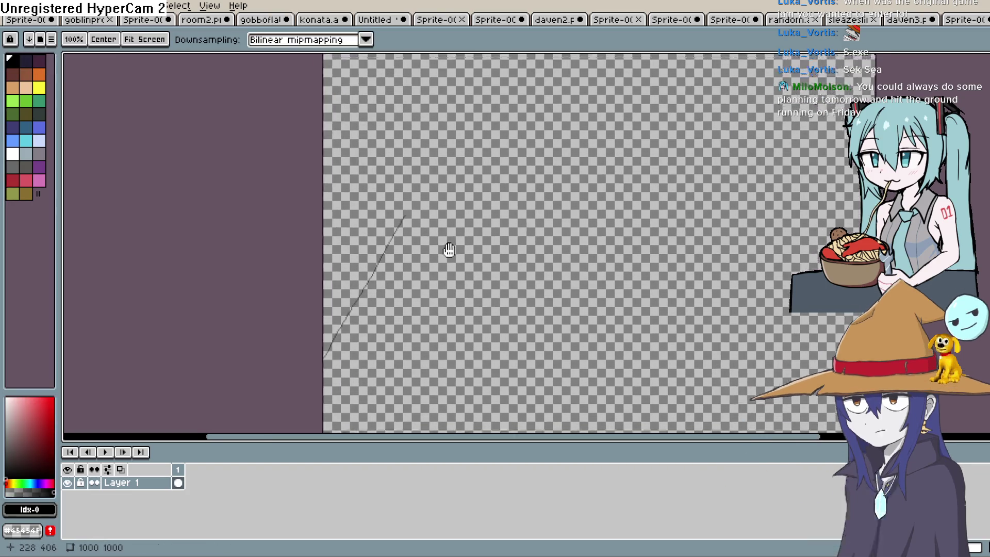
key(ctrl+z)
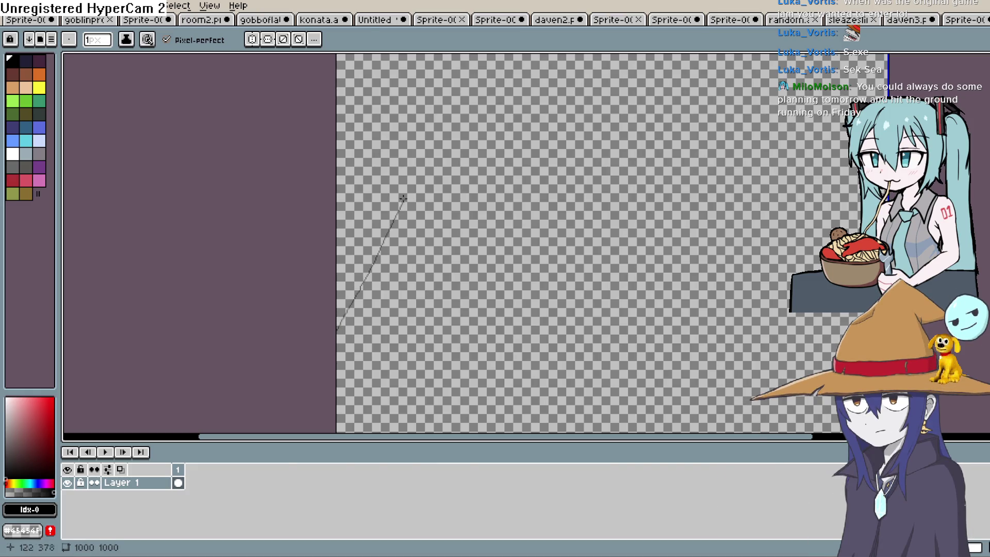
drag(404, 199, 386, 267)
shift+click(386, 259)
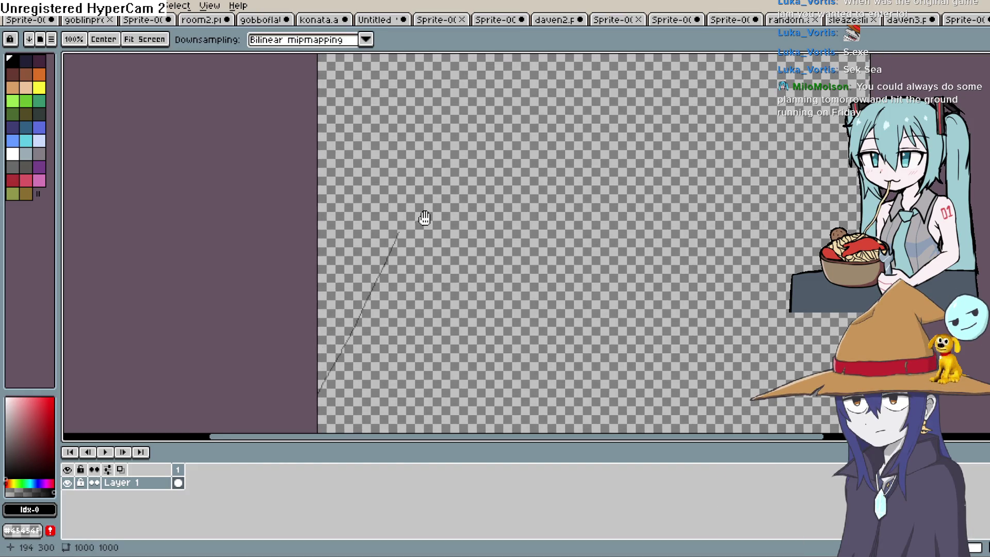
Step: Replace the curved top with a crater rim line and draw the right slope downward
scroll(406, 256, up, 2)
scroll(370, 285, up, 1)
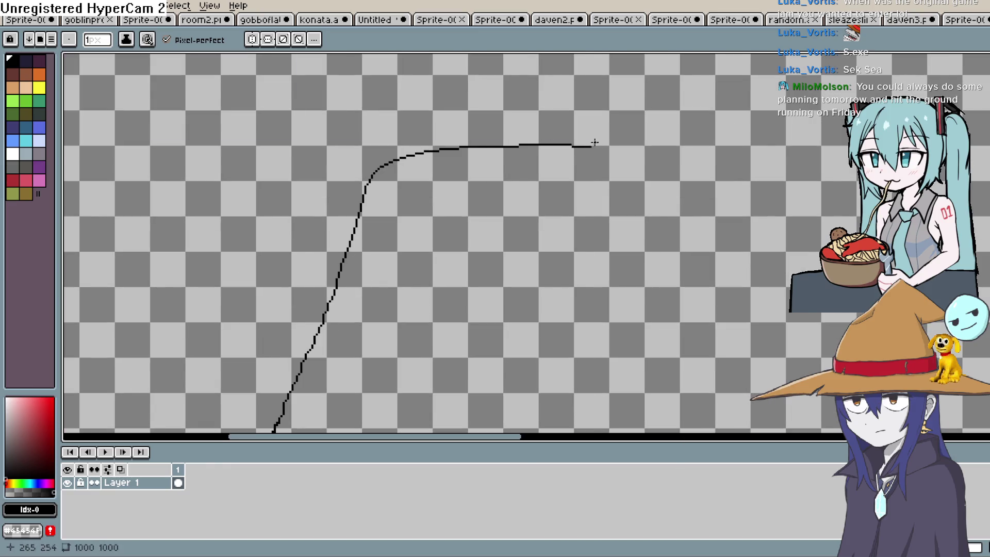
key(ctrl+z)
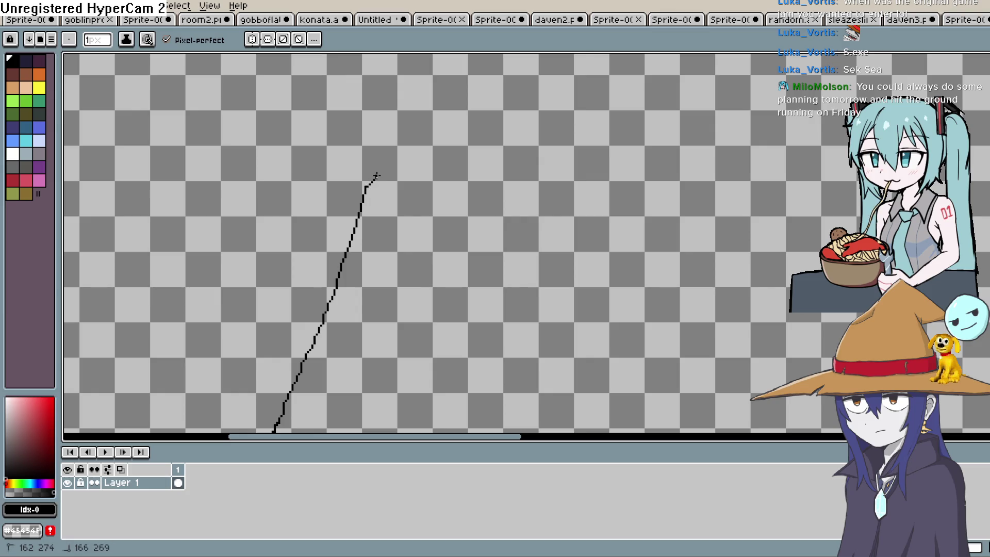
drag(550, 100, 594, 110)
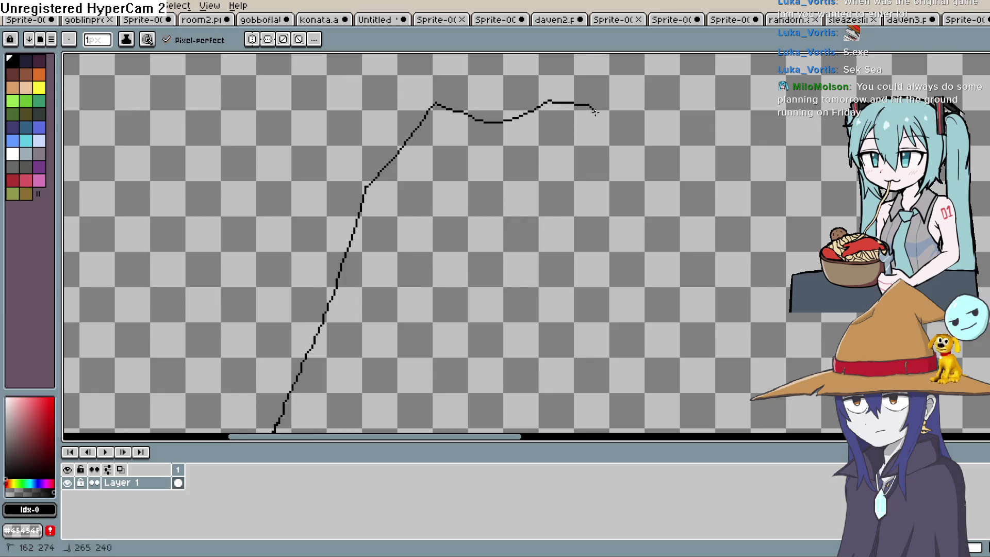
scroll(645, 226, down, 1)
mouse_move(670, 279)
mouse_down()
mouse_move(592, 258)
mouse_move(524, 214)
mouse_up()
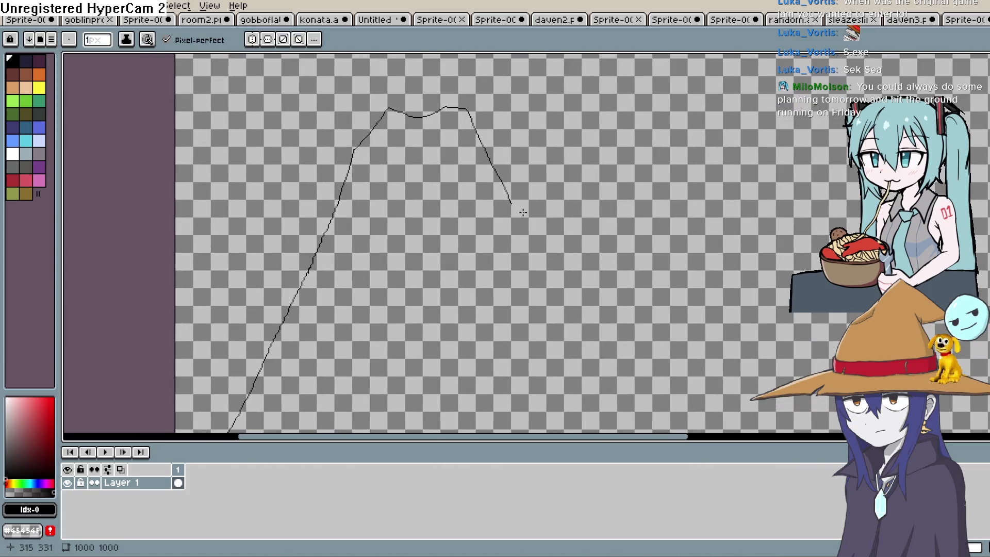
scroll(586, 319, up, 1)
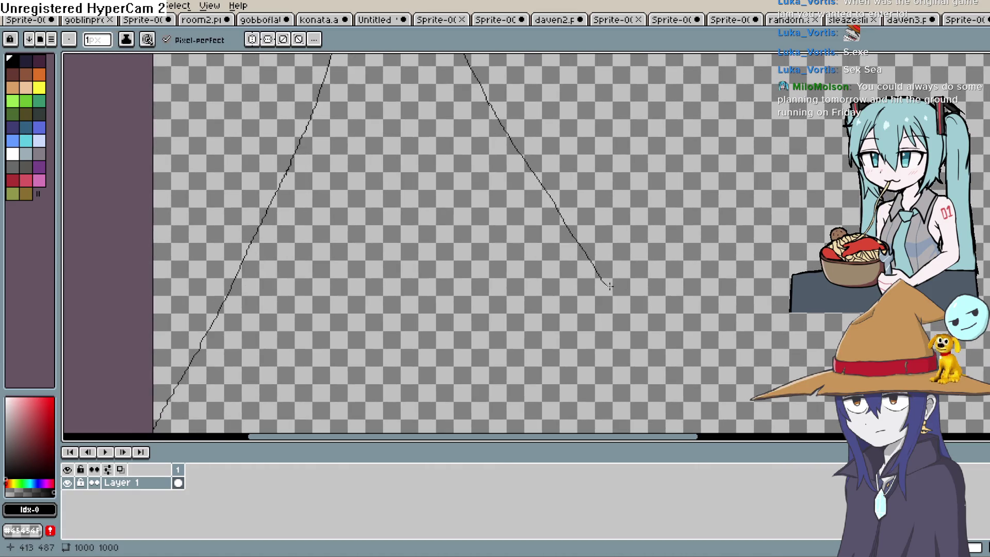
mouse_move(617, 308)
mouse_down()
mouse_move(654, 358)
mouse_move(715, 258)
mouse_move(789, 335)
mouse_move(728, 367)
mouse_up()
mouse_move(224, 345)
mouse_down()
mouse_move(418, 343)
mouse_move(464, 332)
mouse_move(469, 272)
mouse_up()
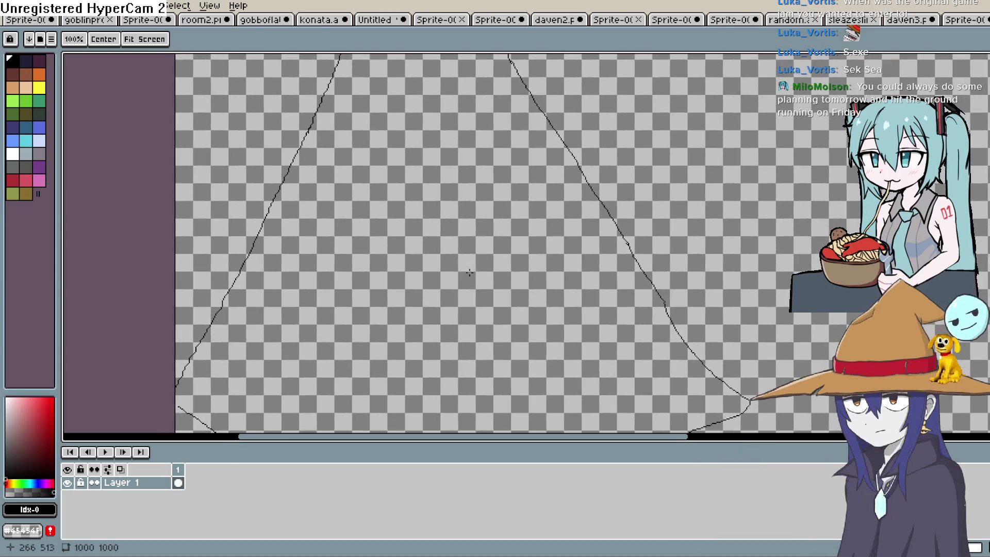
Step: Pick a muted reddish-brown and fill only the interior of the volcano outline
click(12, 75)
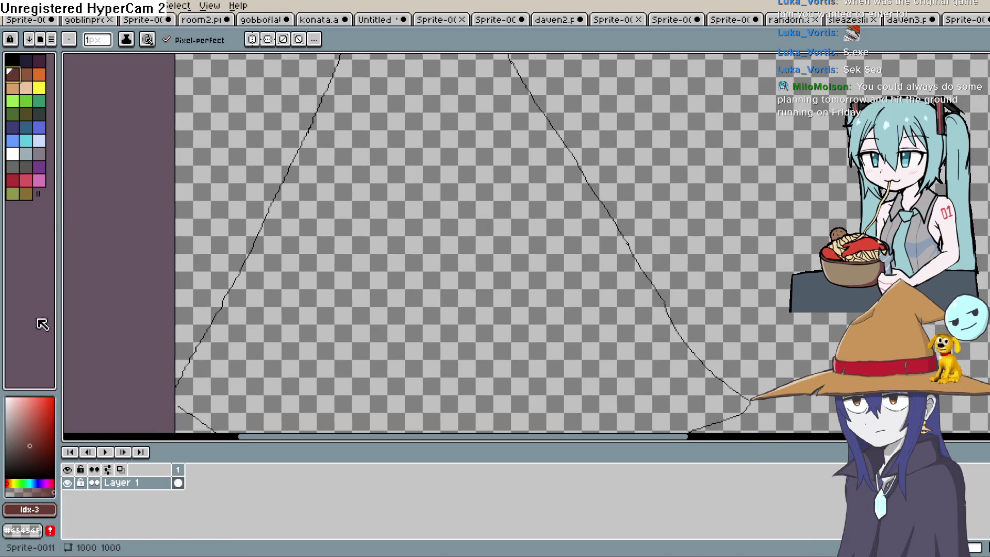
click(22, 442)
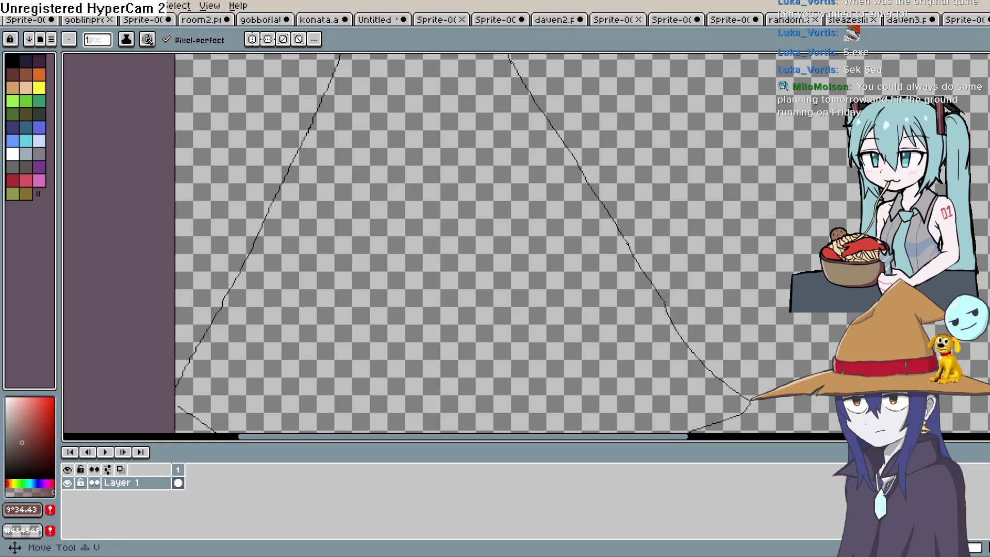
key(g)
click(568, 336)
key(ctrl+z)
drag(570, 345, 610, 288)
key(b)
scroll(227, 336, up, 3)
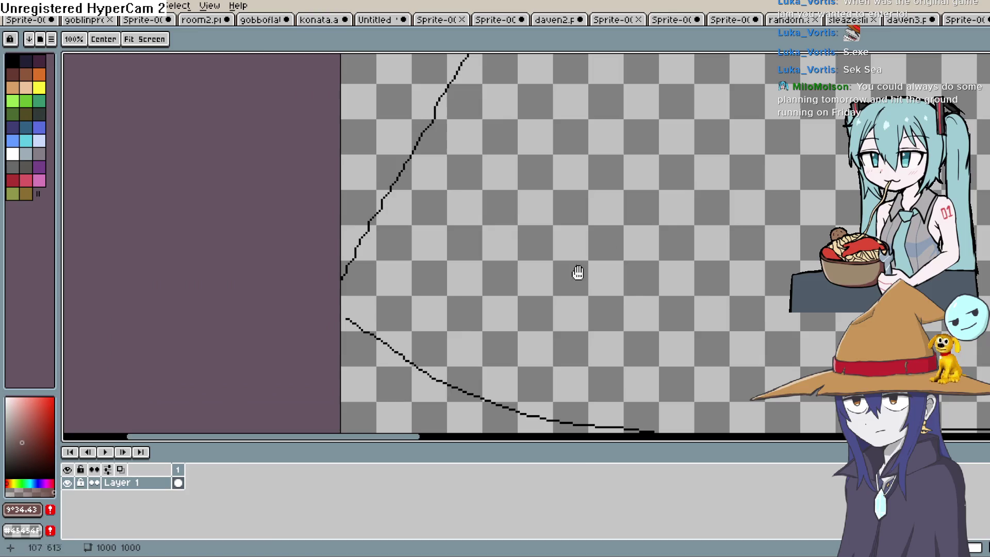
drag(406, 275, 234, 318)
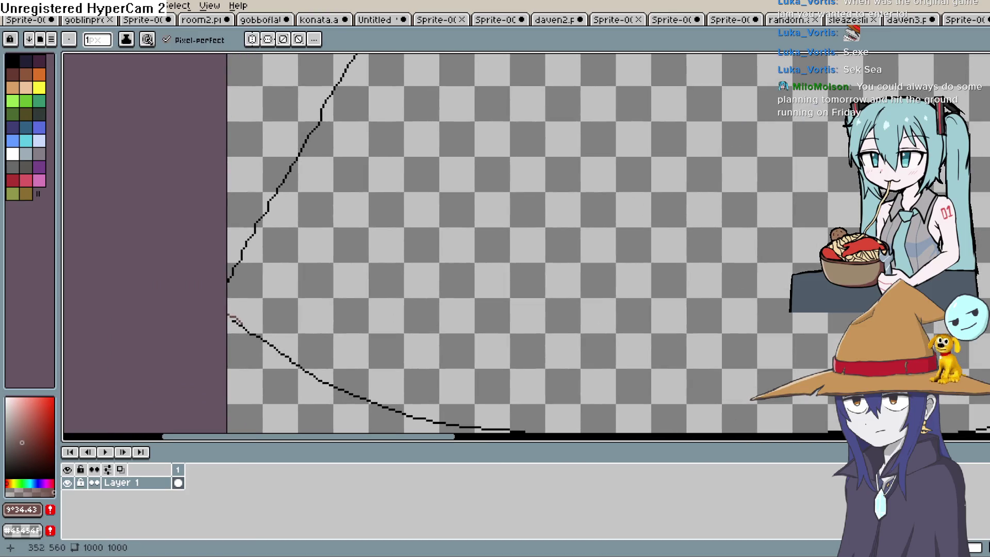
key(g)
drag(559, 269, 535, 270)
click(537, 269)
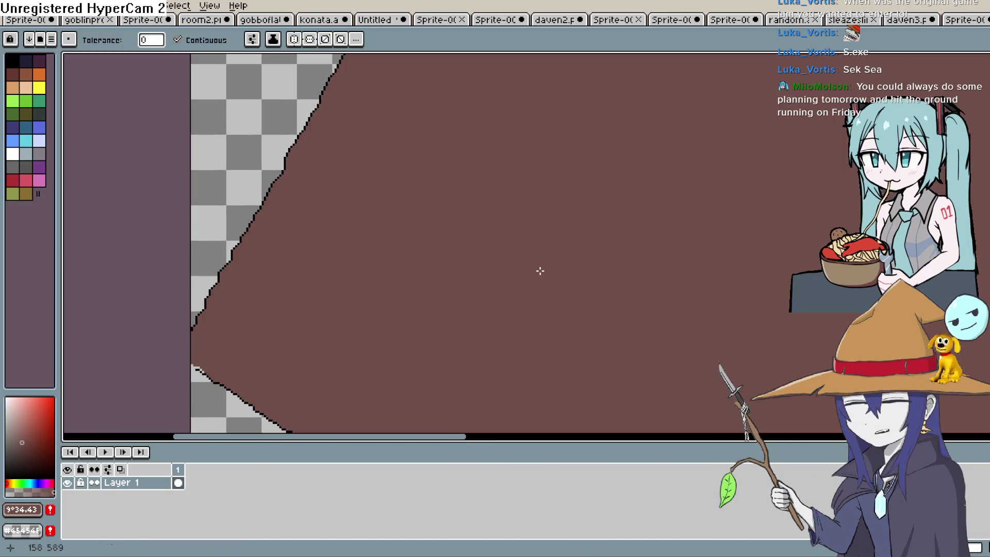
Step: Outline a triangle on the upper slope and fill it with a darker brown
scroll(566, 259, down, 3)
key(w)
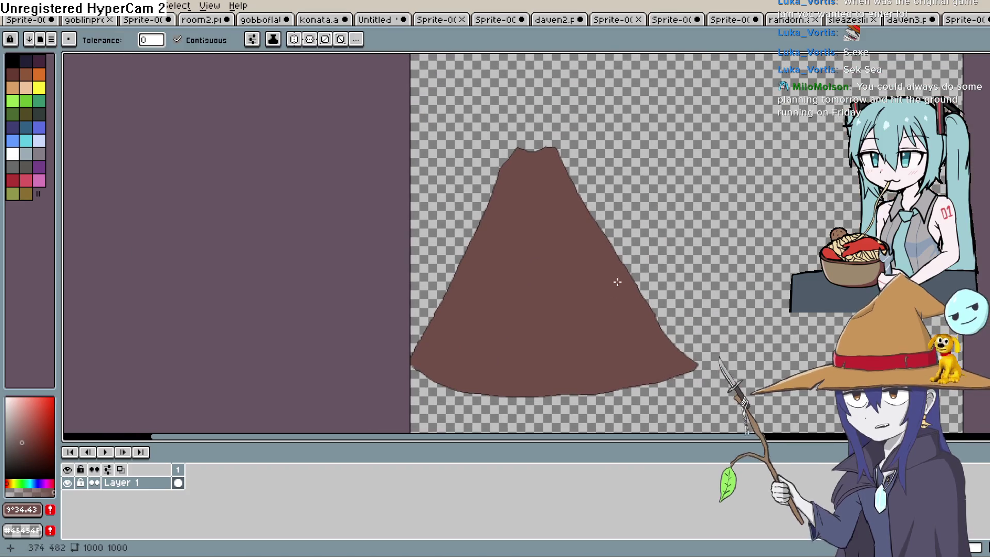
key(i)
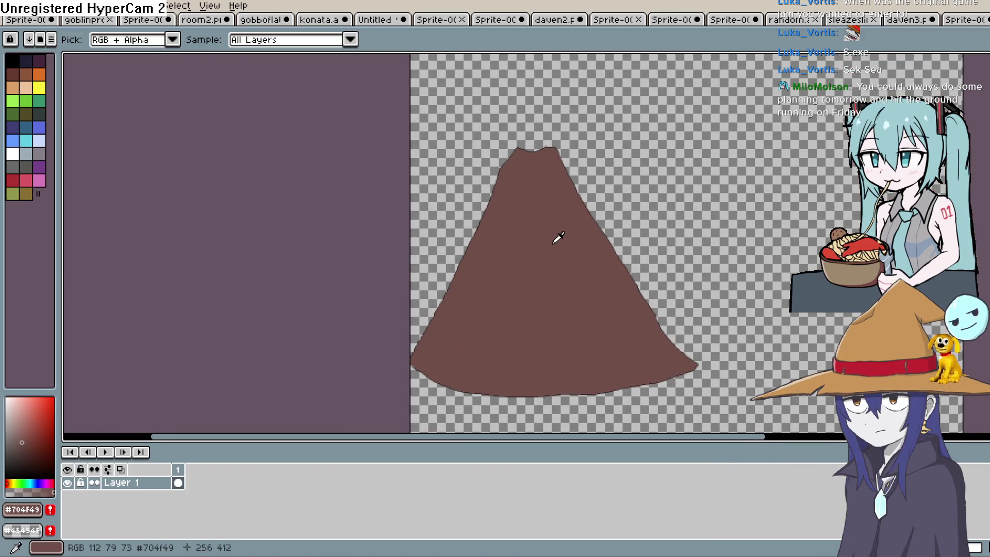
click(28, 445)
key(b)
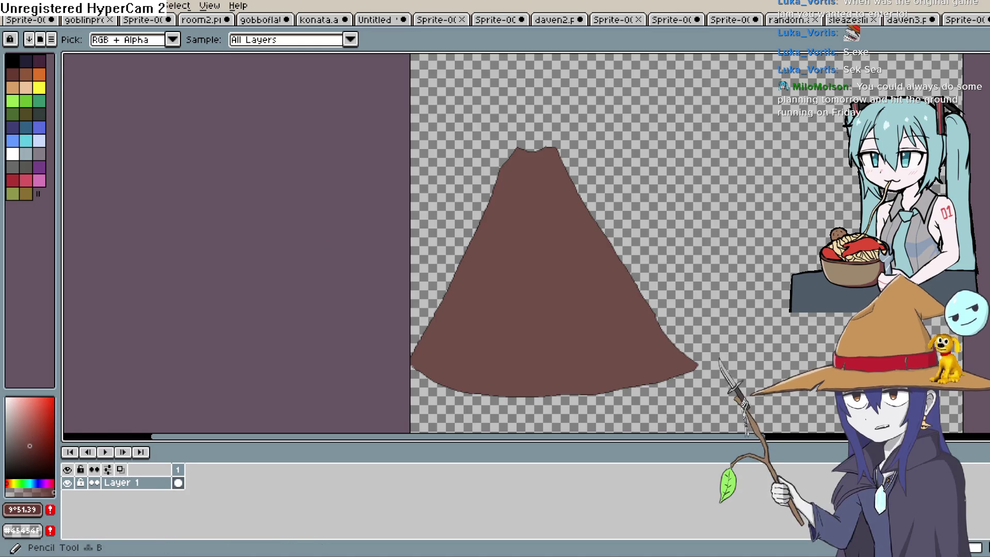
key(b)
scroll(542, 225, up, 2)
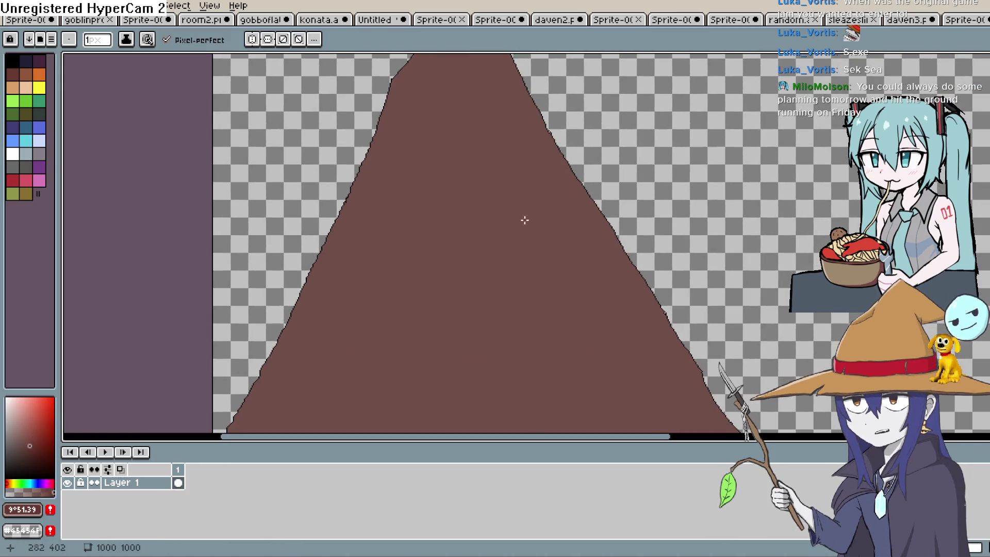
mouse_move(510, 190)
mouse_down()
mouse_move(543, 234)
mouse_move(533, 265)
mouse_up()
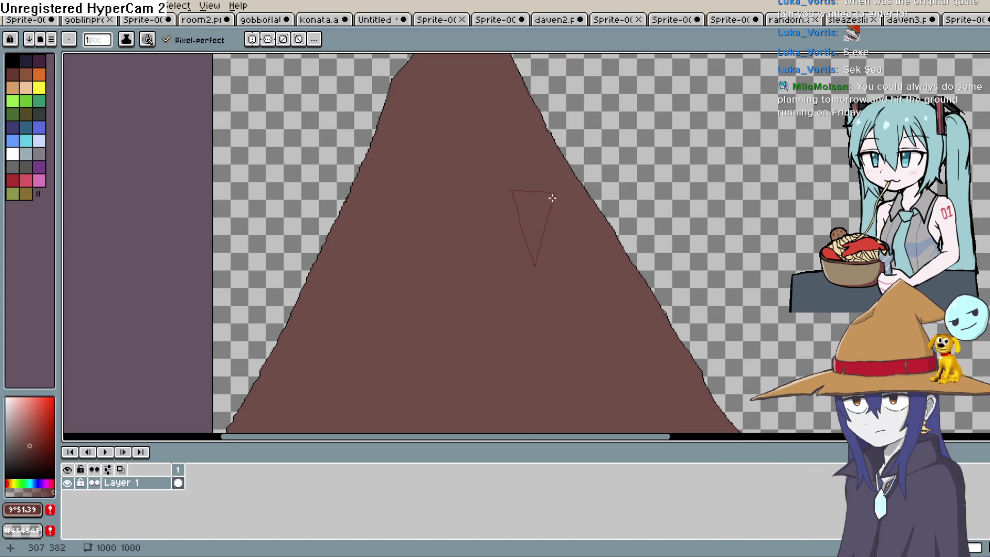
key(g)
click(537, 206)
key(ctrl+z)
scroll(353, 270, up, 2)
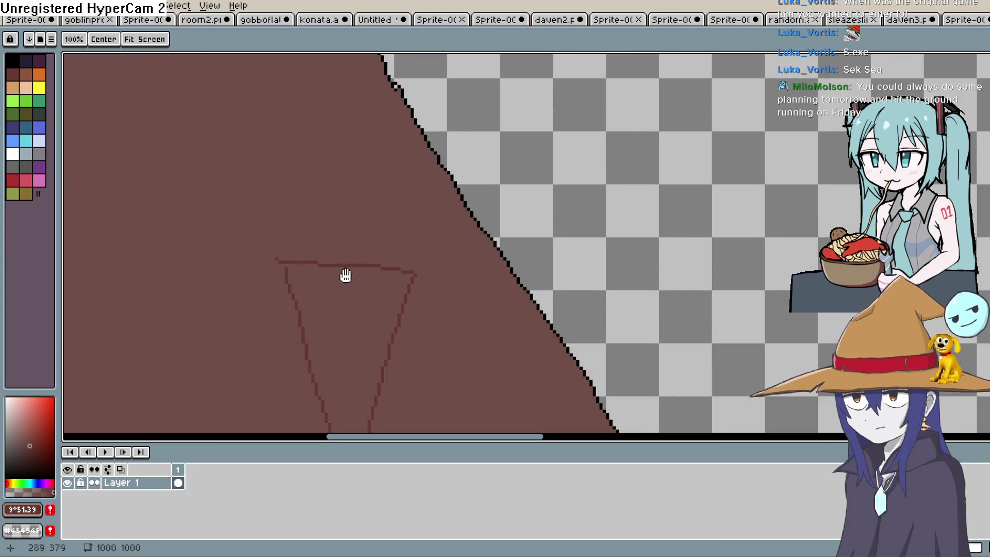
drag(354, 270, 490, 221)
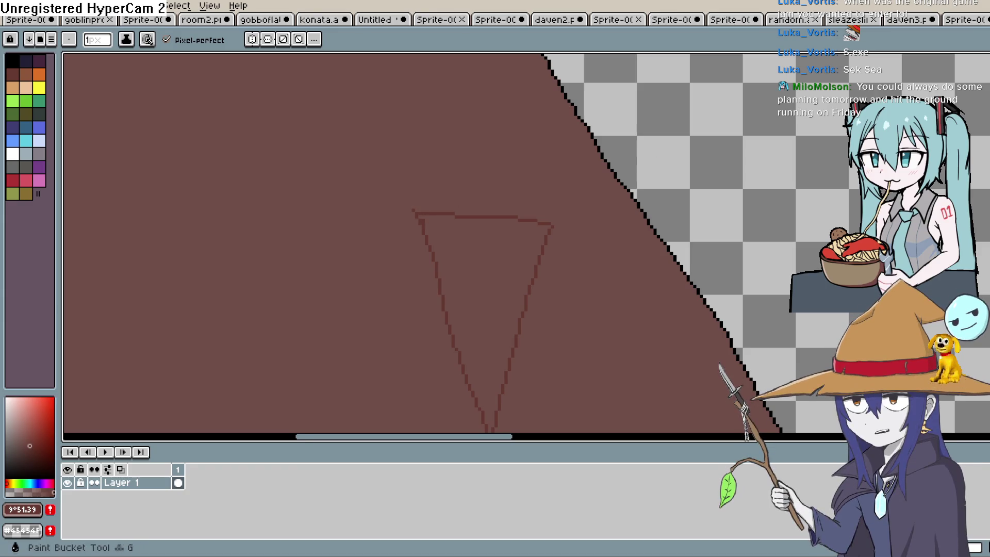
click(535, 273)
Step: Draw a thin line beside the triangle and fill that strip an even darker brown
mouse_move(548, 247)
mouse_down()
mouse_move(532, 228)
mouse_move(534, 165)
mouse_move(522, 126)
mouse_move(529, 192)
mouse_up()
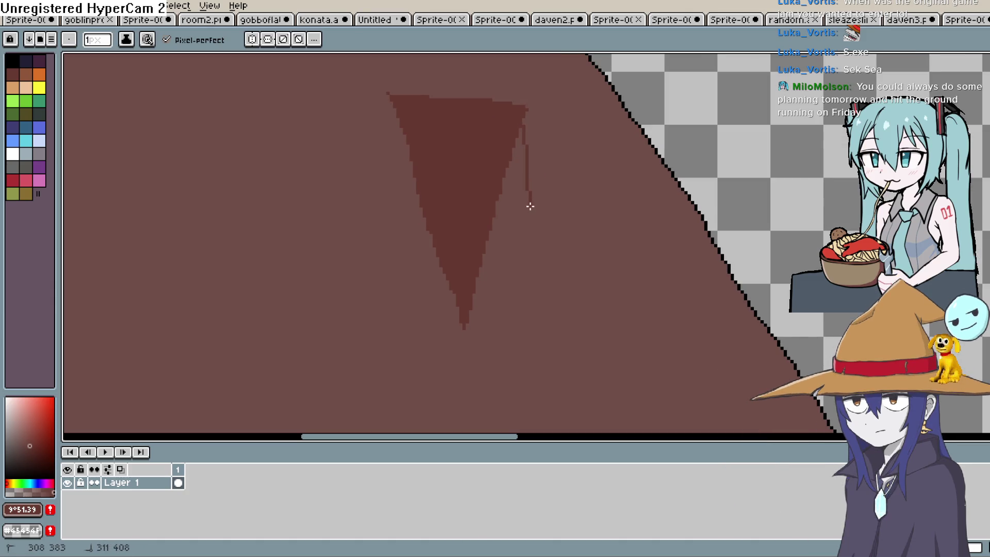
mouse_move(516, 279)
mouse_down()
mouse_move(543, 277)
mouse_move(654, 318)
mouse_move(614, 265)
mouse_move(609, 191)
mouse_move(597, 260)
mouse_move(608, 188)
mouse_up()
key(i)
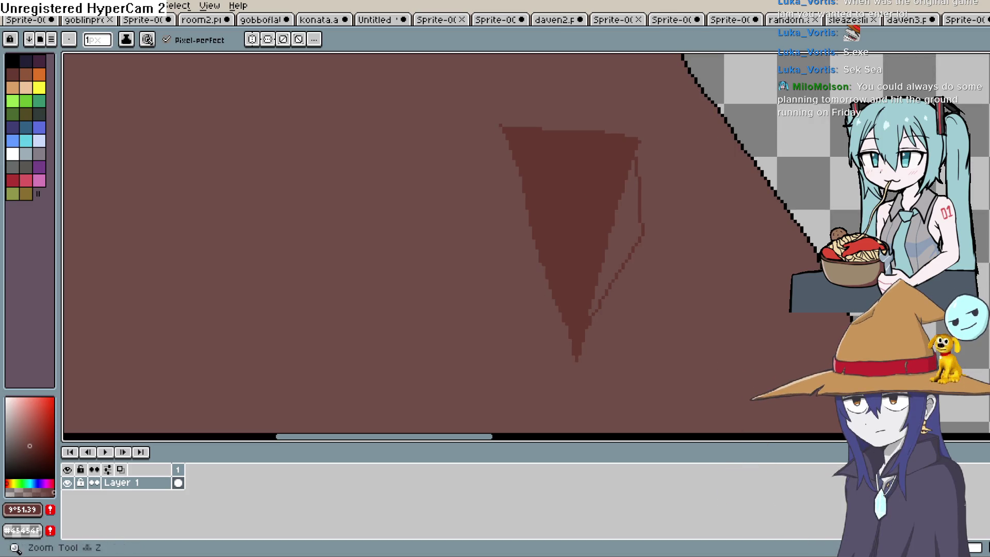
click(608, 189)
key(b)
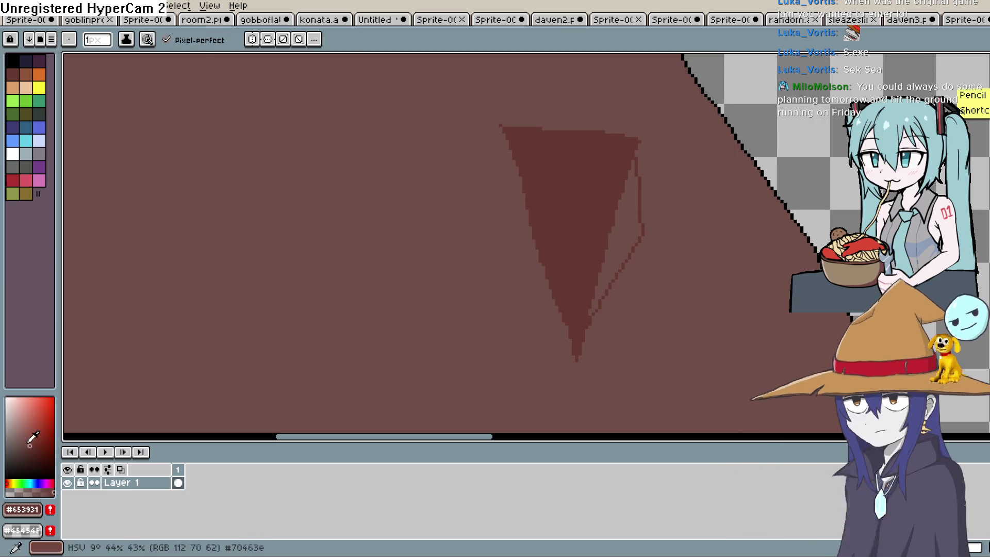
key(g)
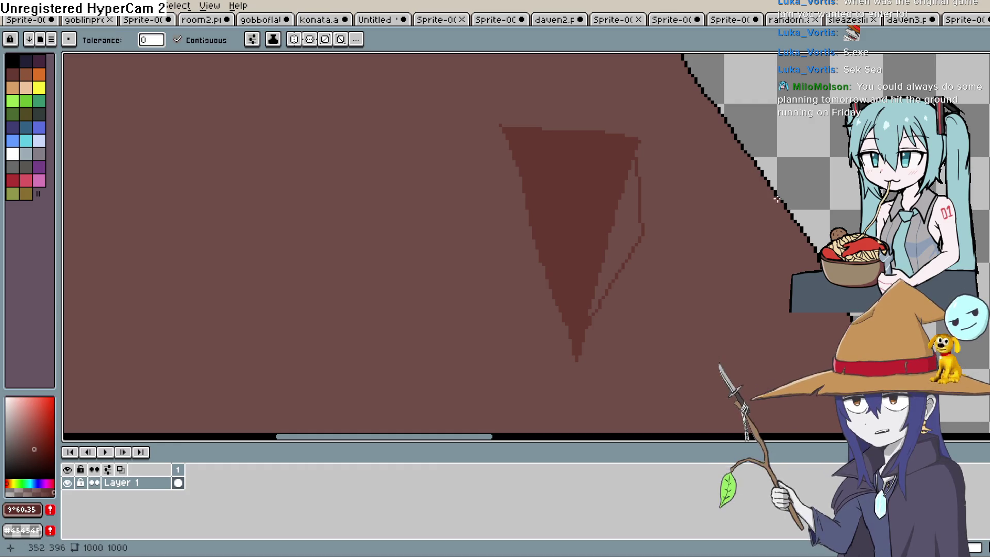
click(633, 221)
scroll(662, 228, down, 4)
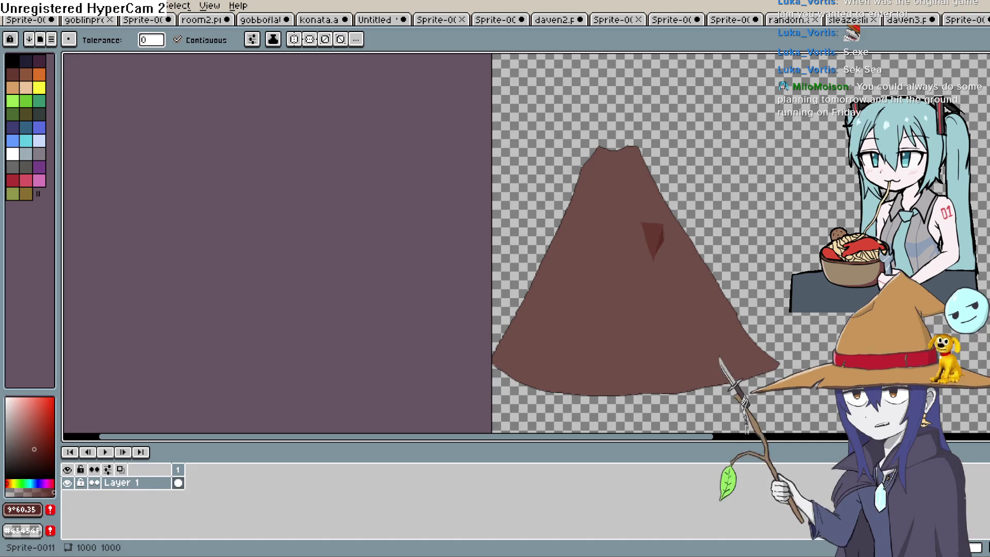
click(603, 185)
Step: Undo the darker fill of the whole volcano and draw a ridge line down its face
key(ctrl+z)
key(b)
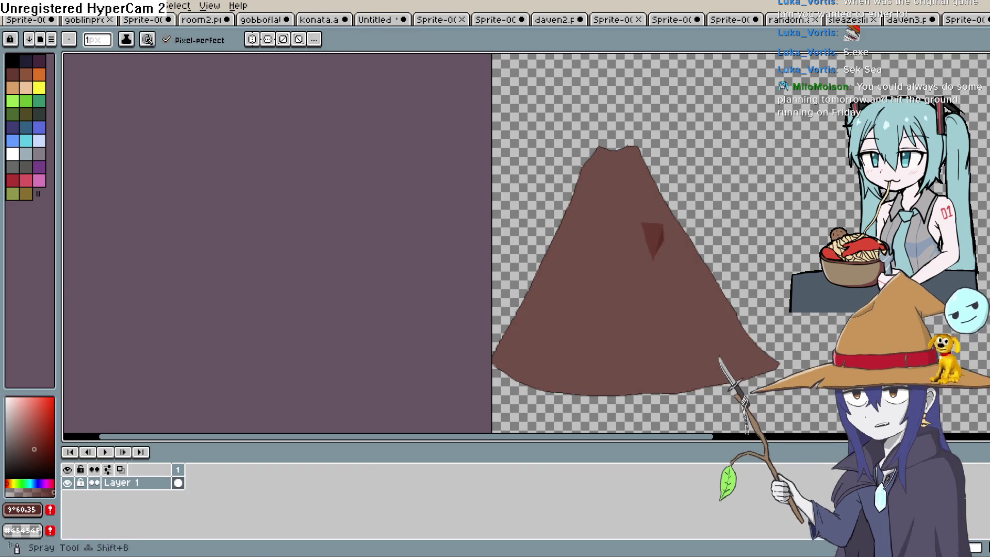
mouse_move(614, 151)
mouse_down()
mouse_move(602, 197)
mouse_move(610, 264)
mouse_up()
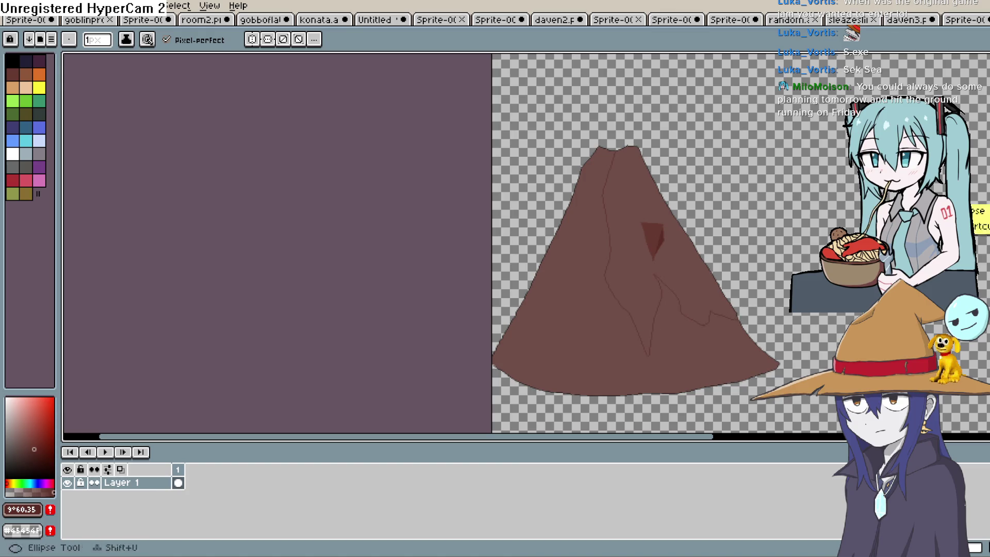
scroll(726, 315, up, 1)
scroll(725, 314, up, 1)
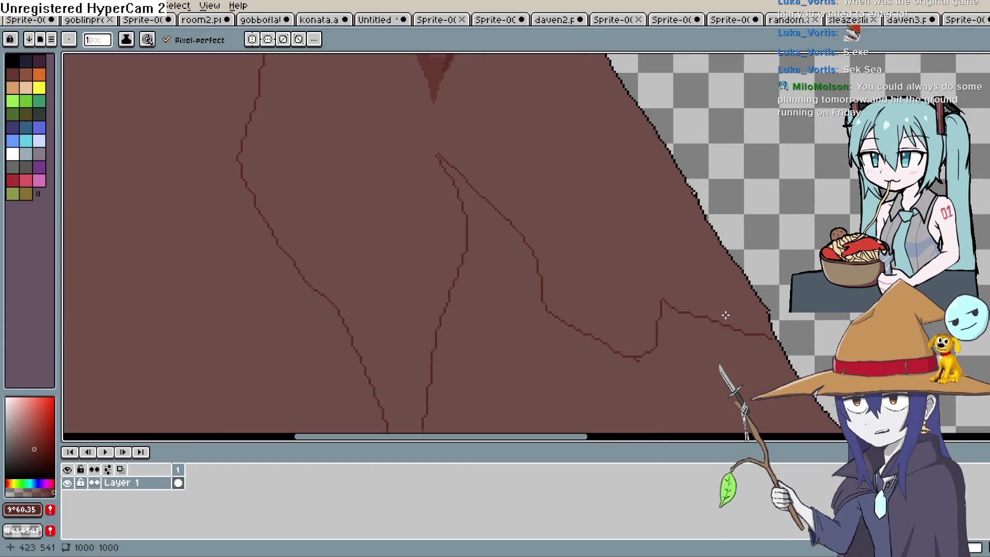
drag(703, 338, 704, 235)
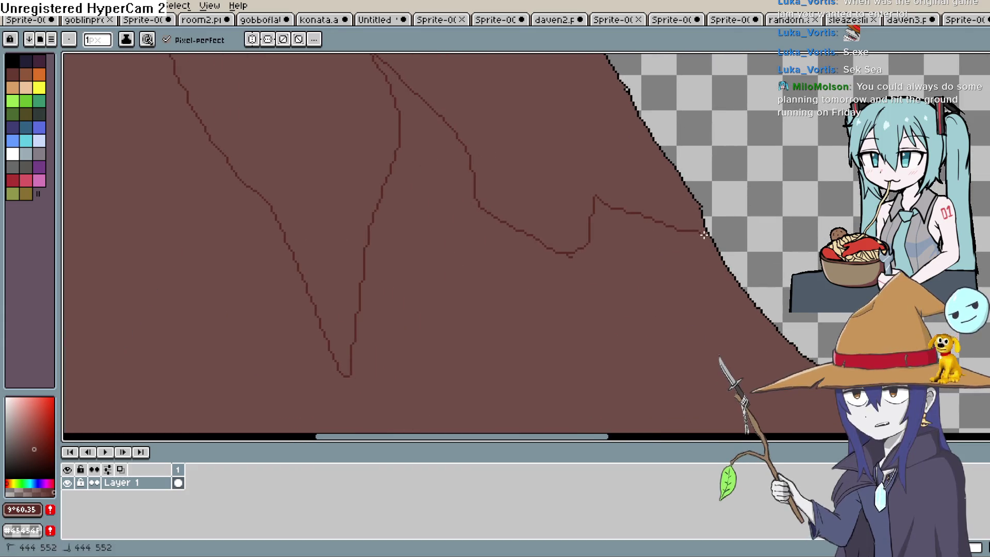
key(g)
scroll(454, 242, down, 4)
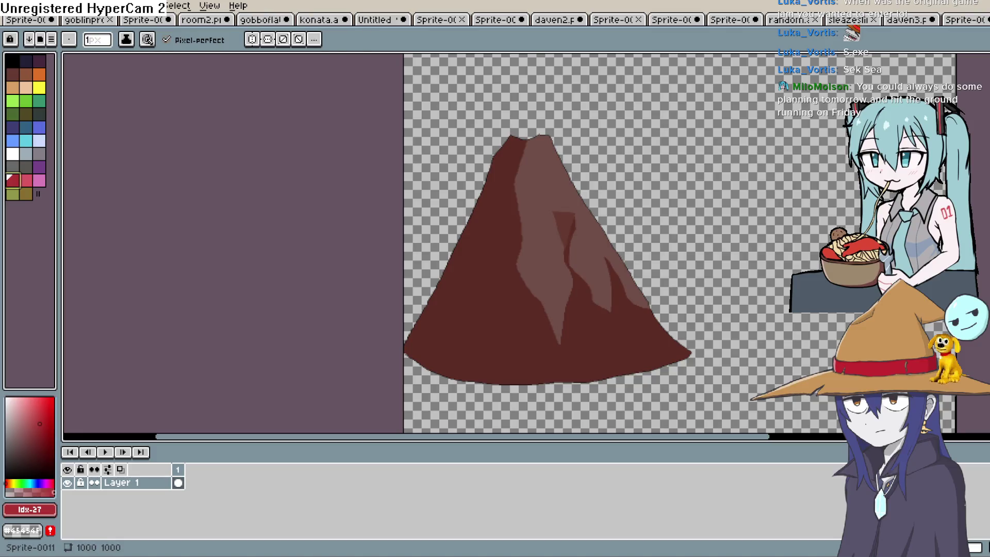
scroll(530, 228, up, 3)
scroll(535, 153, down, 1)
Step: Draw a red lava stream outline from the crater down the right side to the dark triangle
key(b)
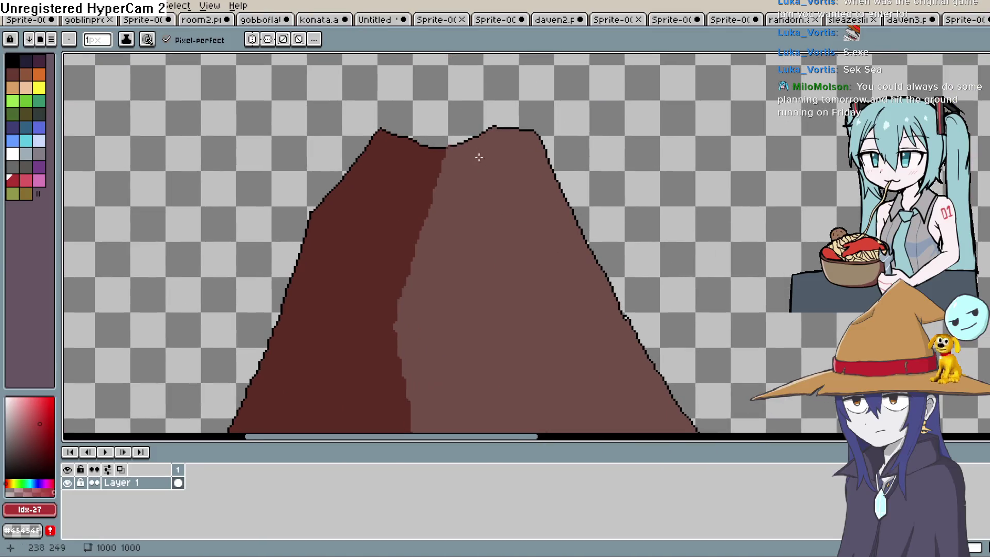
mouse_move(461, 143)
mouse_down()
mouse_move(504, 111)
mouse_move(524, 220)
mouse_up()
key(ctrl+z)
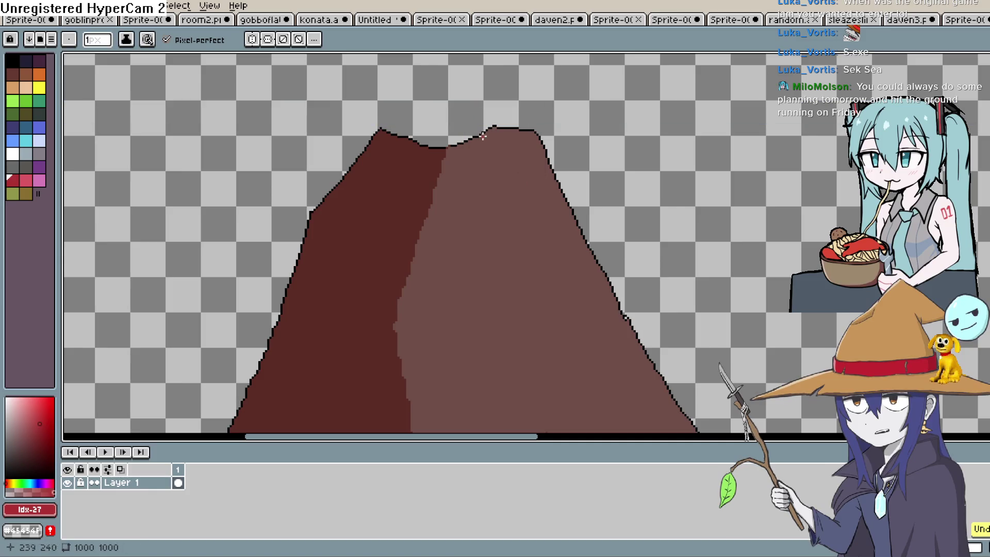
mouse_move(500, 104)
mouse_down()
mouse_move(552, 195)
mouse_move(562, 325)
mouse_up()
scroll(561, 324, up, 1)
scroll(541, 322, down, 2)
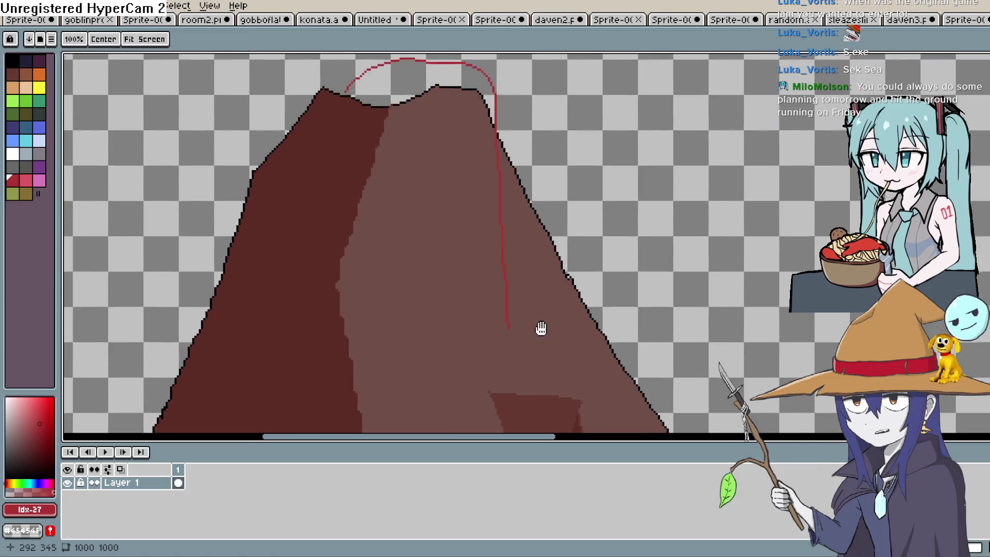
scroll(511, 232, up, 1)
drag(501, 235, 501, 234)
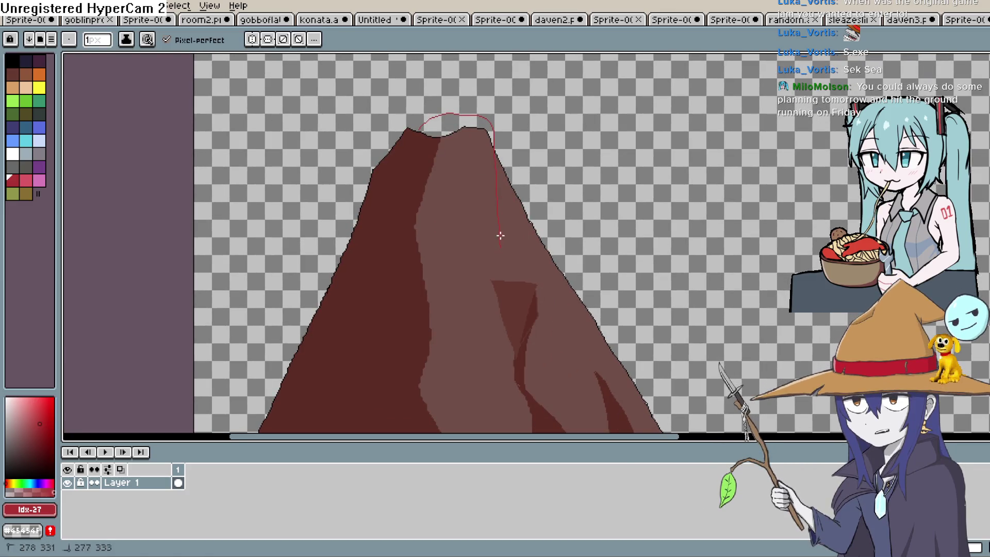
drag(518, 273, 529, 281)
scroll(526, 260, up, 1)
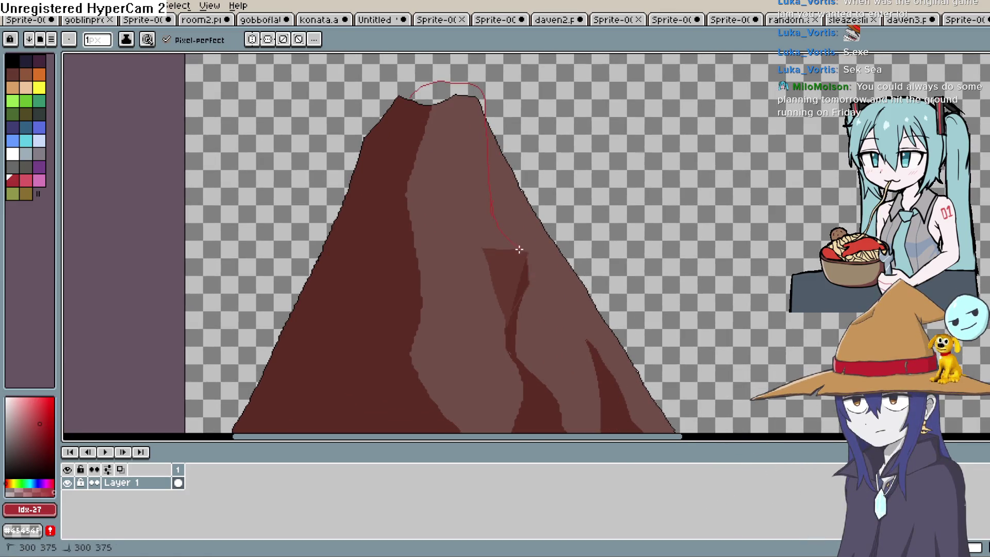
scroll(538, 237, up, 1)
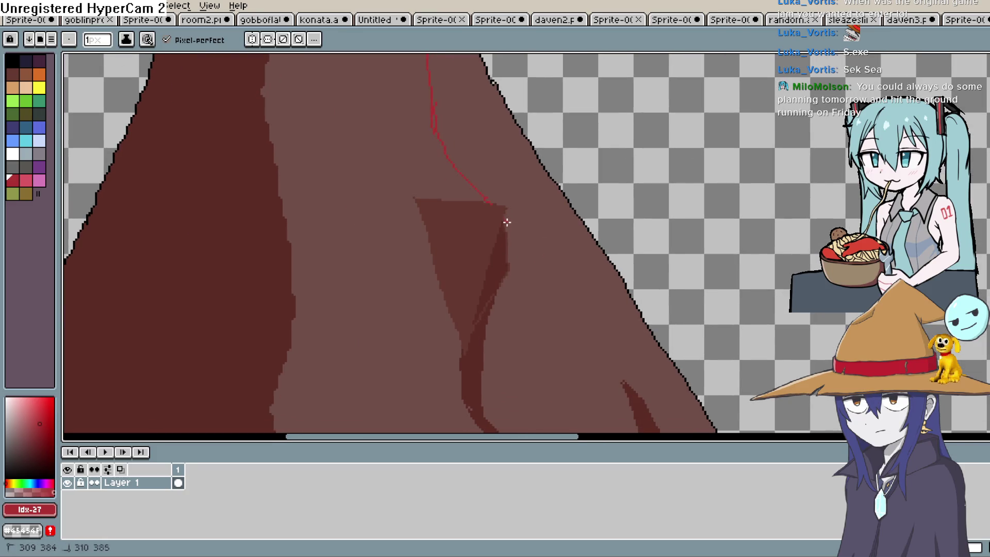
mouse_move(517, 340)
mouse_down()
mouse_move(497, 194)
mouse_move(482, 196)
mouse_up()
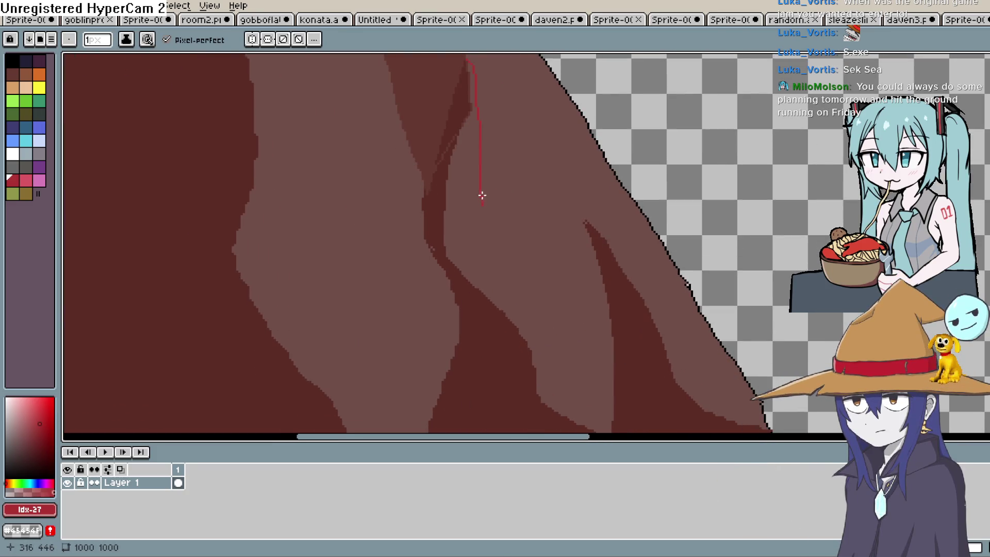
Step: Extend the red lava outline to the right near the mountain top
mouse_move(555, 347)
mouse_down()
mouse_move(517, 271)
mouse_move(524, 318)
mouse_move(513, 220)
mouse_up()
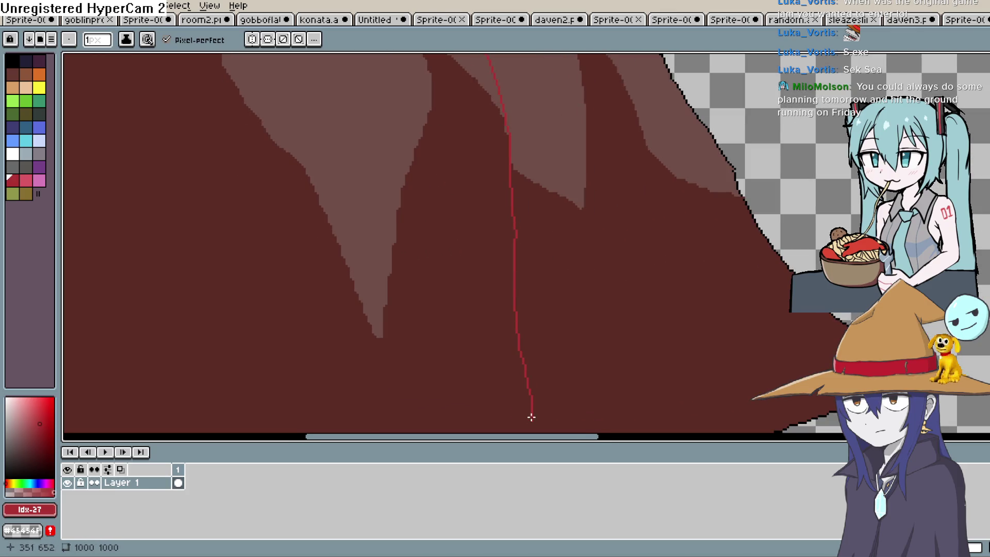
drag(532, 419, 508, 200)
drag(573, 237, 631, 324)
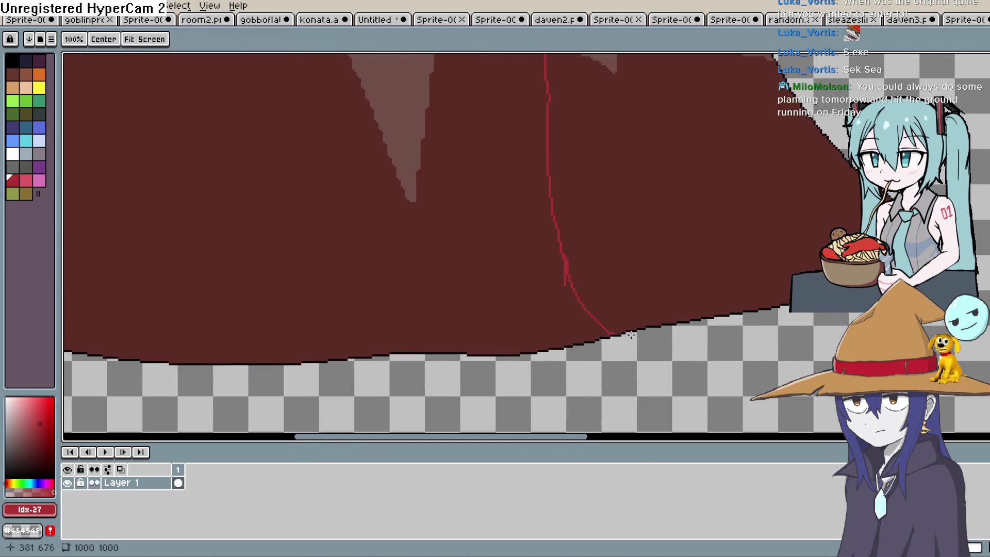
drag(524, 238, 593, 385)
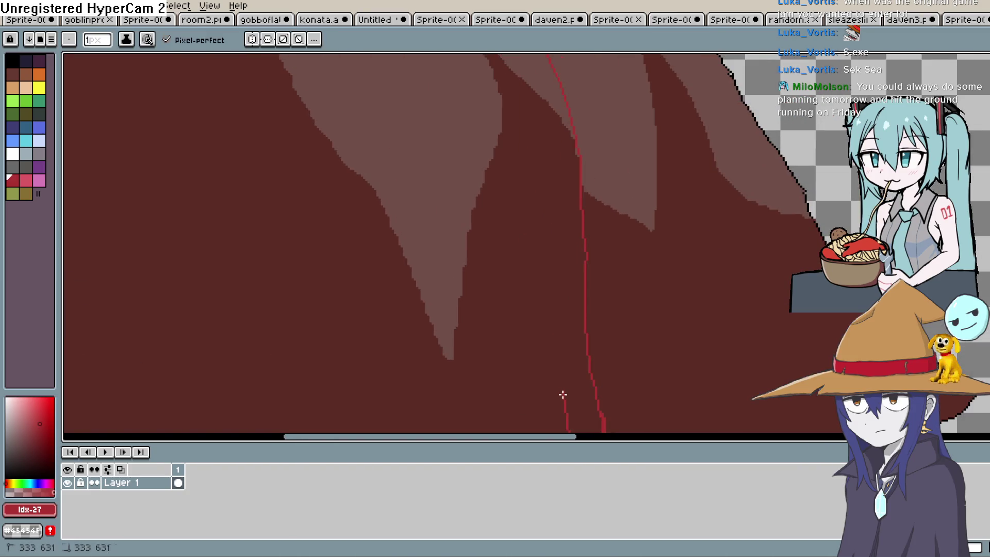
mouse_move(536, 183)
mouse_down()
mouse_move(556, 349)
mouse_move(548, 386)
mouse_up()
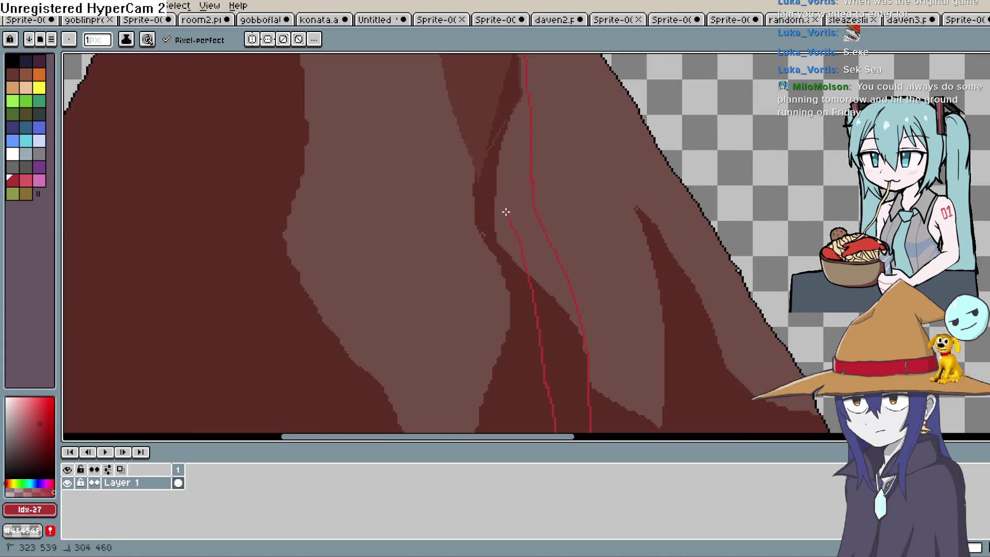
drag(514, 144, 510, 305)
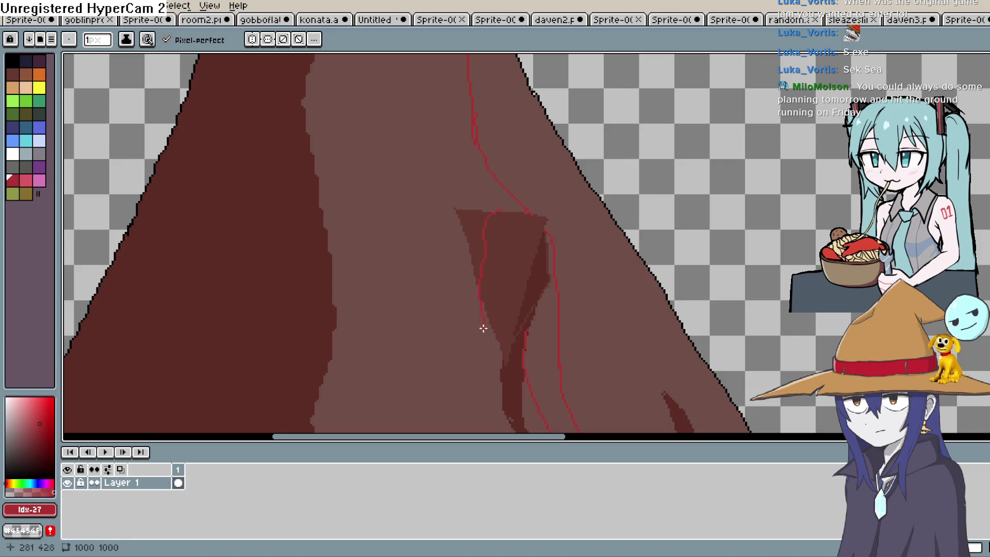
scroll(482, 214, down, 2)
drag(482, 215, 478, 281)
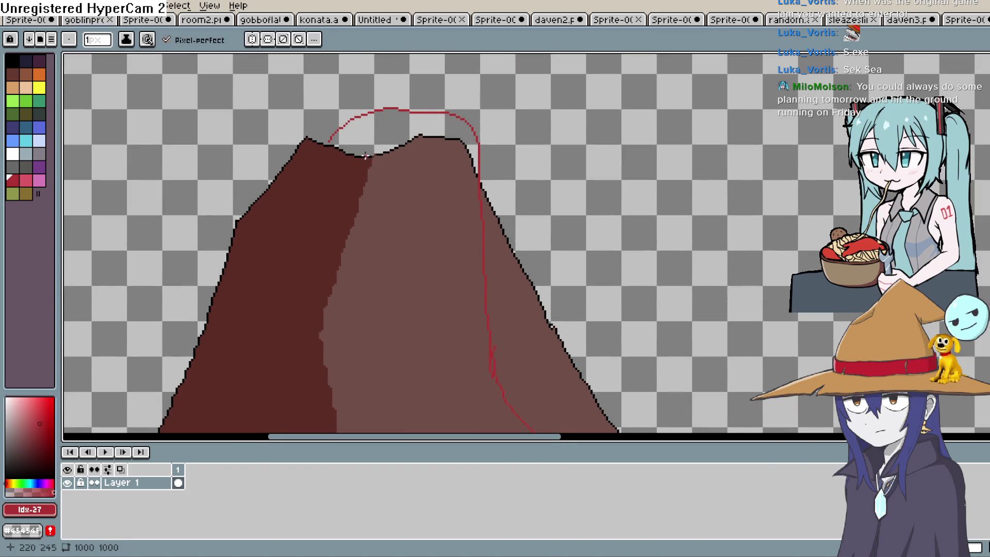
drag(409, 166, 441, 174)
Step: Draw a red lava line running up from the volcano's base
drag(436, 226, 448, 101)
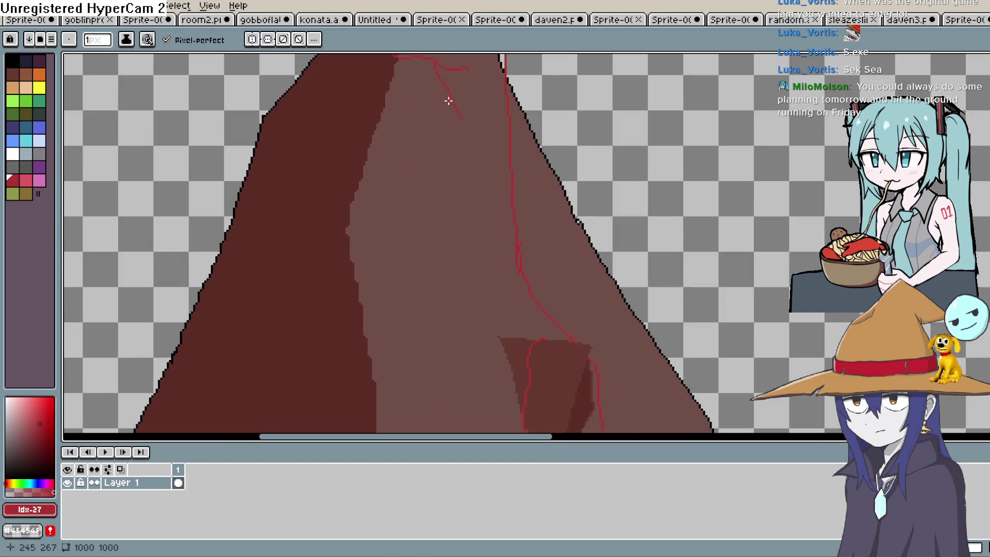
drag(486, 325, 478, 159)
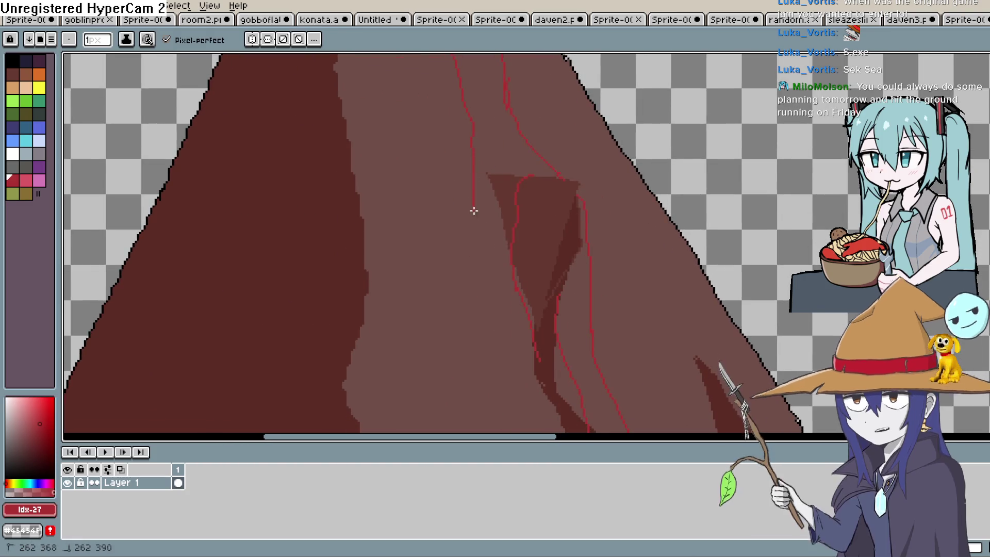
scroll(546, 276, down, 3)
scroll(588, 284, up, 2)
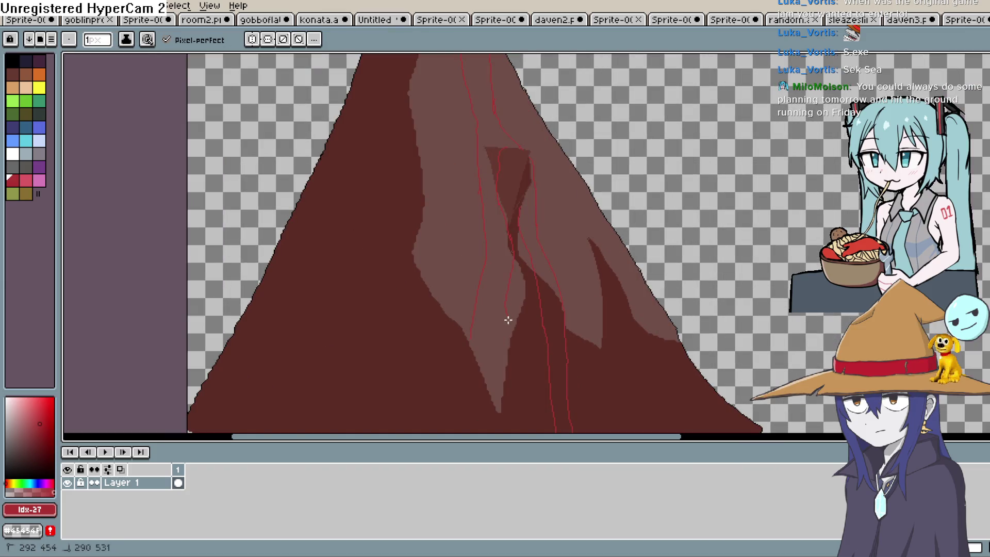
scroll(511, 273, down, 5)
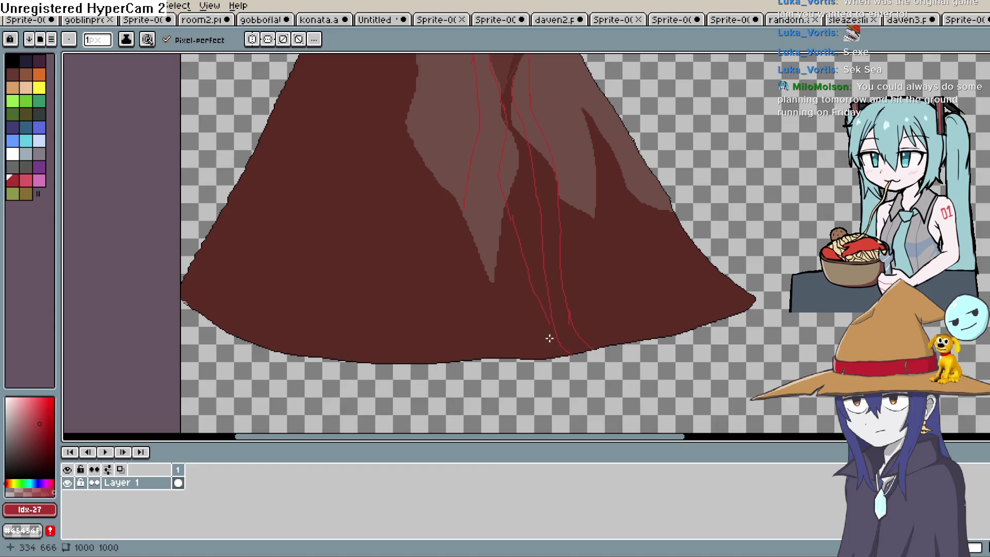
drag(544, 358, 511, 288)
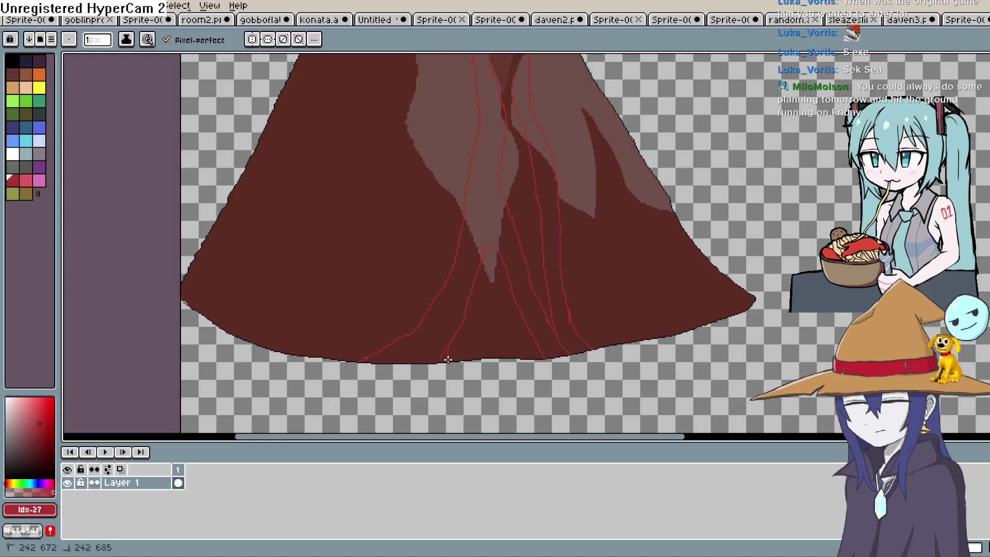
Step: Undo a stray strip fill and close a gap in the red lava outline
key(g)
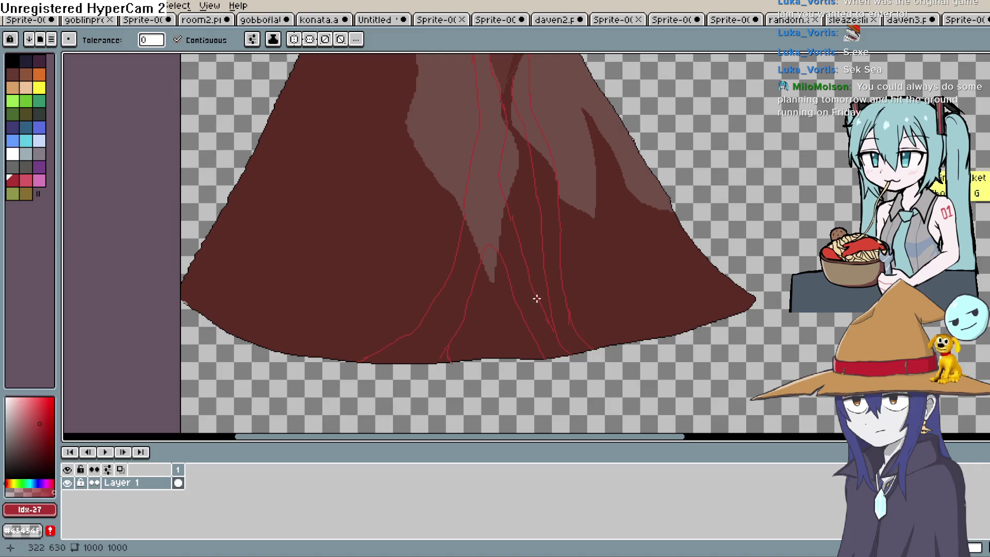
click(537, 287)
key(ctrl+z)
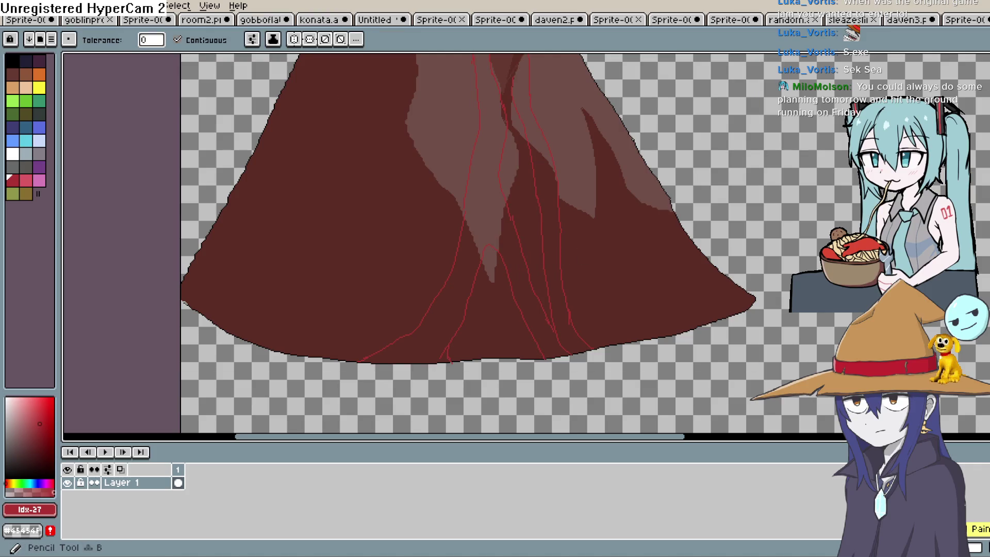
key(b)
scroll(534, 232, up, 3)
drag(490, 197, 492, 193)
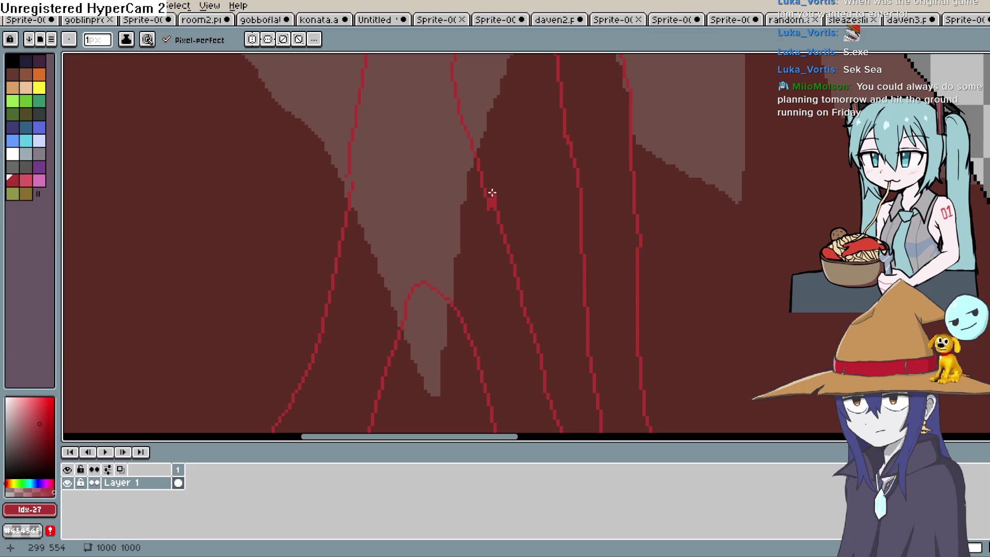
Step: Bucket-fill the lava stream regions red, undoing the unwanted triangle fill
key(g)
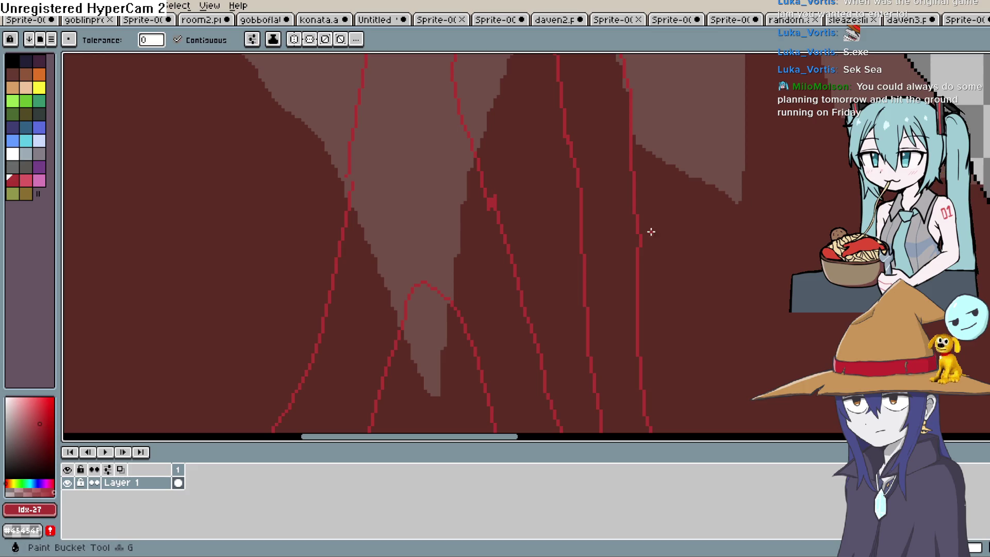
click(622, 245)
click(496, 259)
click(411, 242)
key(ctrl+z)
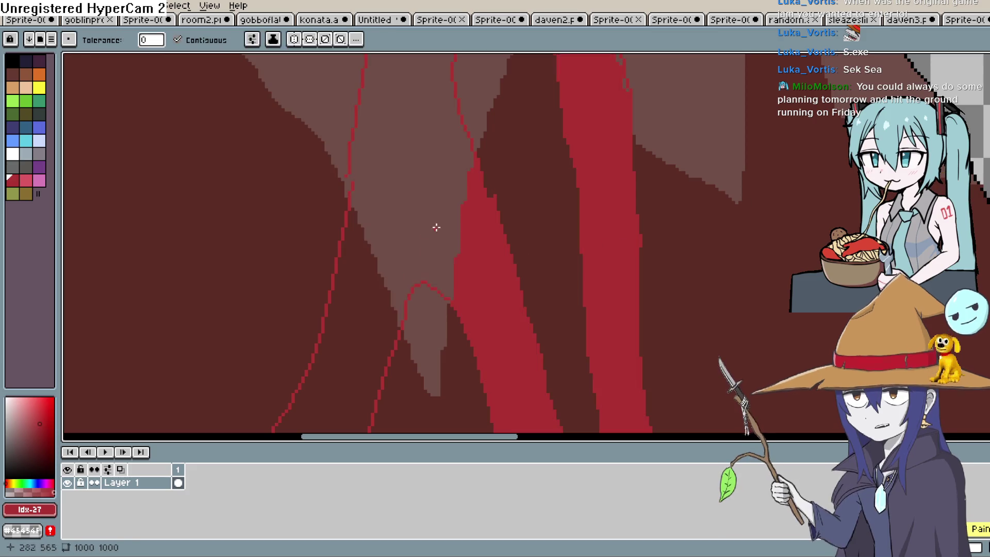
drag(515, 185, 521, 273)
scroll(735, 193, up, 2)
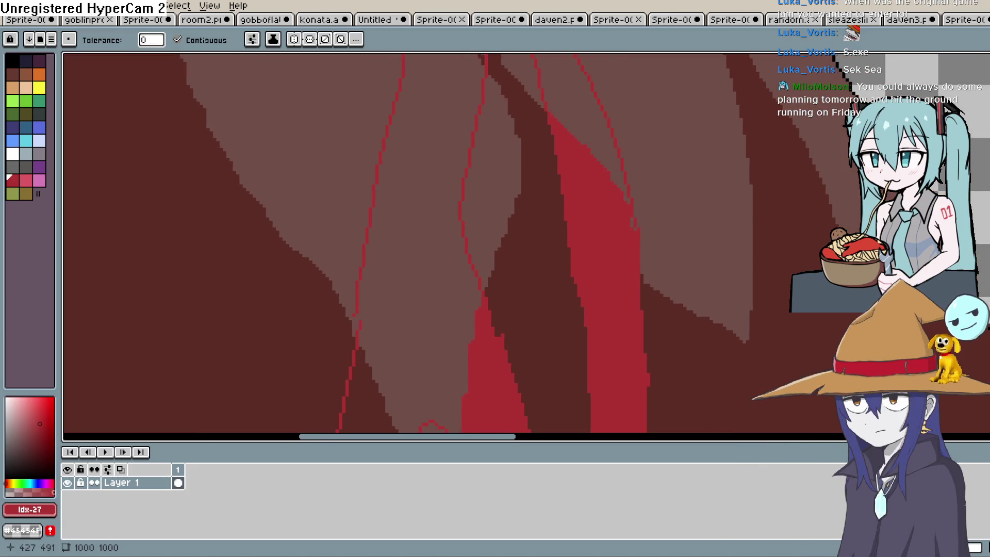
key(b)
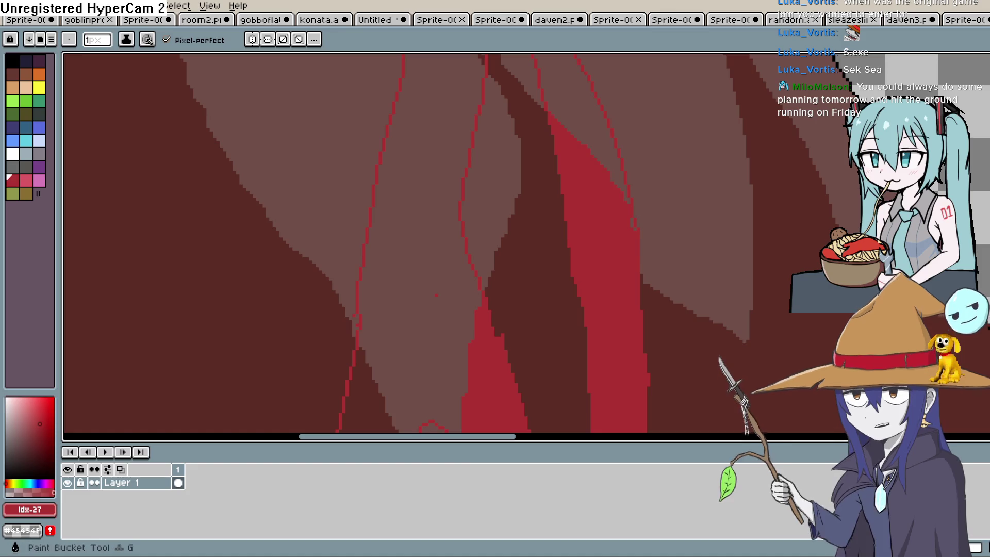
Step: Fill the remaining area between the red outlines with red
key(g)
click(437, 269)
key(space)
scroll(505, 319, down, 4)
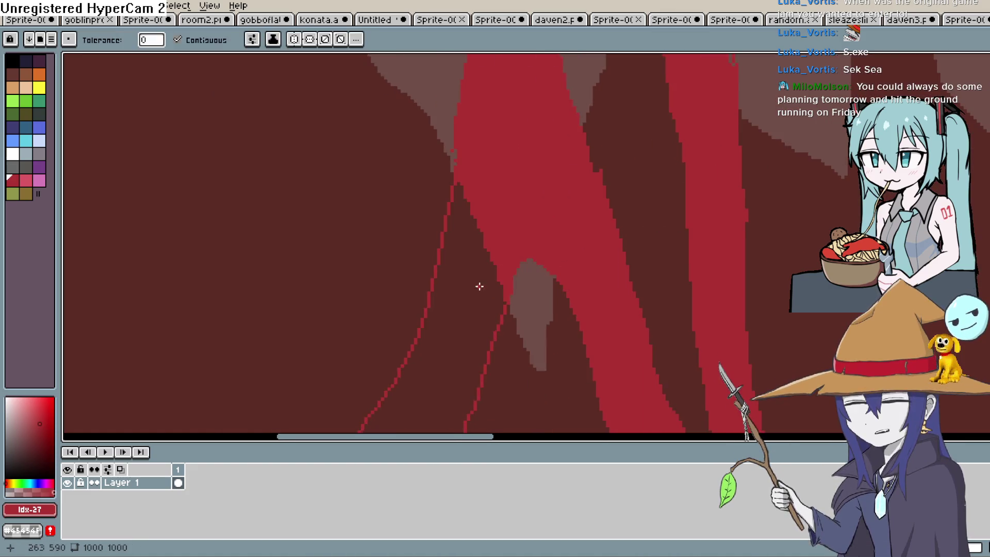
scroll(660, 292, up, 3)
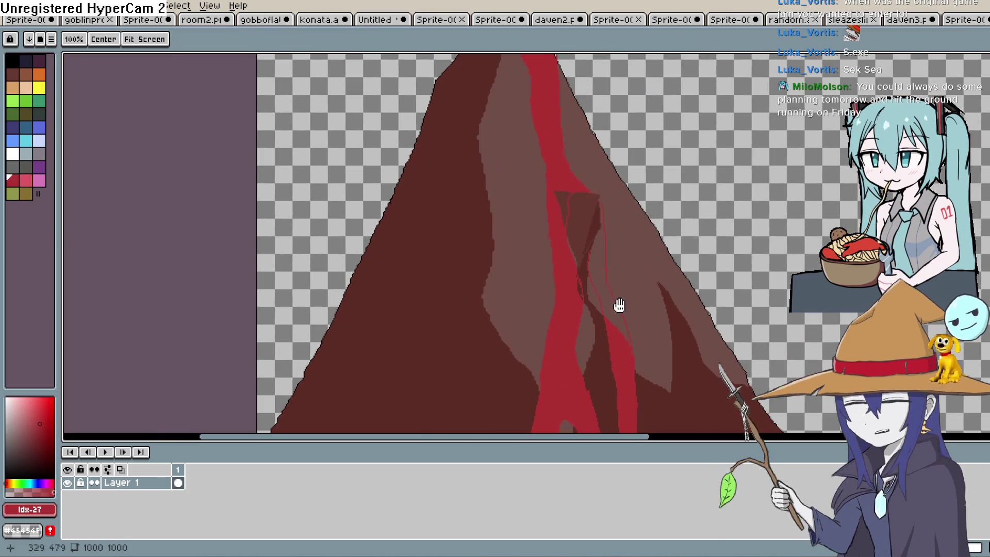
scroll(582, 275, down, 1)
scroll(583, 275, up, 3)
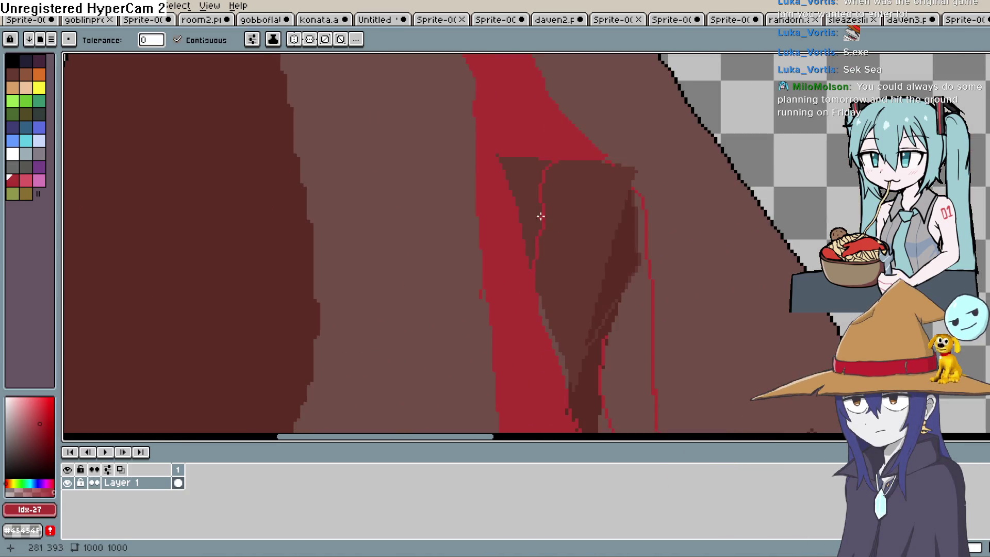
scroll(660, 289, down, 3)
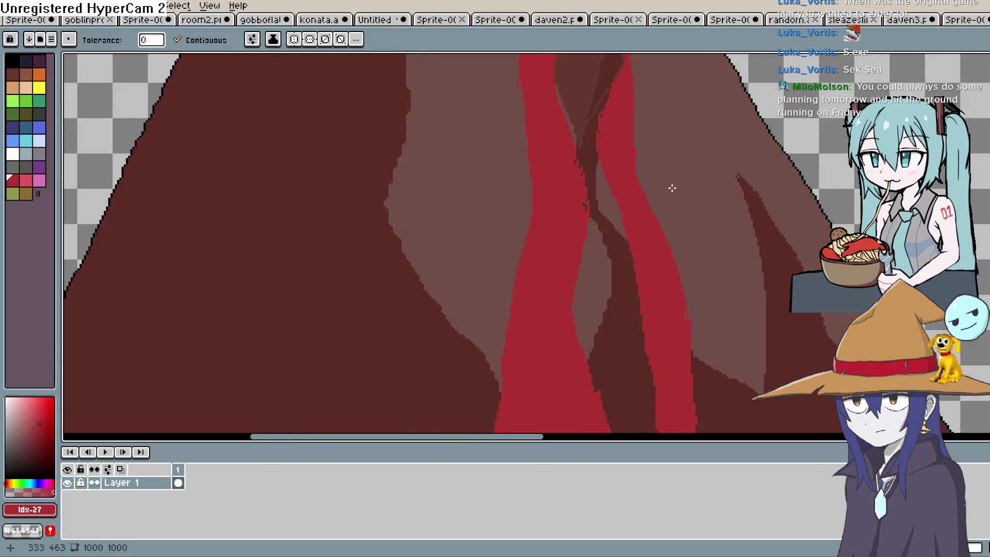
scroll(668, 280, up, 1)
drag(654, 268, 644, 309)
Step: Sample the dark red from the volcano and test a dark line, then undo it
key(i)
click(556, 208)
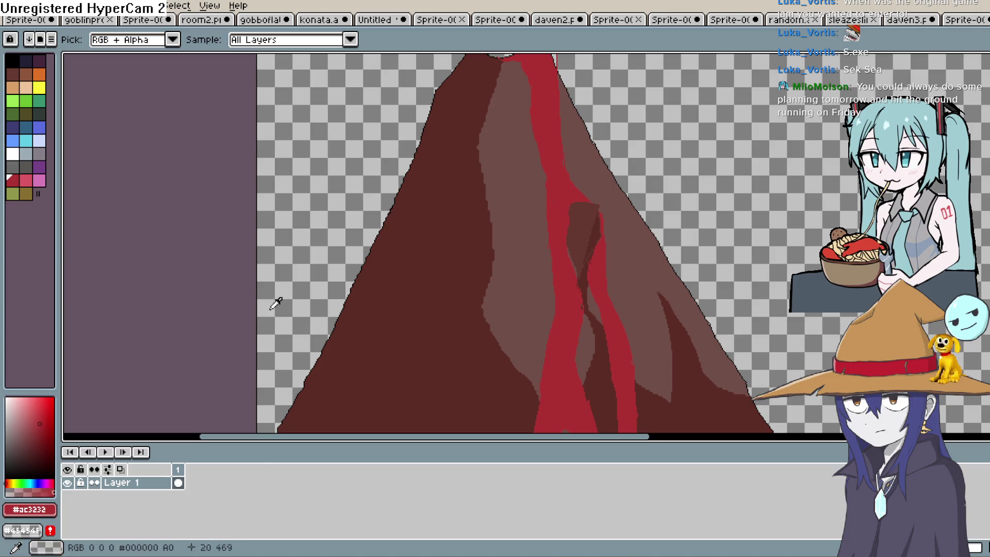
key(b)
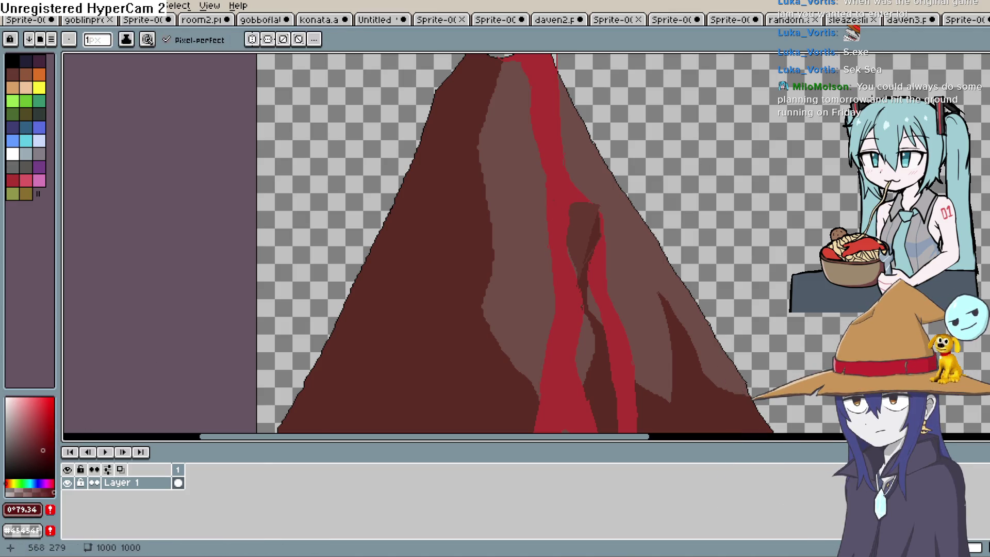
scroll(586, 192, down, 1)
scroll(475, 168, down, 1)
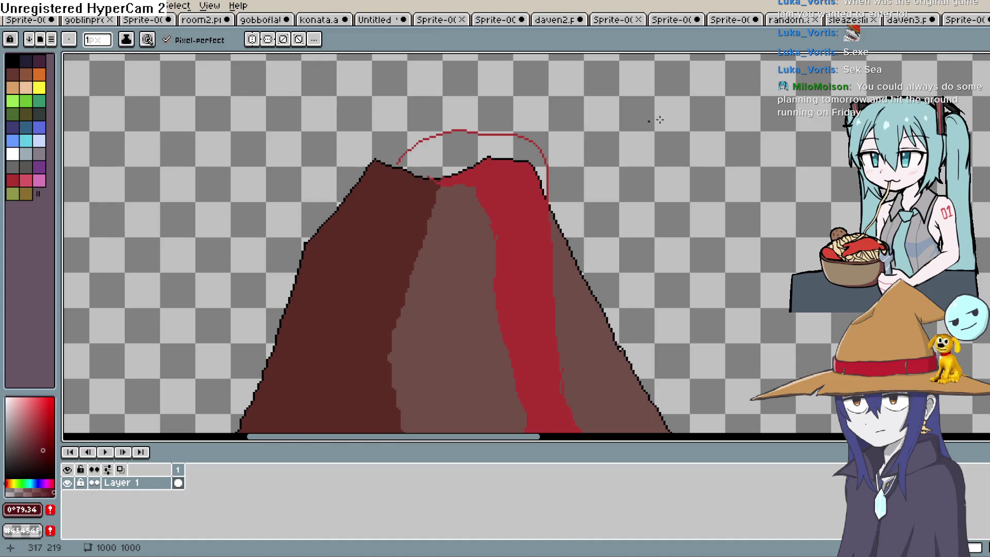
key(g)
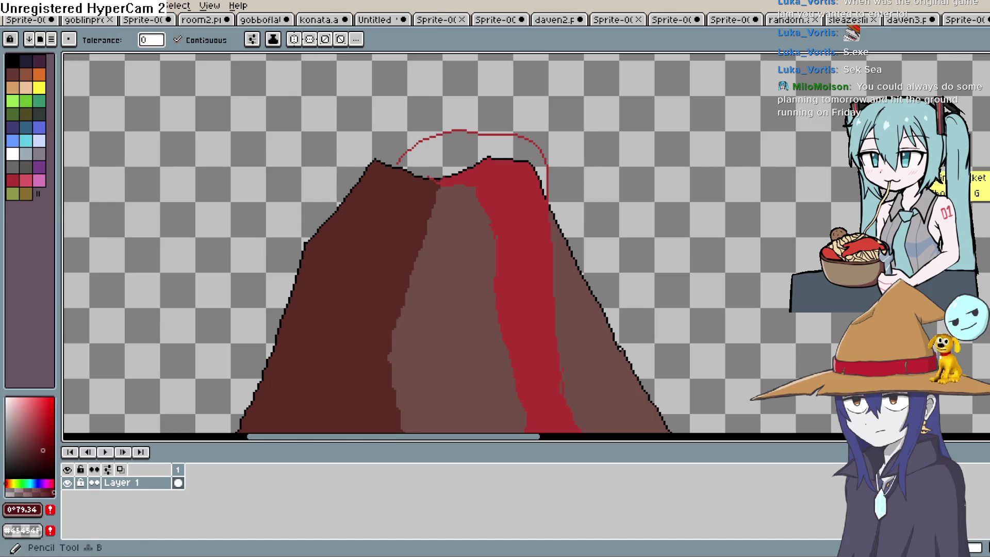
key(b)
scroll(567, 171, down, 2)
drag(534, 240, 540, 268)
key(ctrl+z)
drag(647, 272, 656, 194)
Step: Sample the lava red and choose a deeper, more saturated red shade
key(i)
click(570, 210)
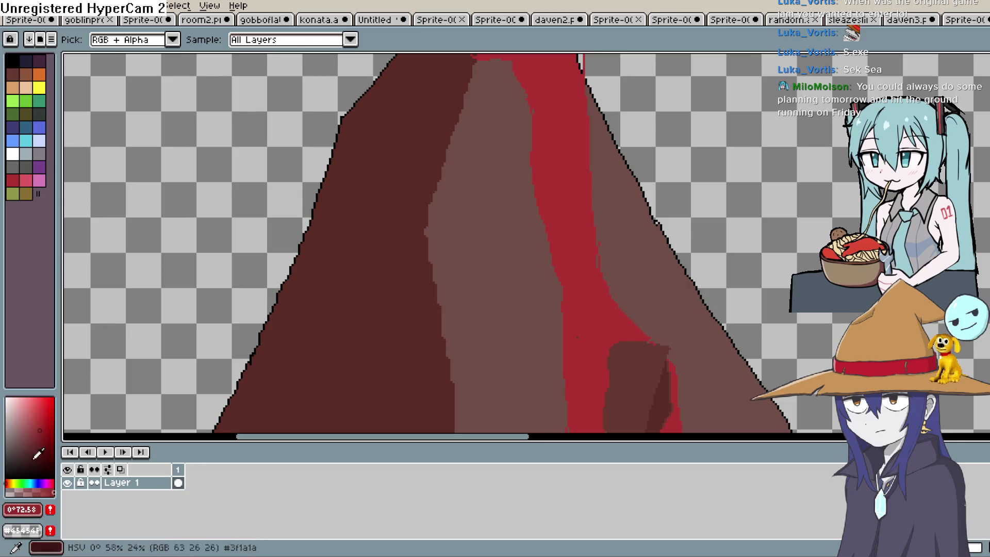
drag(38, 450, 8, 480)
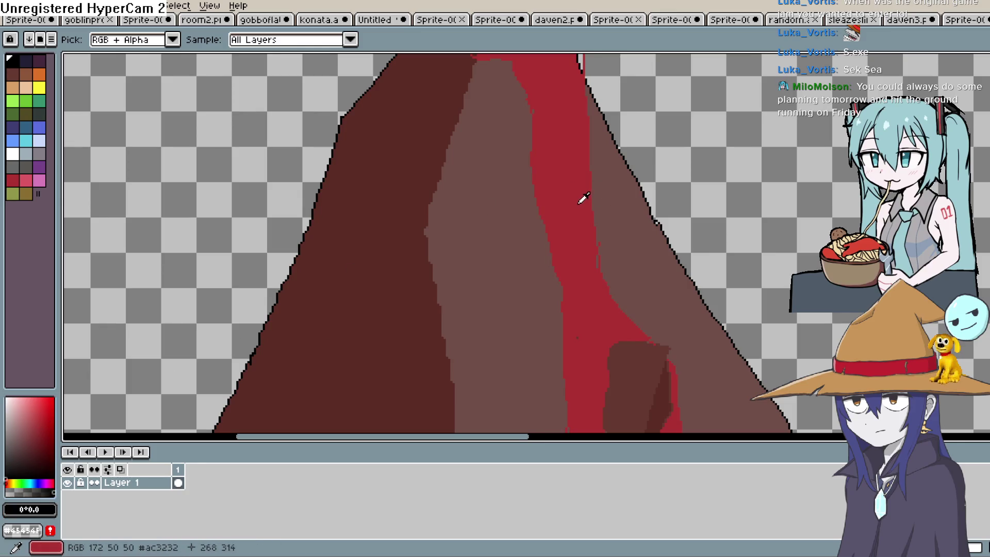
click(43, 427)
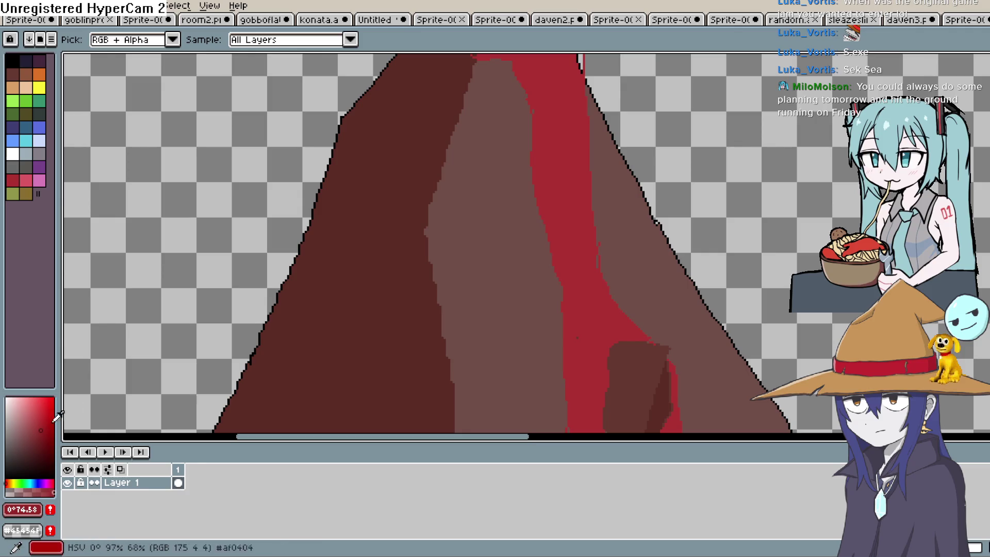
click(46, 434)
Step: Draw a dark red edge line down the lava stream
key(space)
mouse_move(588, 128)
mouse_down()
mouse_move(556, 138)
mouse_move(550, 214)
mouse_up()
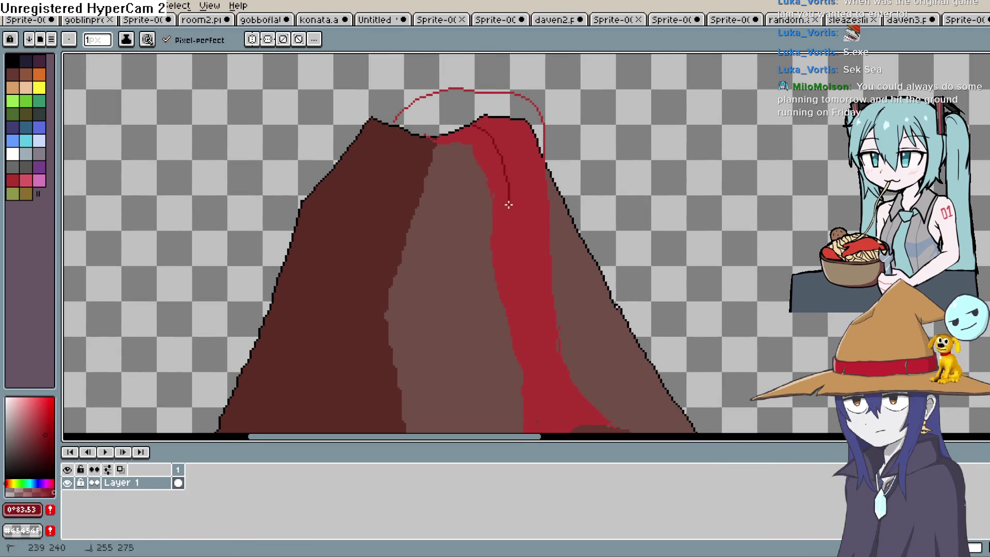
scroll(535, 285, up, 3)
mouse_move(513, 280)
mouse_down()
mouse_move(515, 320)
mouse_move(527, 182)
mouse_move(528, 326)
mouse_move(538, 156)
mouse_up()
key(space)
key(space)
key(space)
mouse_move(533, 214)
mouse_down()
mouse_move(537, 319)
mouse_move(532, 164)
mouse_up()
key(space)
drag(518, 248, 565, 136)
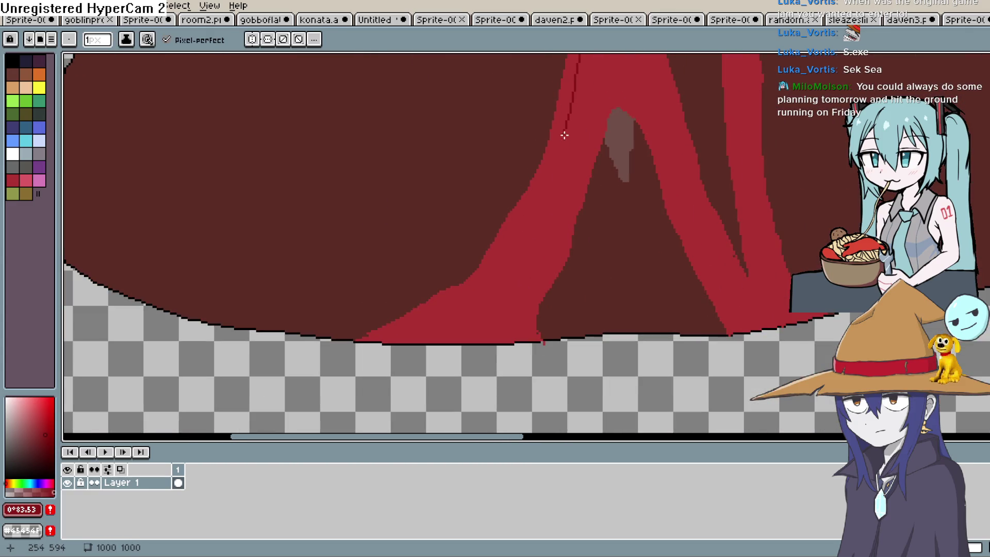
Step: Fill the strip beside the dark line darker red, undoing the whole-stream fill
key(space)
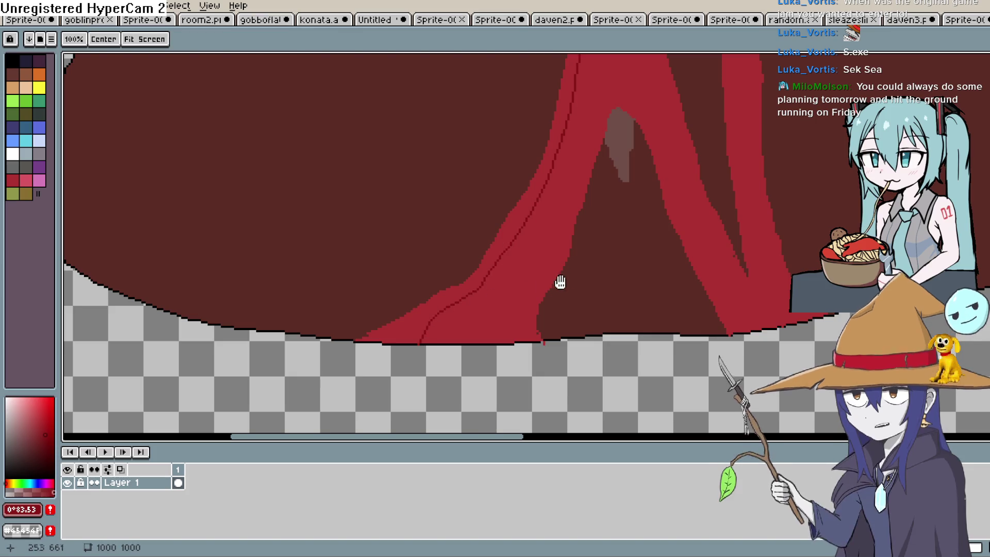
drag(622, 179, 653, 249)
key(g)
click(578, 237)
key(ctrl+z)
key(space)
mouse_move(665, 184)
mouse_down()
mouse_move(639, 308)
mouse_move(605, 194)
mouse_up()
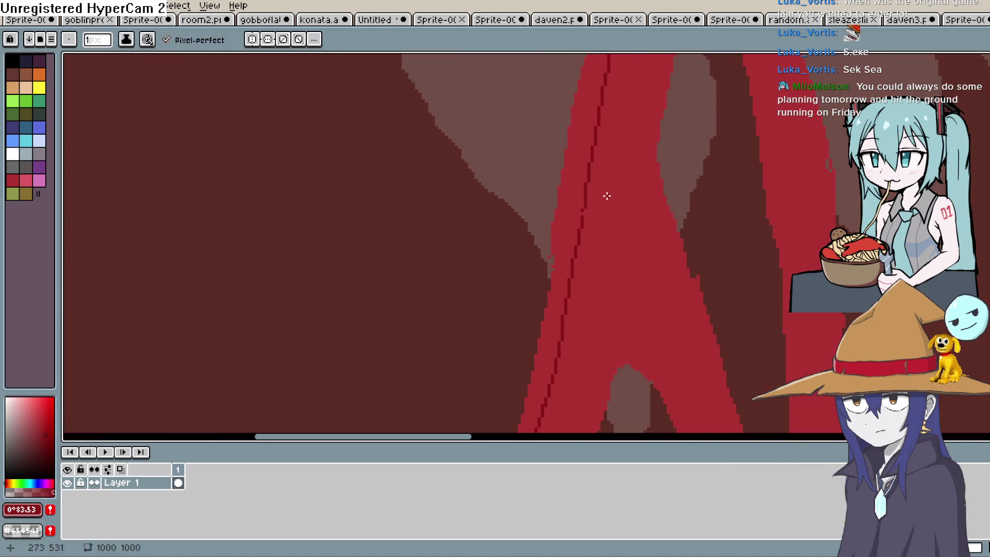
scroll(579, 220, up, 1)
key(g)
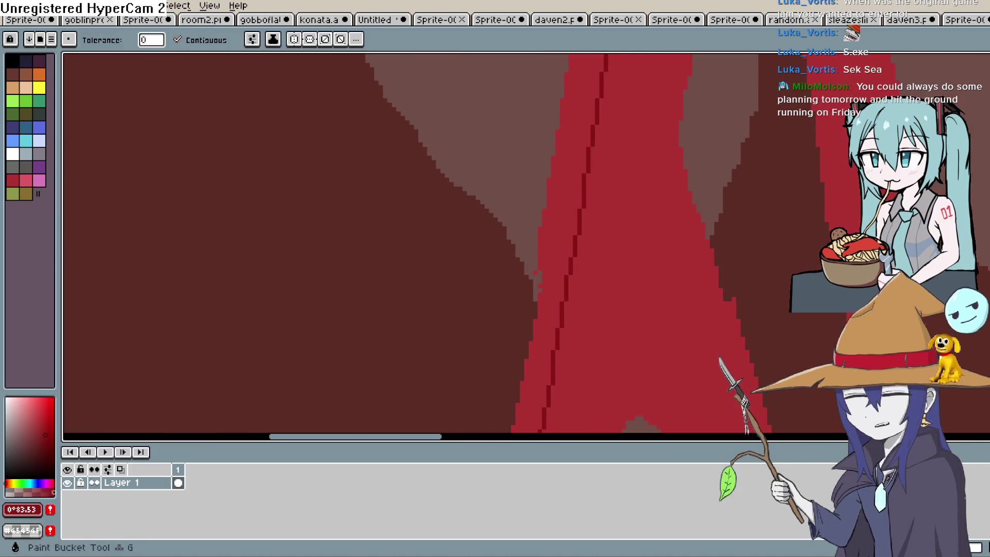
click(568, 159)
key(space)
drag(613, 197, 612, 208)
scroll(612, 209, down, 5)
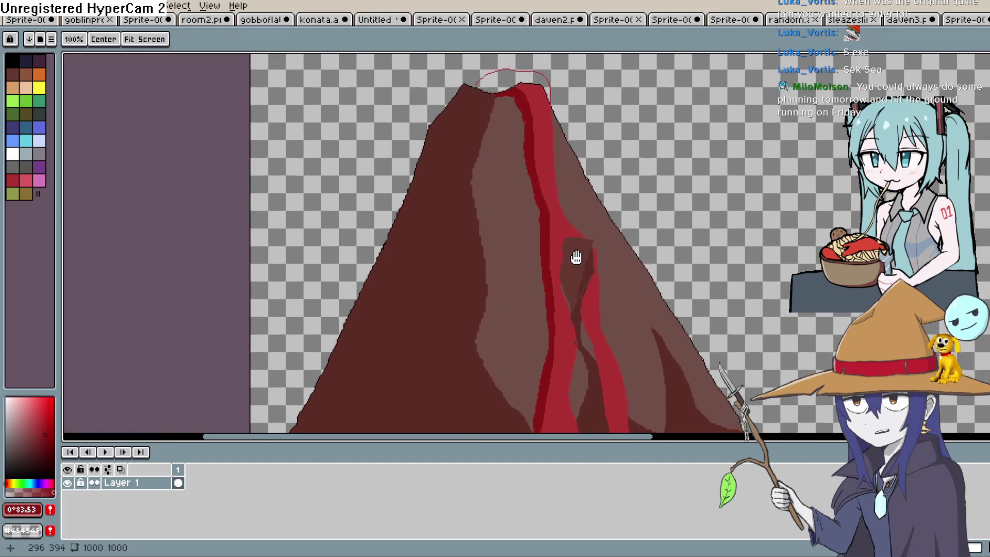
mouse_move(576, 257)
mouse_down()
mouse_move(586, 270)
mouse_move(593, 261)
mouse_up()
Step: Extend the dark edge lines along the lava streams toward the volcano's base
scroll(653, 232, up, 1)
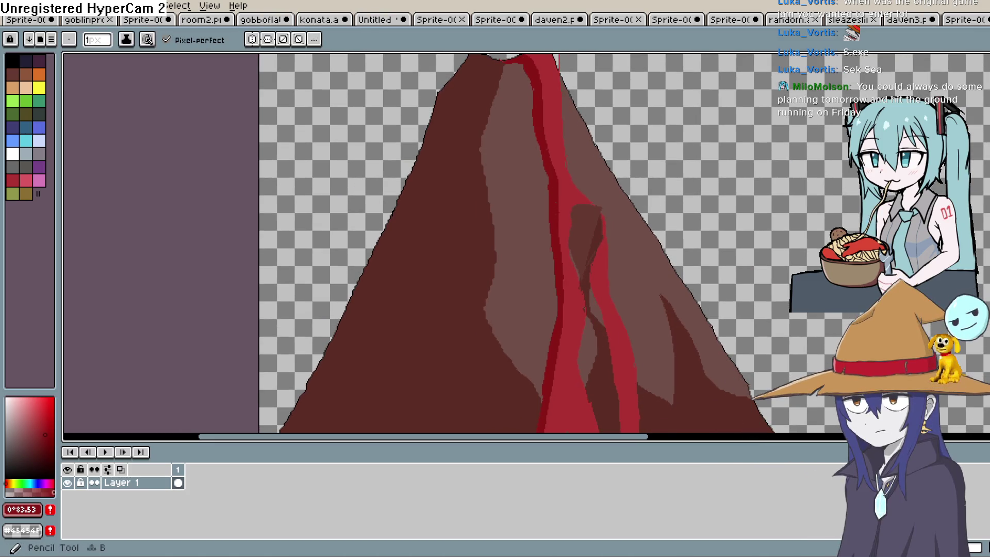
scroll(634, 247, up, 2)
scroll(601, 191, up, 2)
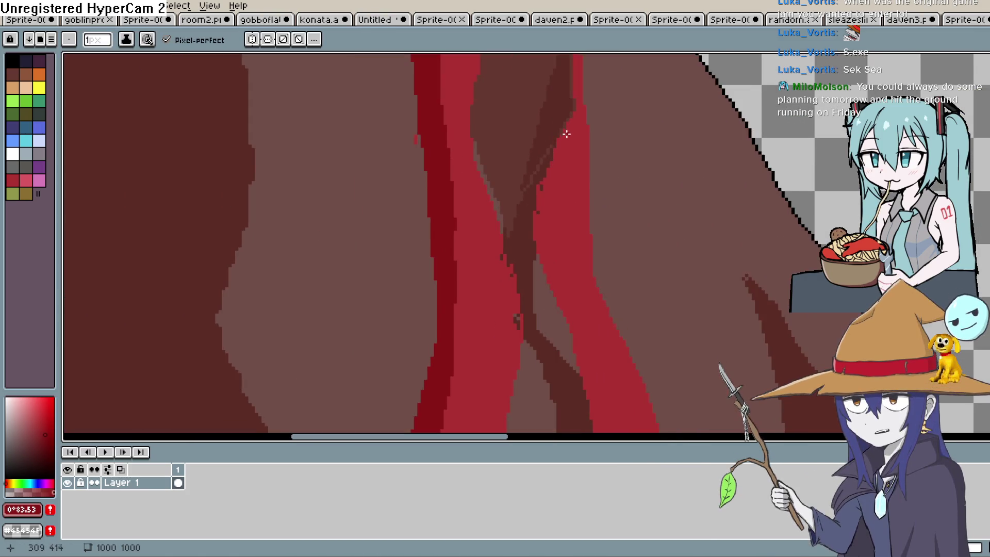
mouse_move(558, 237)
mouse_down()
mouse_move(583, 274)
mouse_move(556, 158)
mouse_up()
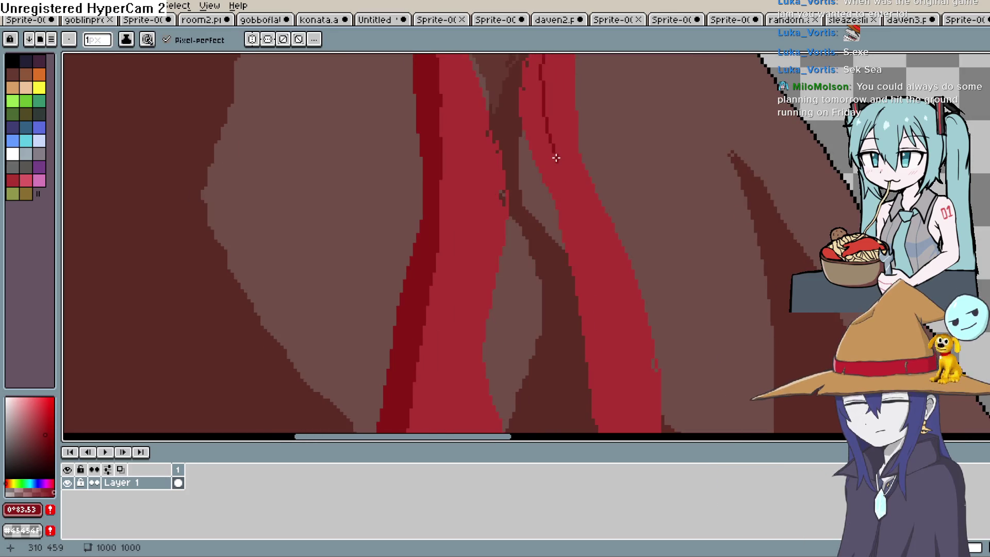
scroll(588, 255, down, 3)
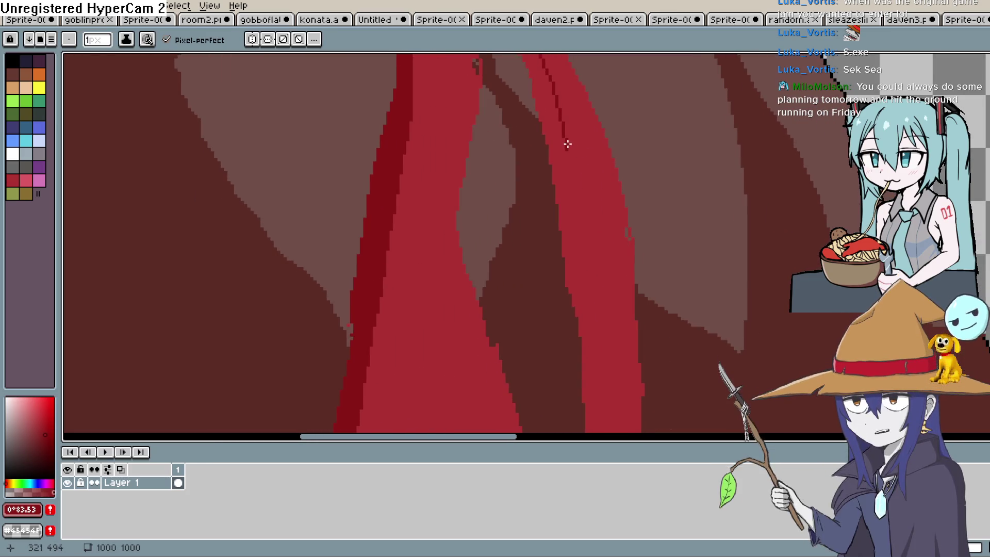
drag(597, 281, 567, 139)
scroll(586, 232, down, 3)
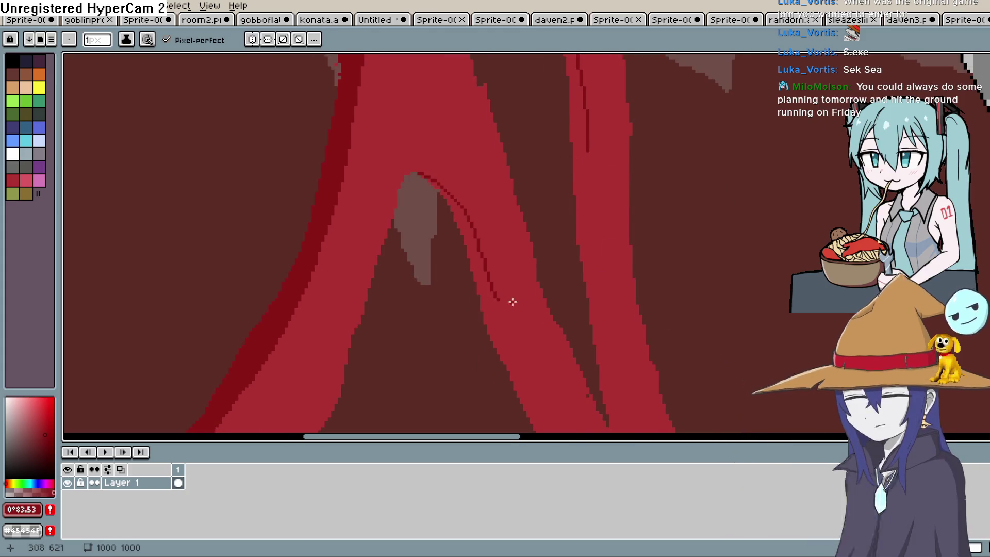
drag(509, 301, 483, 192)
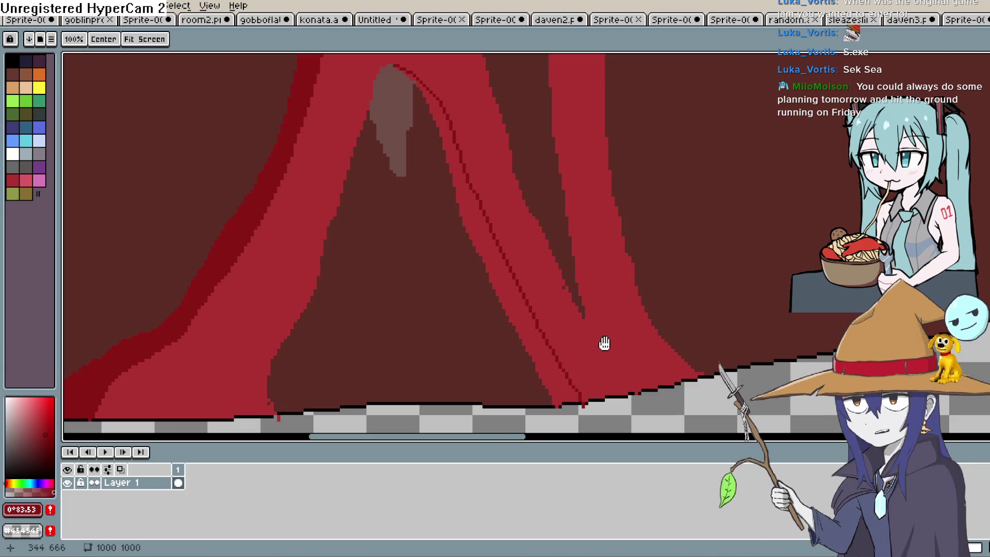
scroll(593, 309, up, 3)
drag(551, 262, 555, 111)
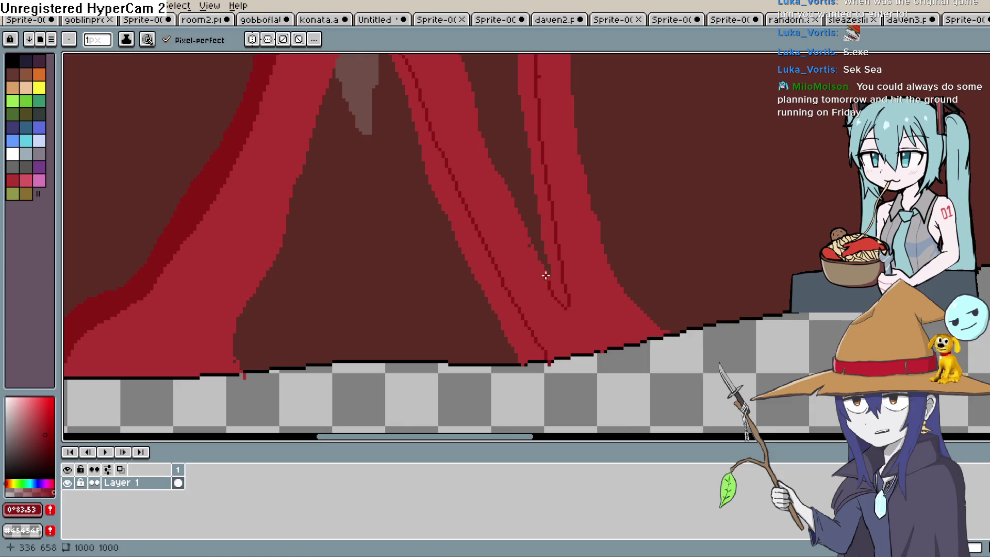
Step: Fill the two thin strips inside the lava streams dark red
key(g)
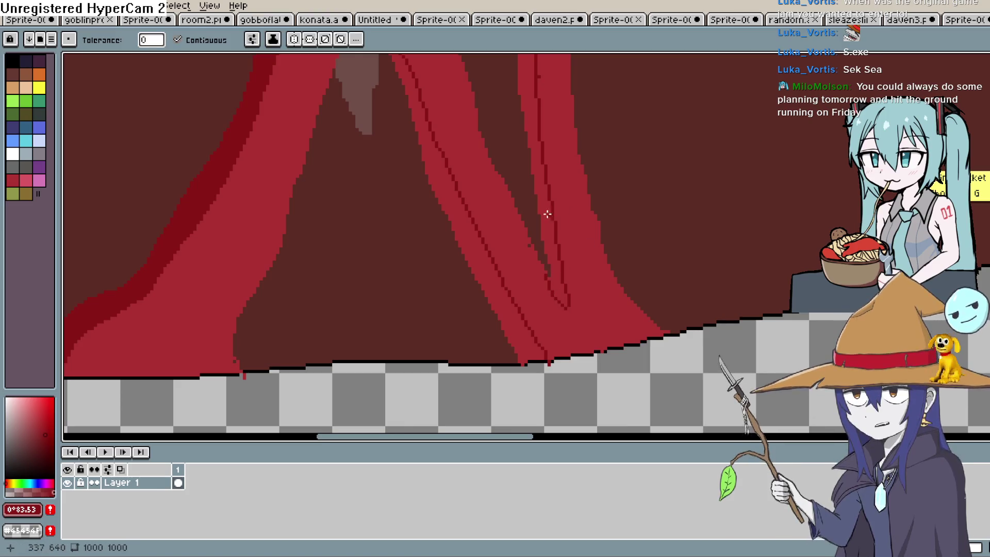
click(547, 213)
click(504, 283)
scroll(541, 310, down, 2)
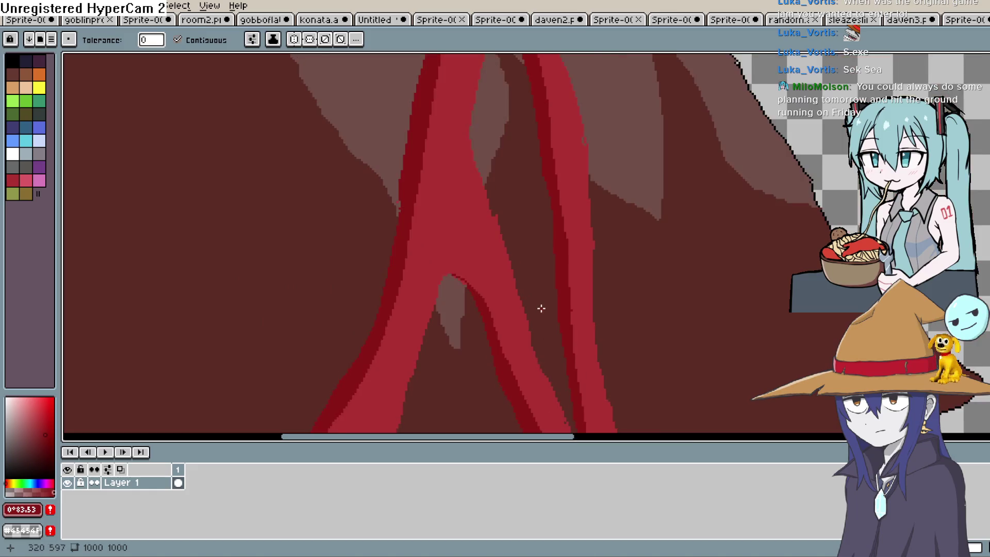
scroll(485, 299, up, 3)
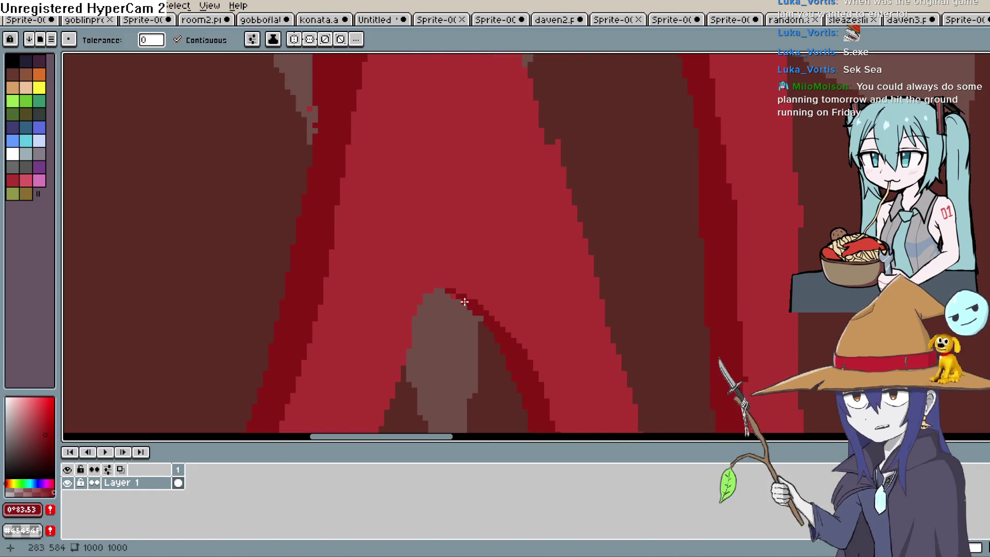
scroll(557, 228, down, 4)
Step: Eyedrop the lava stream to set #ac3232 as the drawing colour
key(h)
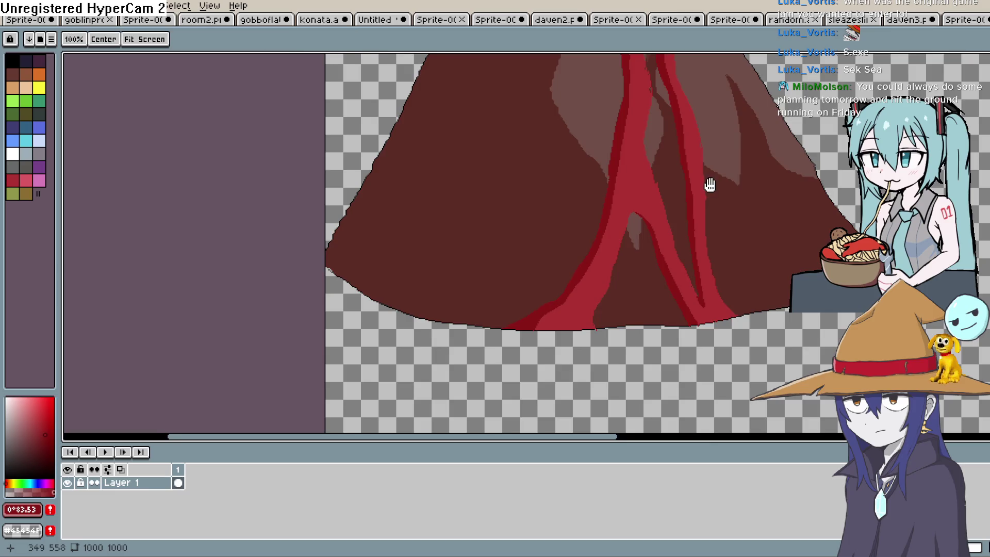
scroll(710, 184, down, 3)
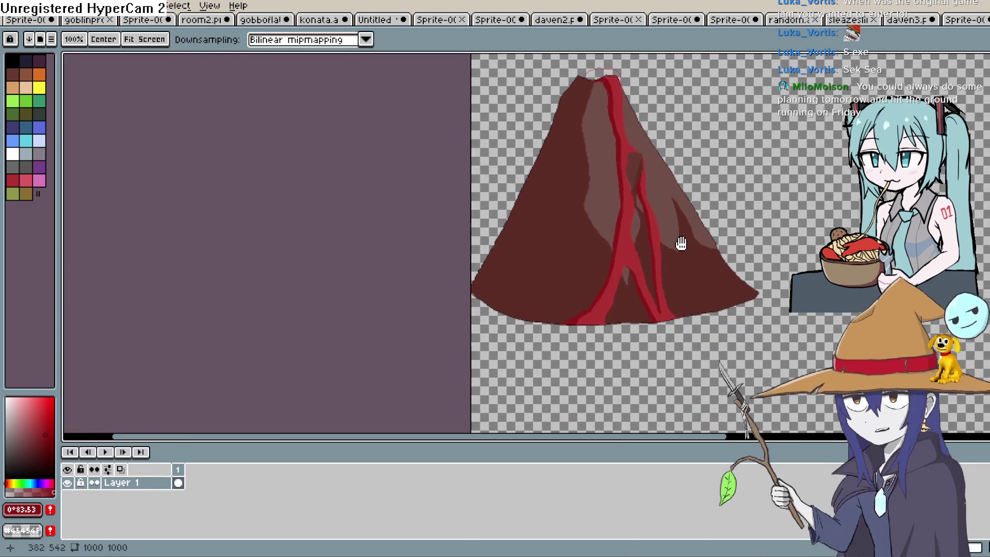
scroll(681, 242, up, 3)
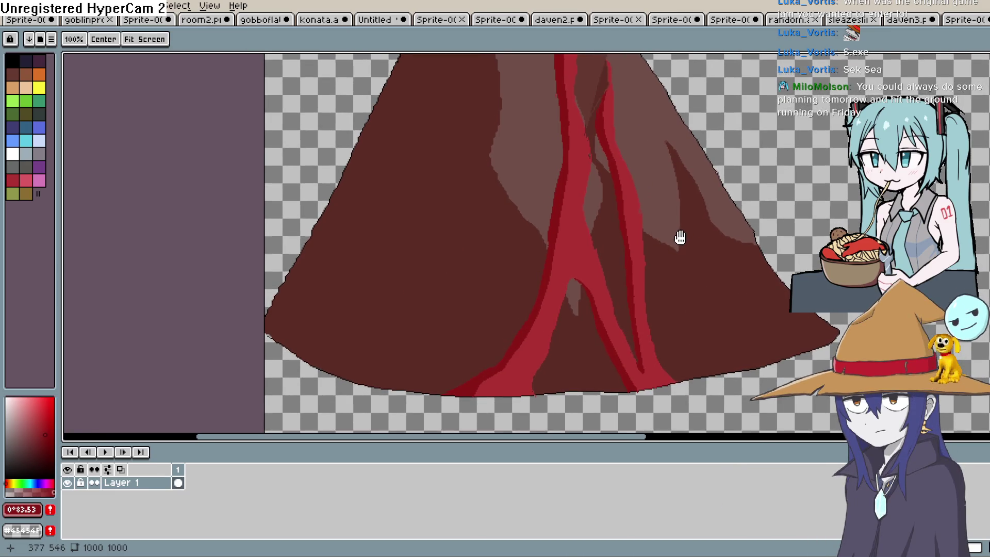
scroll(680, 237, down, 4)
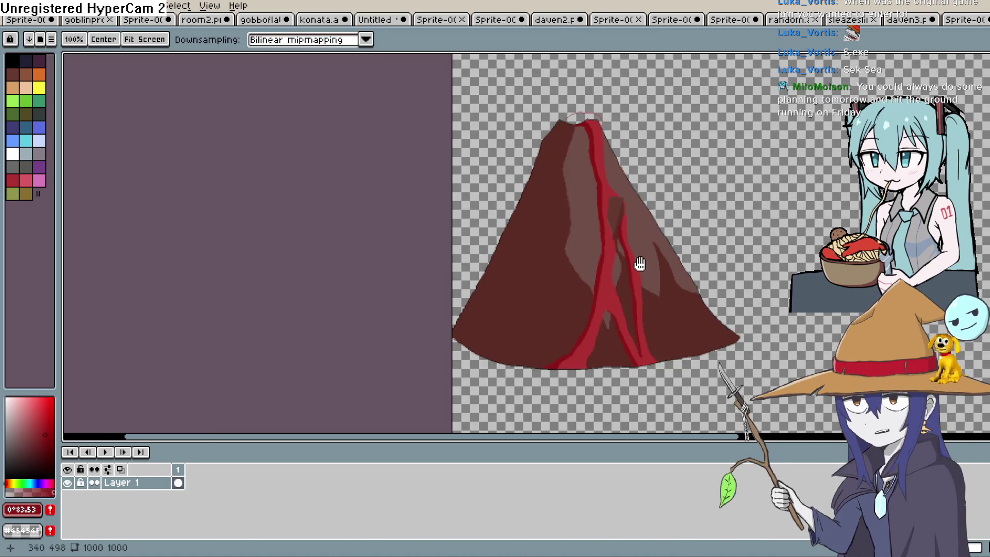
drag(639, 263, 654, 207)
click(29, 407)
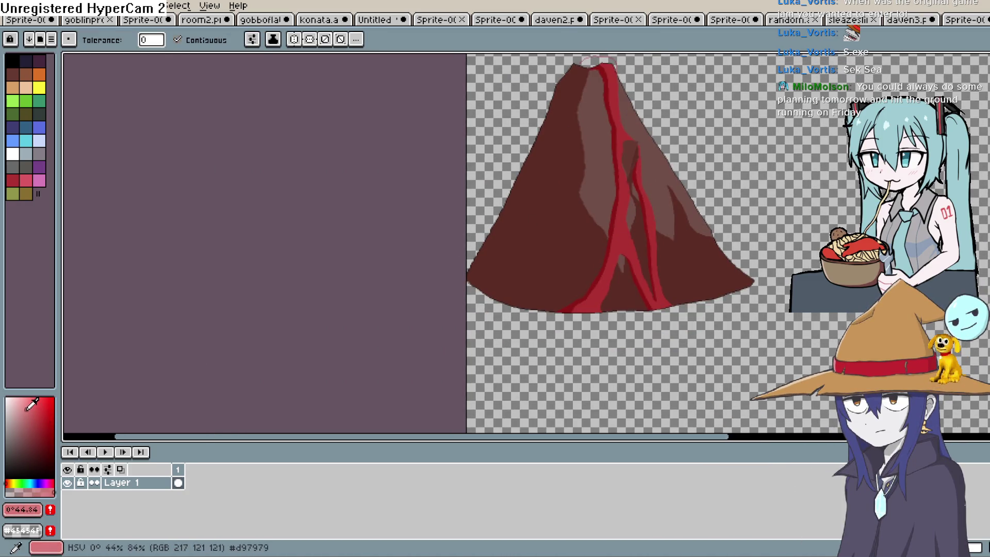
click(11, 481)
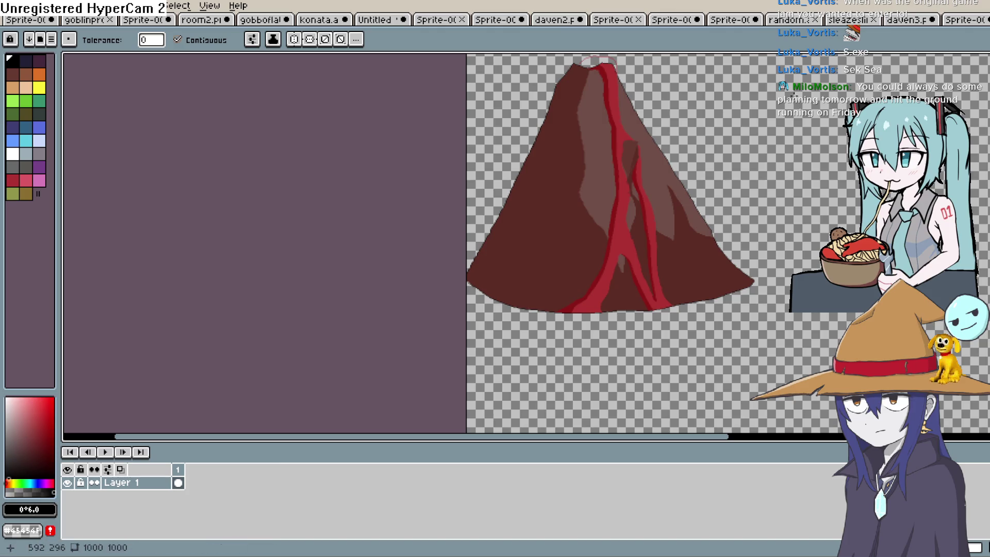
key(i)
click(636, 225)
mouse_move(633, 217)
mouse_down()
mouse_move(669, 314)
mouse_move(666, 294)
mouse_up()
scroll(662, 298, up, 2)
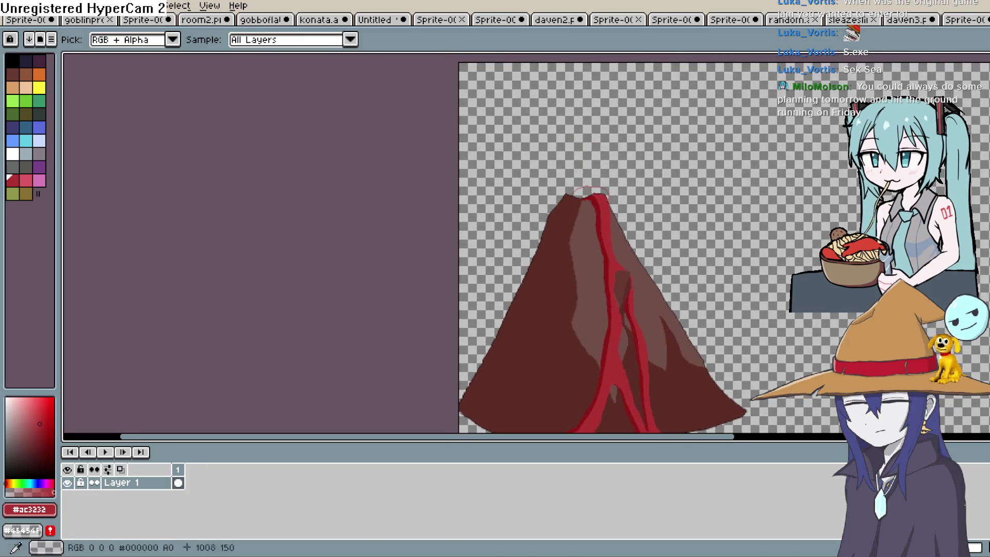
Step: Try filling the crater red, undoing the accidental whole-canvas fill
scroll(638, 217, up, 1)
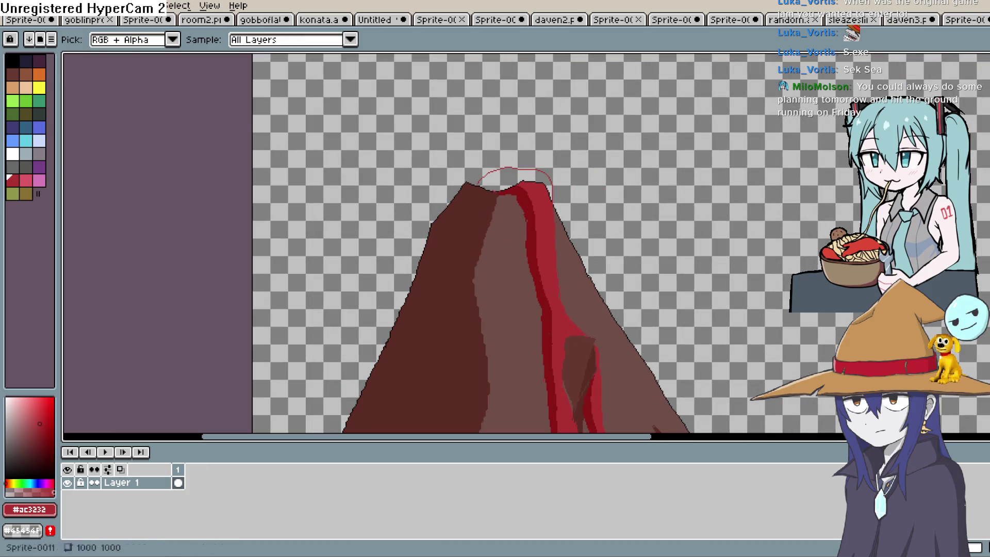
key(g)
click(532, 173)
key(ctrl+z)
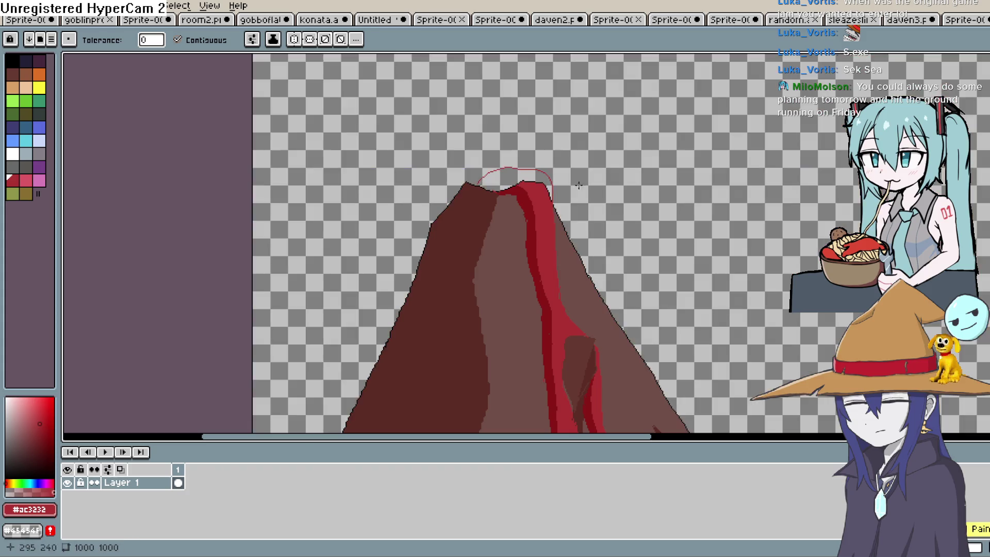
key(h)
scroll(475, 214, up, 3)
scroll(568, 206, down, 2)
scroll(646, 200, up, 1)
drag(646, 200, 671, 199)
key(b)
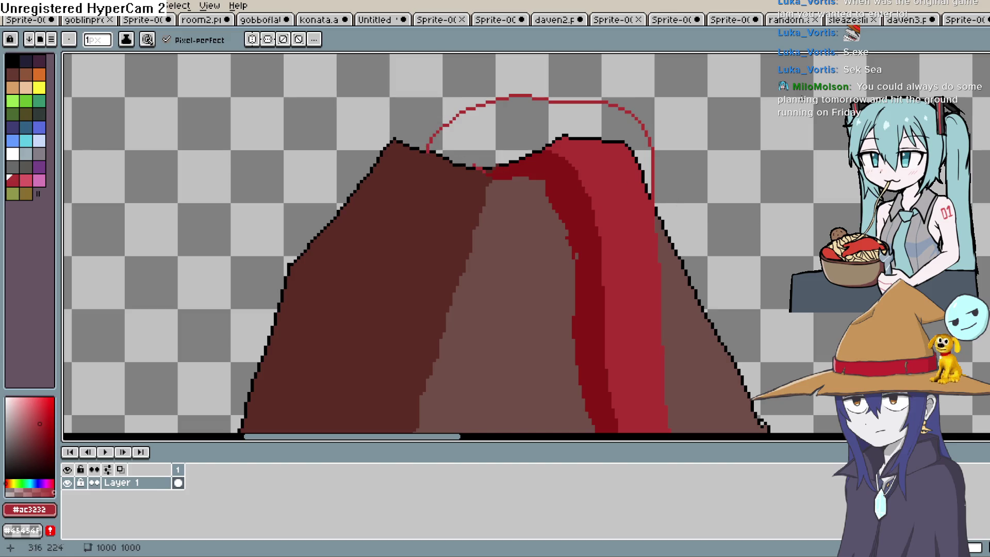
Step: Fill the outlined lava bulge above the summit red and repaint black outline pixels inside it
key(g)
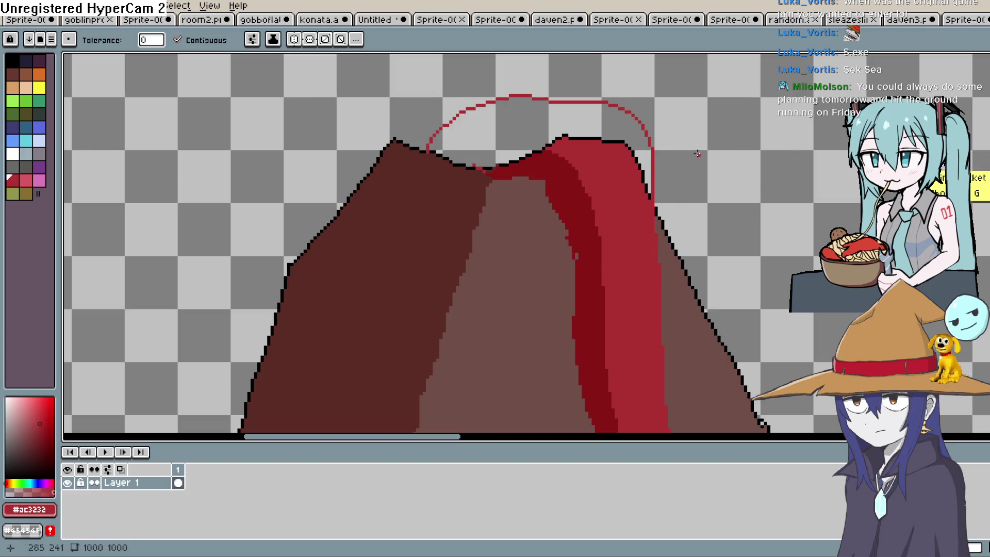
click(590, 127)
key(b)
scroll(761, 123, up, 1)
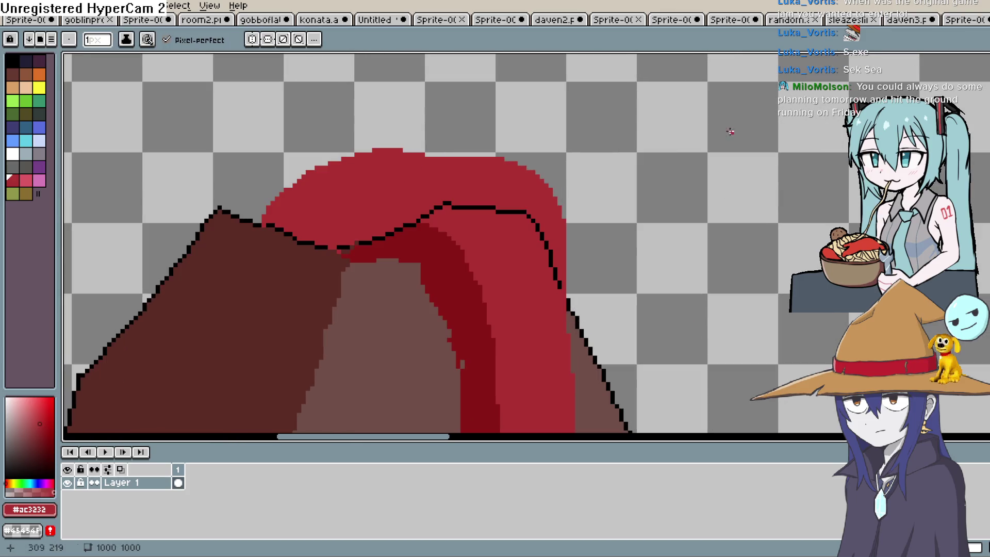
drag(518, 216, 536, 230)
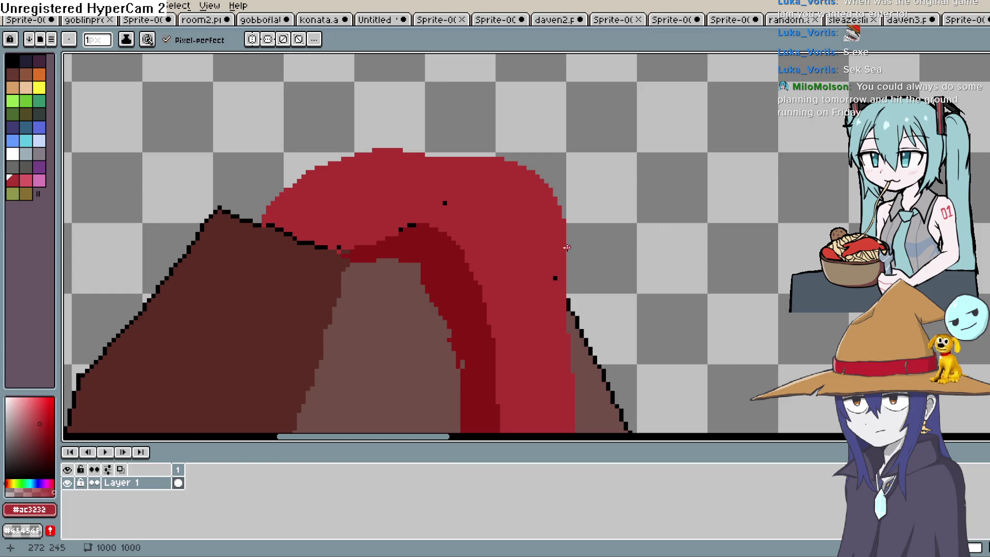
scroll(567, 248, down, 6)
mouse_move(697, 208)
mouse_down()
mouse_move(680, 212)
mouse_move(671, 237)
mouse_up()
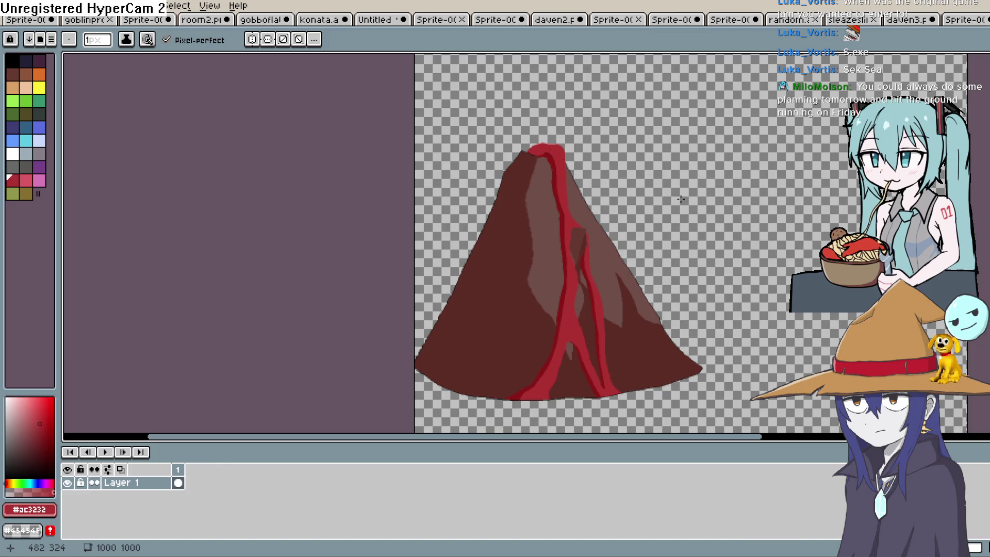
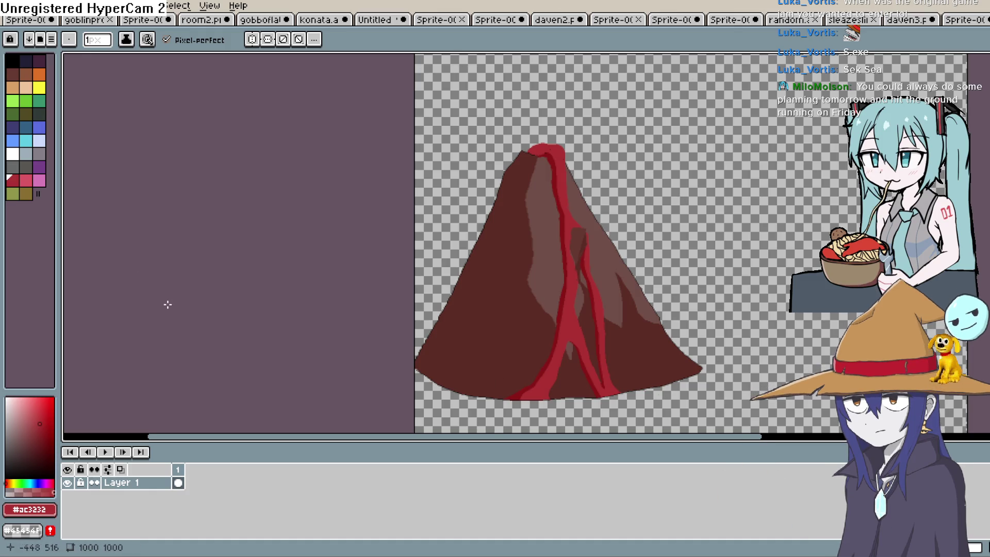
Step: Crop the volcano canvas's right and bottom edges in Canvas Size, making it 556×742
click(36, 5)
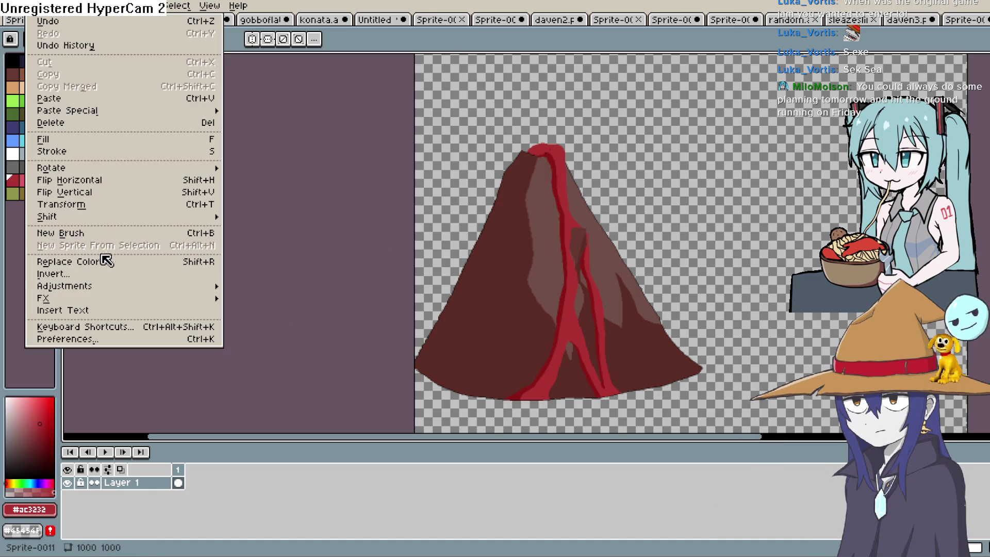
mouse_move(110, 286)
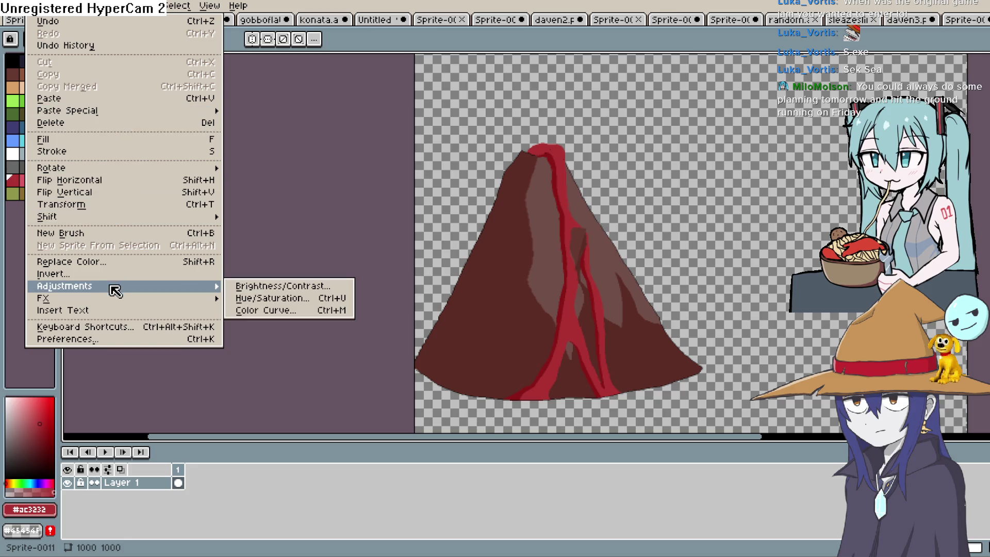
mouse_move(84, 19)
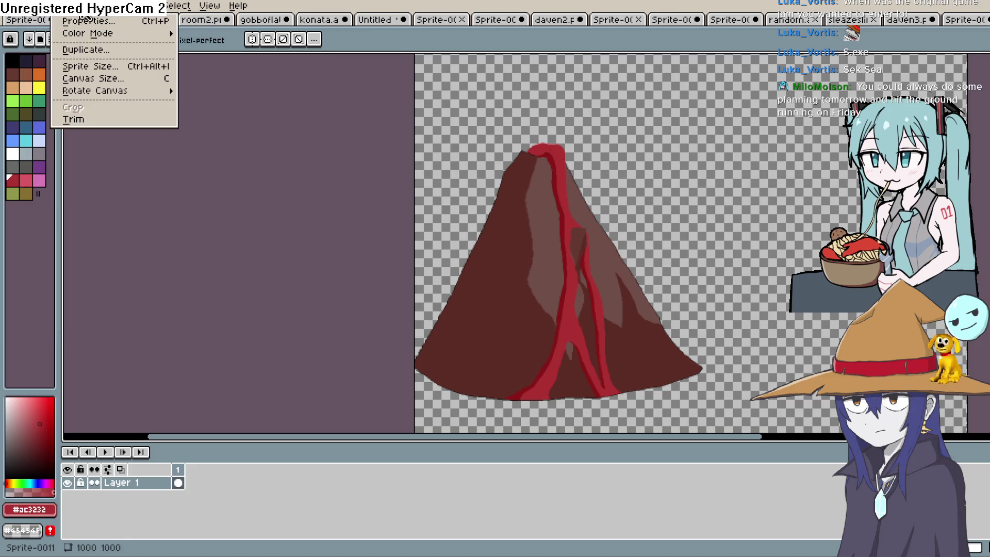
click(103, 78)
drag(976, 221, 723, 256)
scroll(575, 203, down, 5)
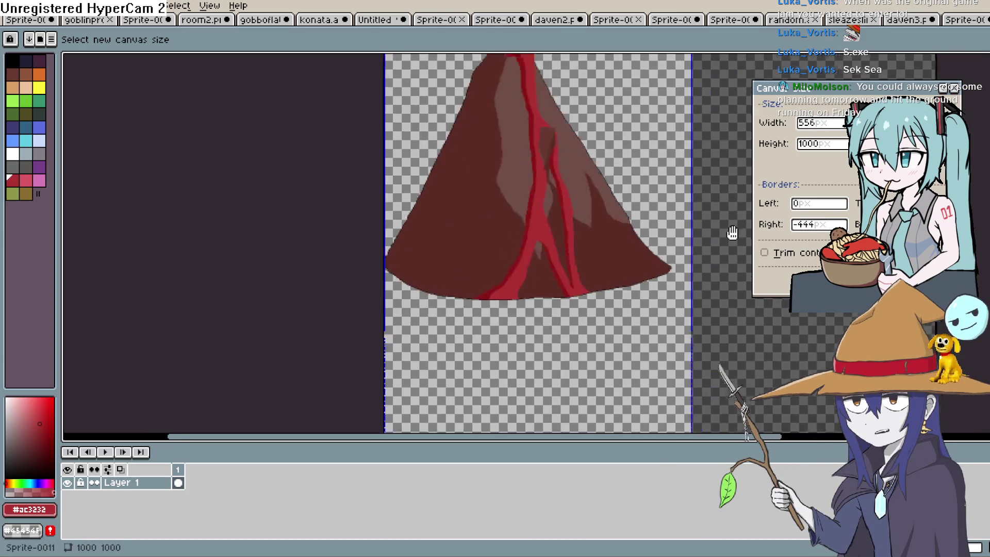
drag(510, 301, 513, 160)
key(Return)
Step: Nudge the volcano slightly right and up, select the whole canvas, and return to the brush
scroll(574, 294, up, 2)
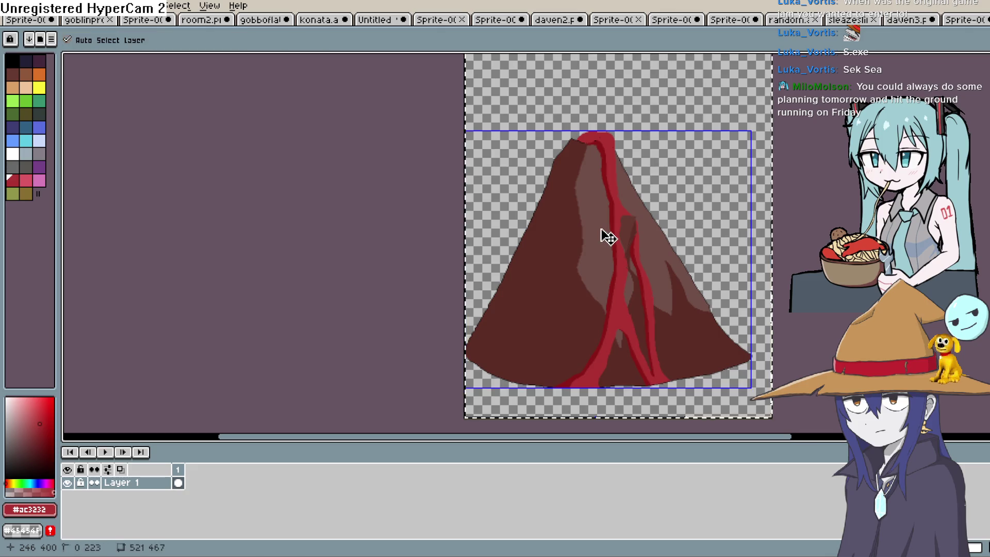
drag(594, 261, 603, 258)
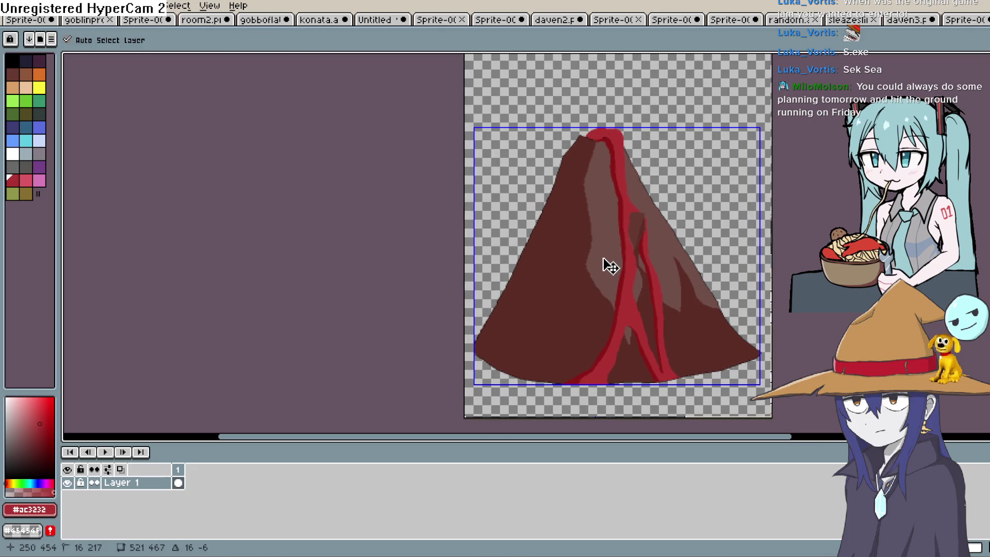
key(ctrl+a)
key(b)
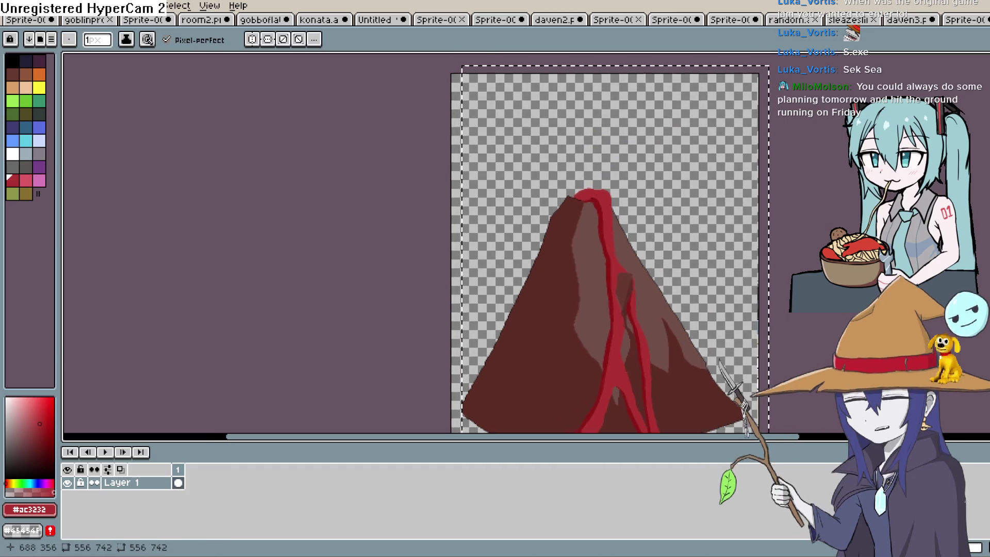
scroll(825, 260, down, 1)
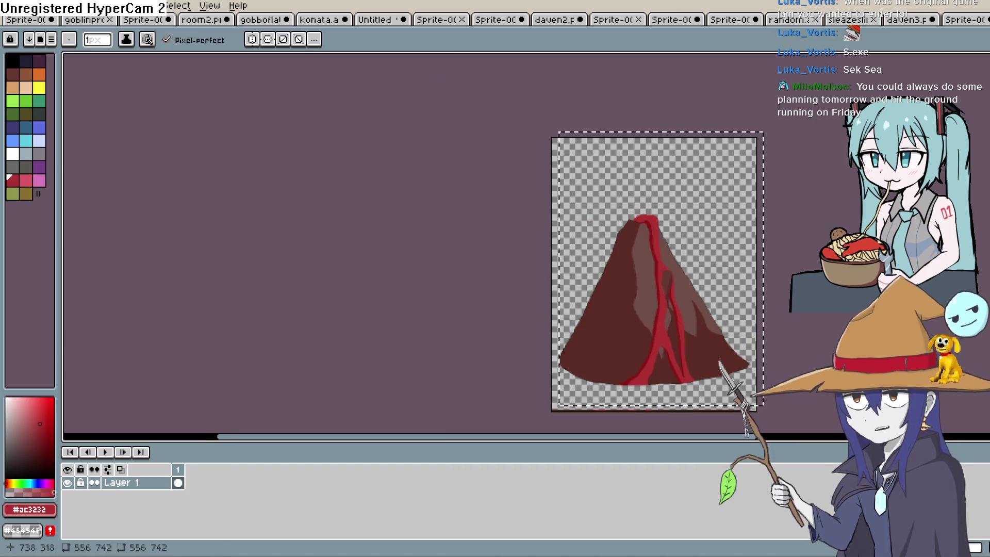
scroll(824, 255, down, 1)
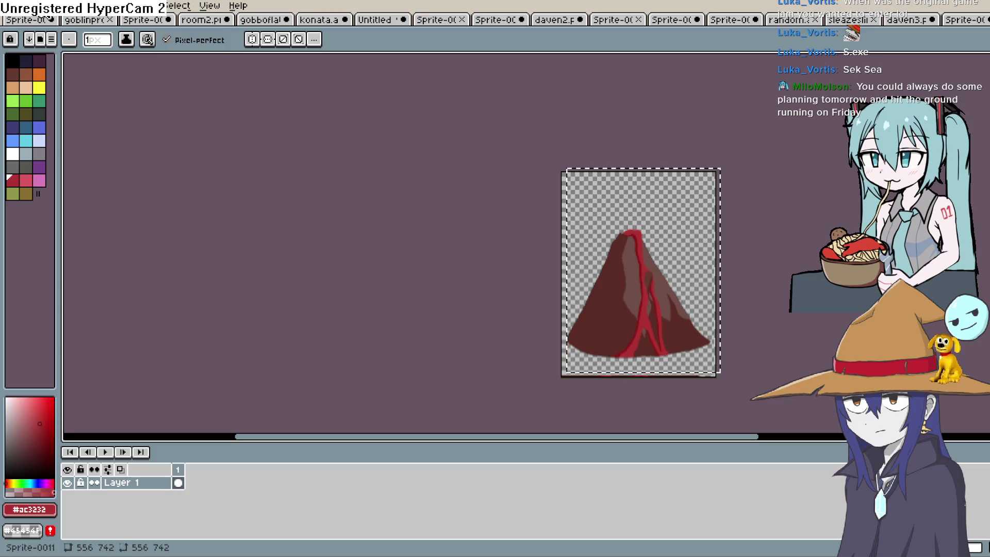
Step: Trim the canvas top edge down to the volcano peak, making the sprite 556×614
click(34, 5)
click(64, 5)
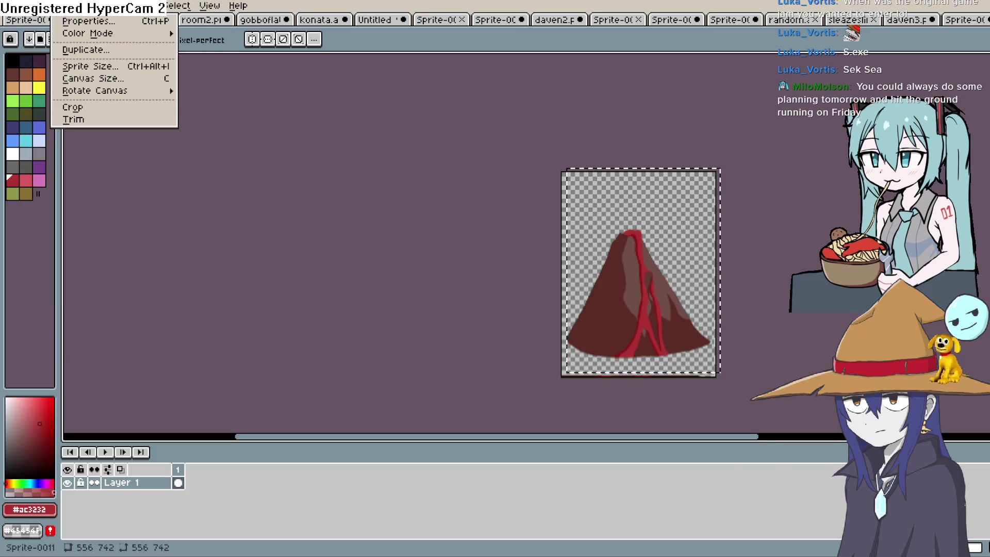
mouse_move(85, 33)
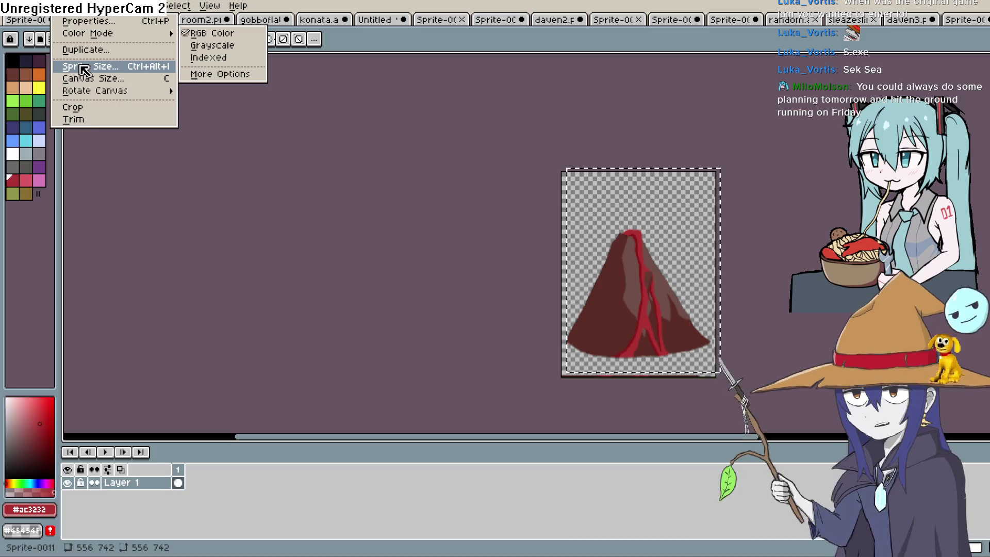
click(115, 81)
drag(626, 185, 635, 208)
key(Return)
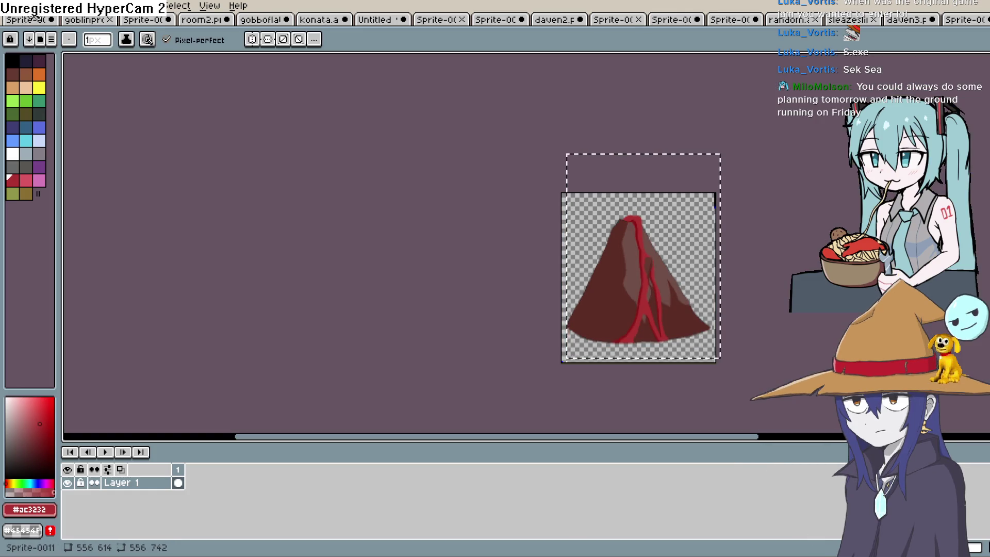
click(11, 5)
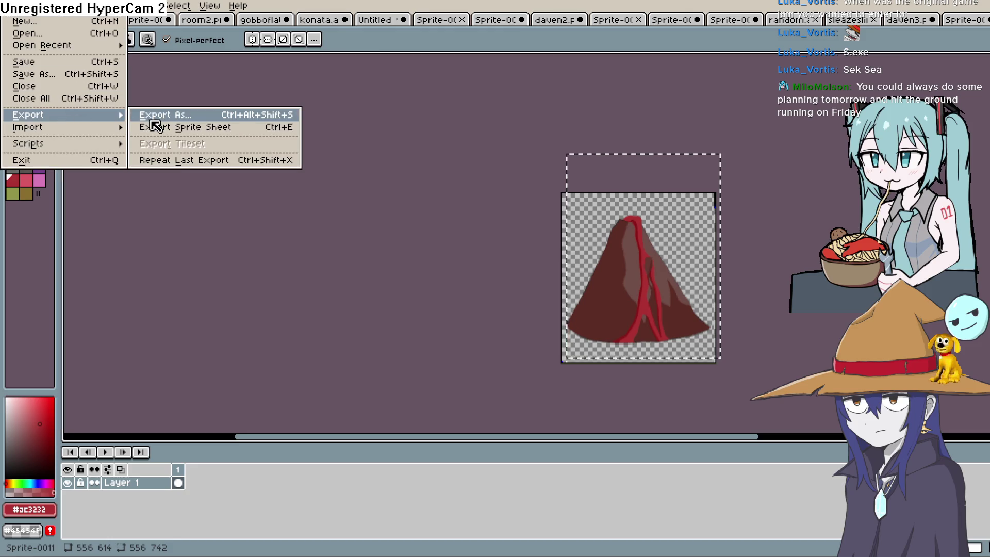
Step: Export the cropped volcano as Sprite-0011111.png and switch back to Construct 3
click(149, 119)
click(250, 27)
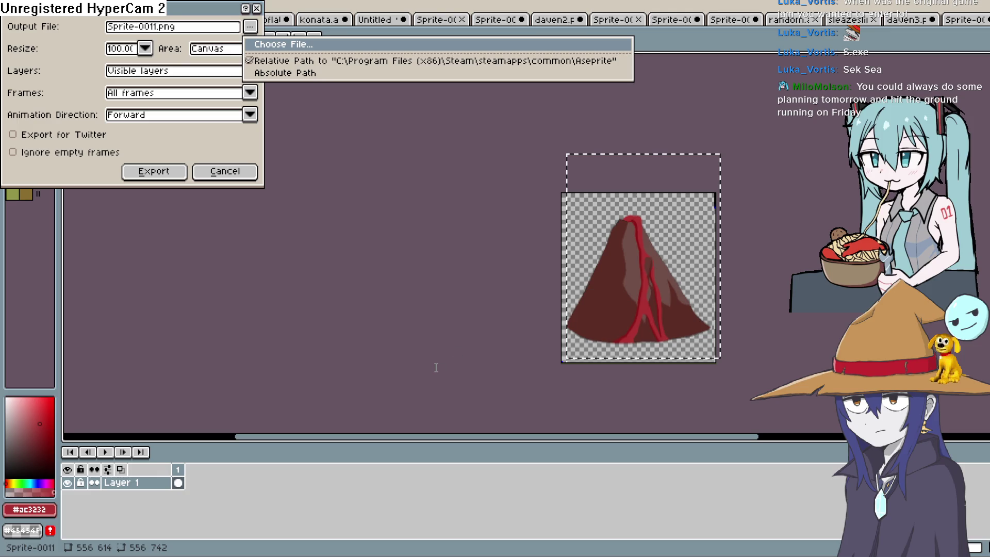
text(111)
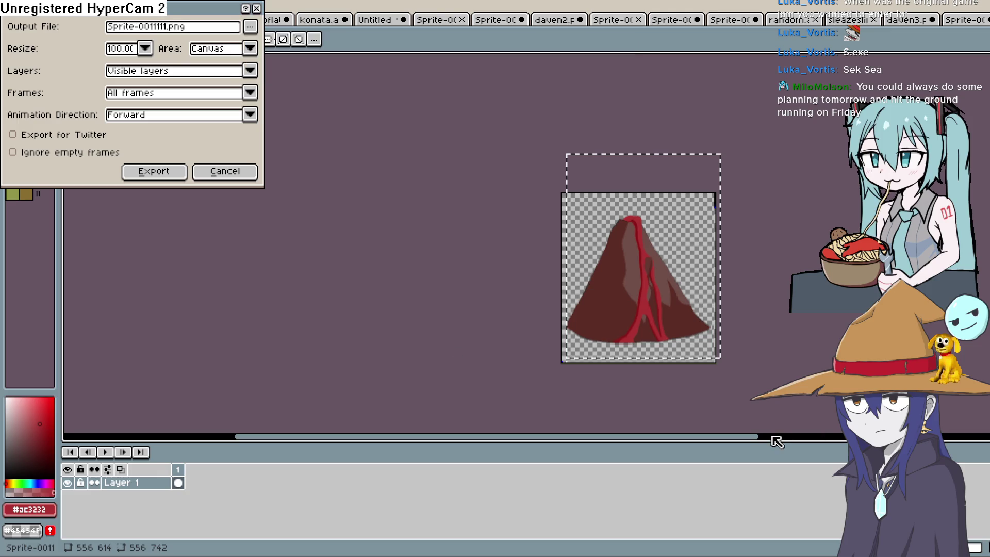
click(153, 171)
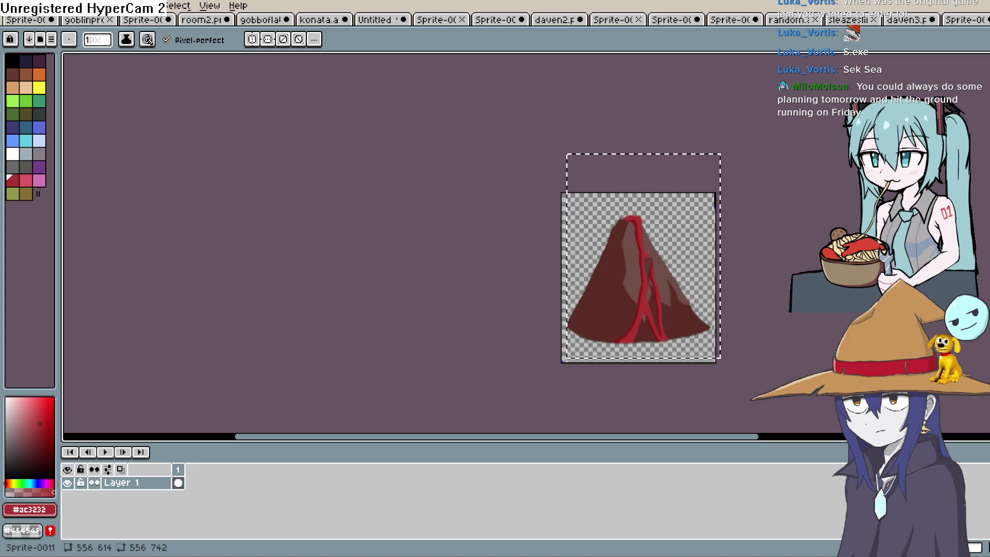
key(alt+Tab)
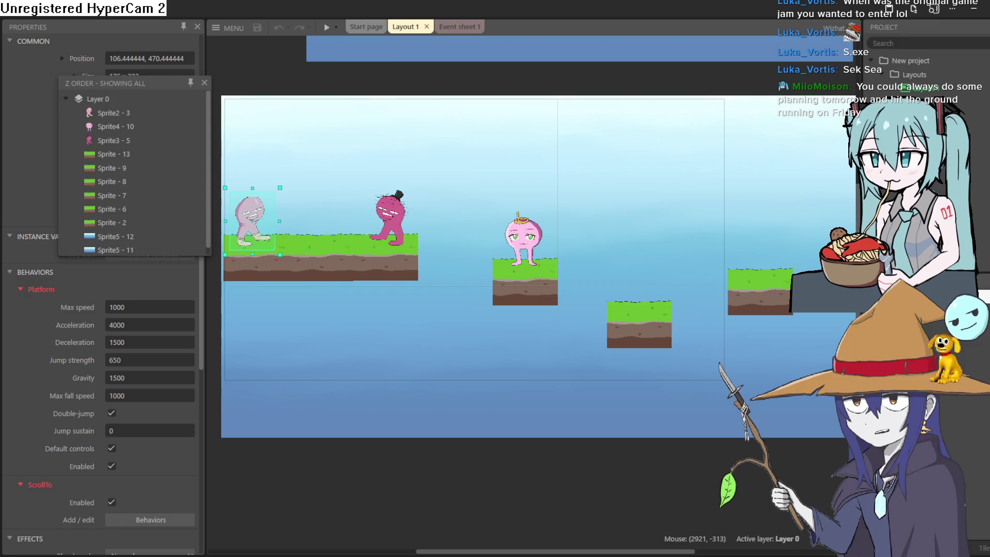
Step: Insert a new Sprite with the pasted volcano image and drag it onto the top-left grass platform
double_click(353, 459)
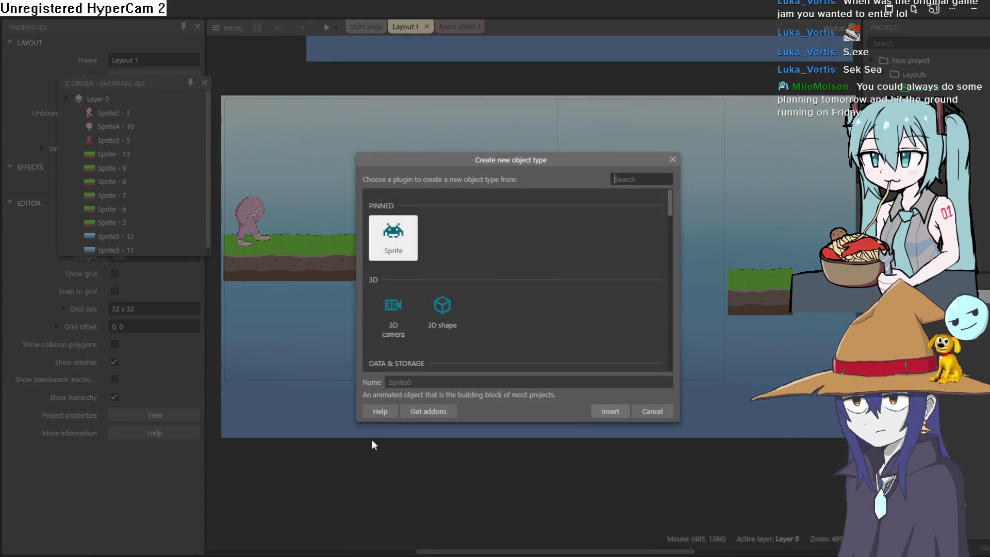
click(603, 411)
click(411, 477)
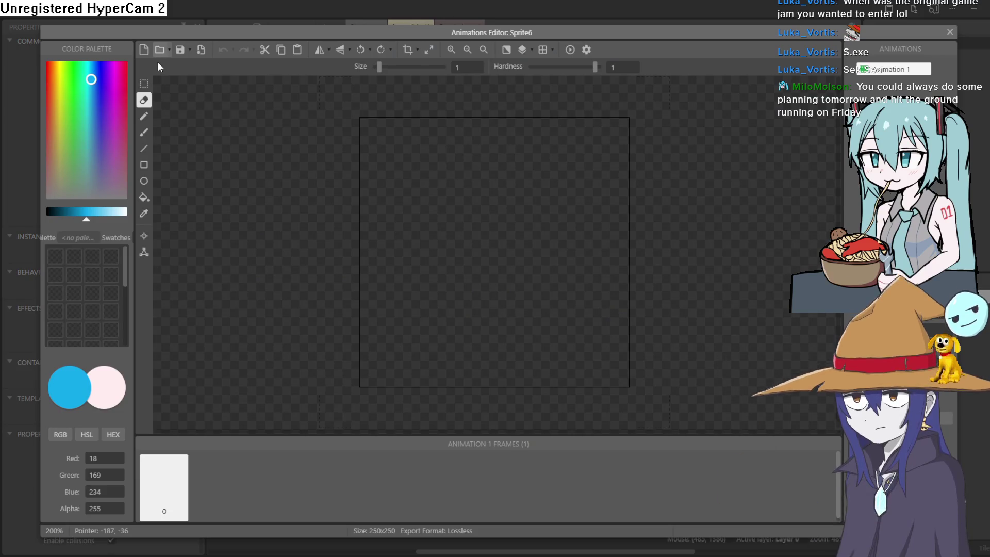
key(ctrl+v)
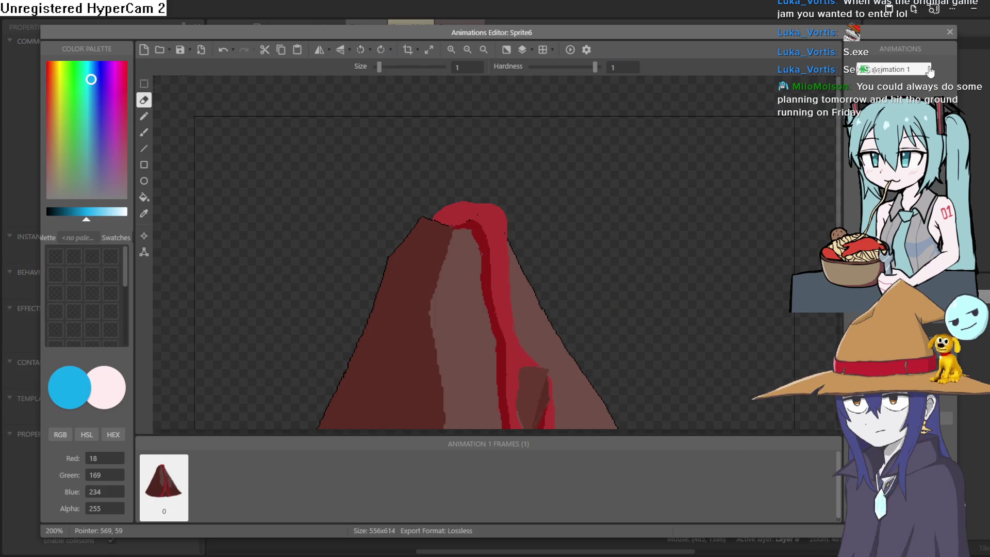
click(948, 34)
mouse_move(401, 453)
mouse_down()
mouse_move(355, 373)
mouse_move(302, 315)
mouse_move(274, 310)
mouse_move(333, 130)
mouse_move(290, 172)
mouse_move(295, 202)
mouse_up()
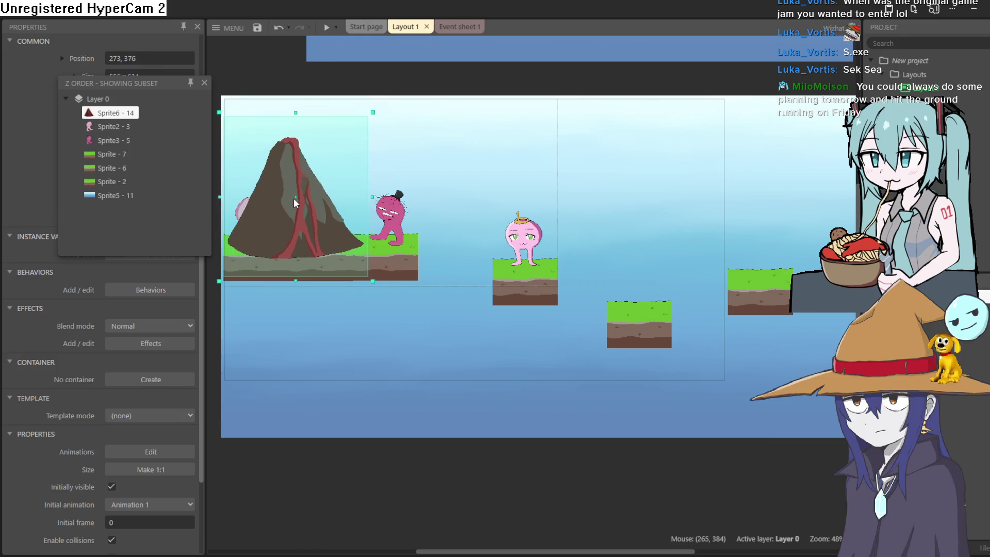
Step: Move the volcano sprite (Sprite6) below the characters and platforms in Z order and settle it on the left platform
drag(295, 202, 325, 205)
right_click(323, 207)
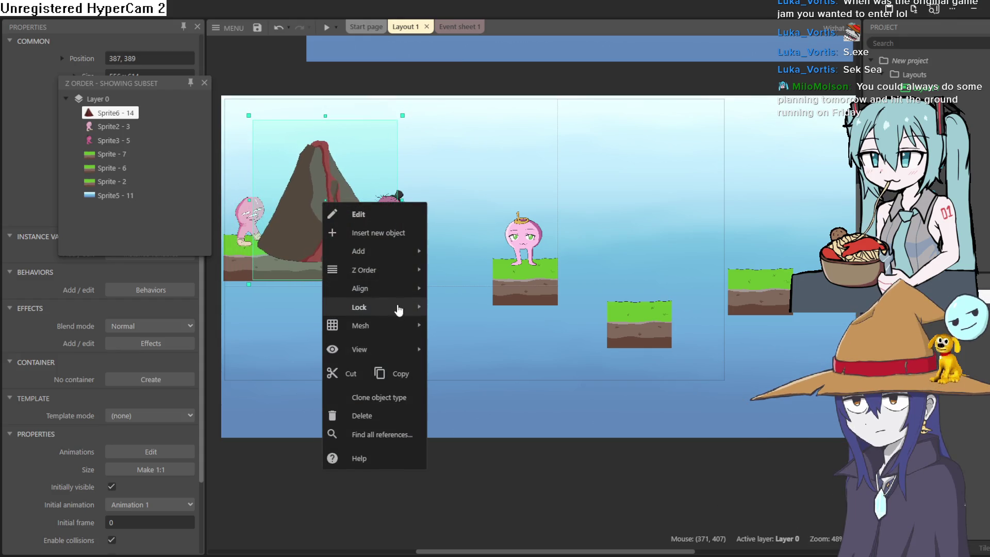
mouse_move(409, 270)
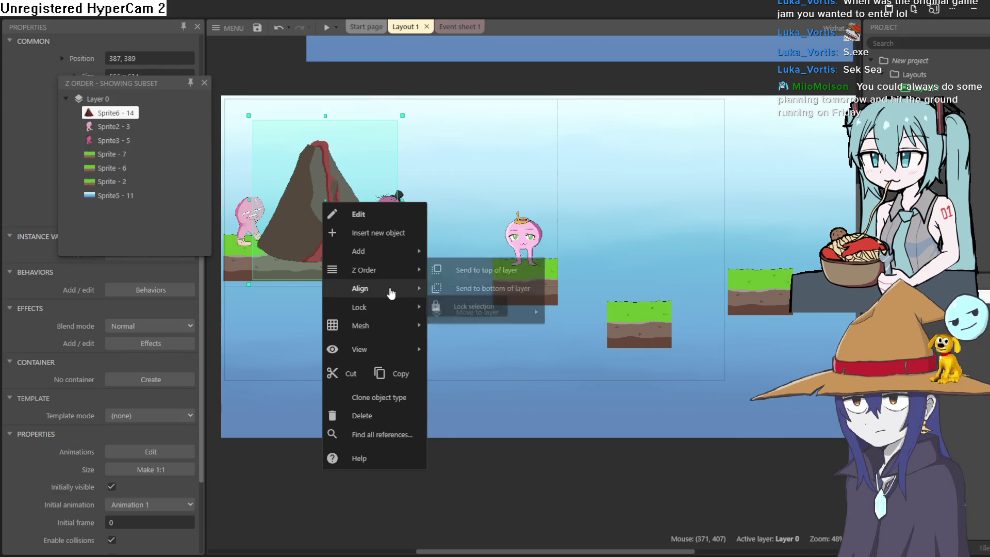
mouse_move(382, 330)
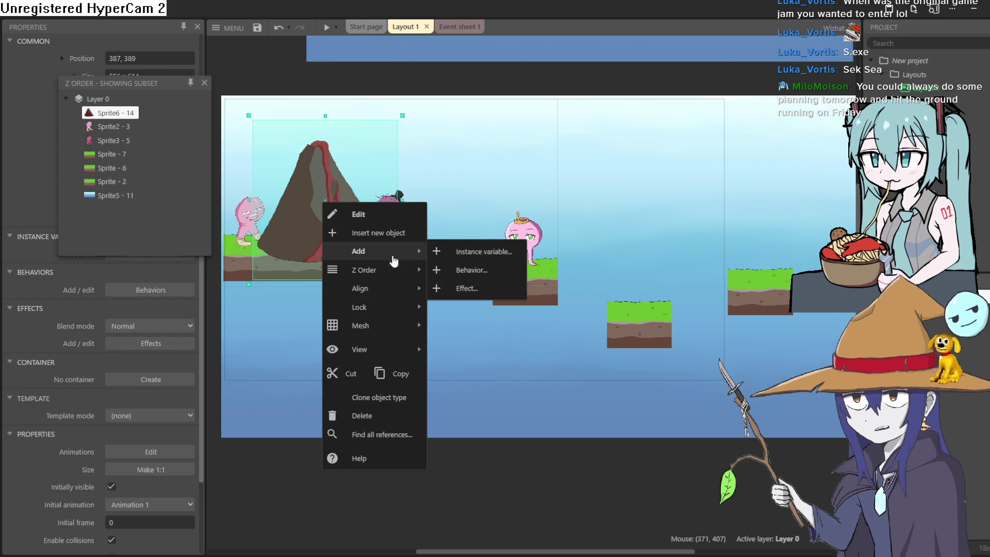
mouse_move(407, 288)
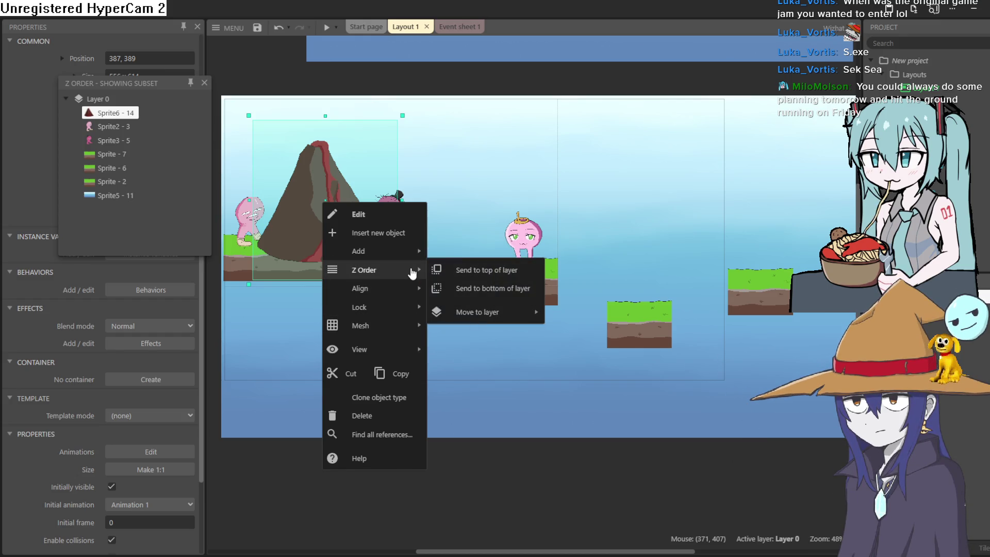
mouse_move(396, 307)
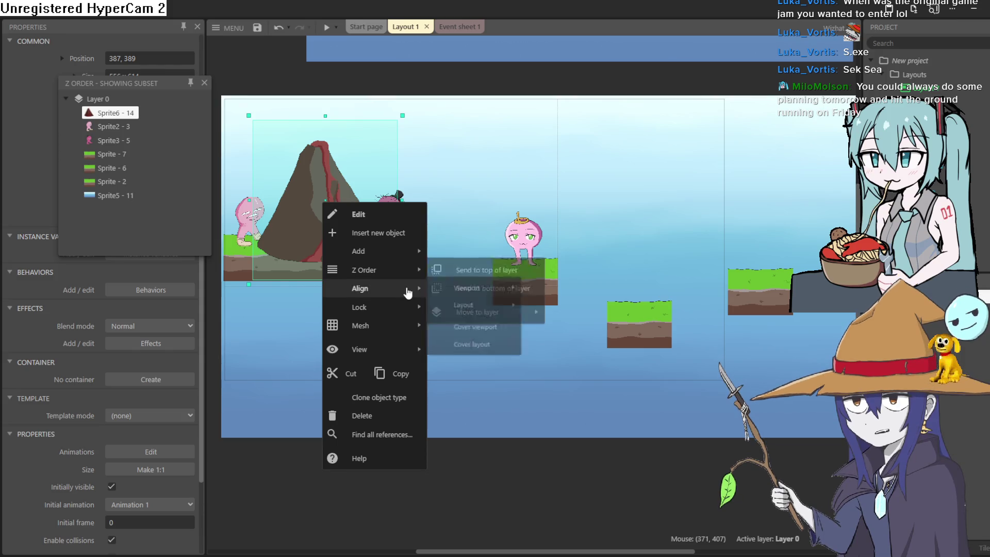
mouse_move(469, 315)
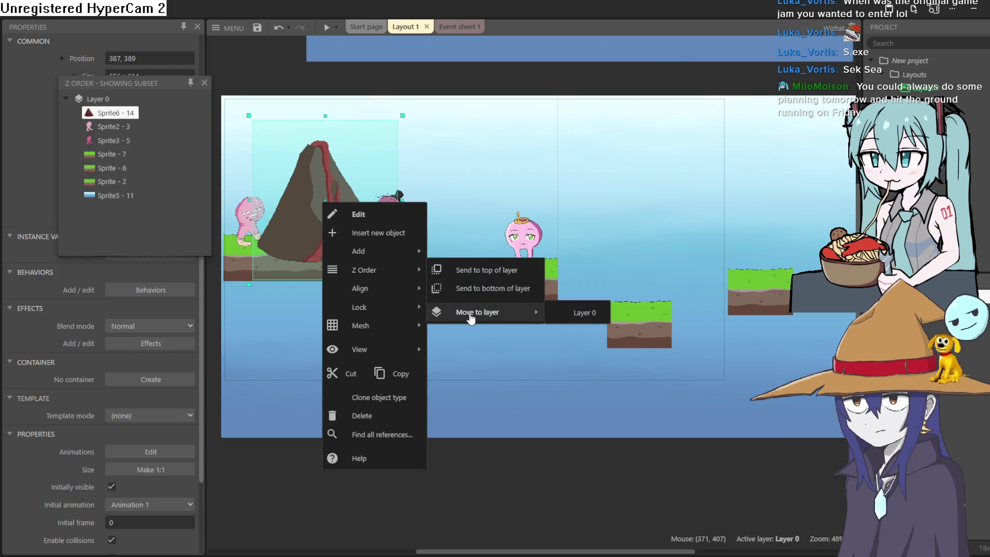
mouse_move(111, 112)
mouse_down()
mouse_move(133, 151)
mouse_move(135, 188)
mouse_up()
drag(324, 219, 317, 209)
click(343, 84)
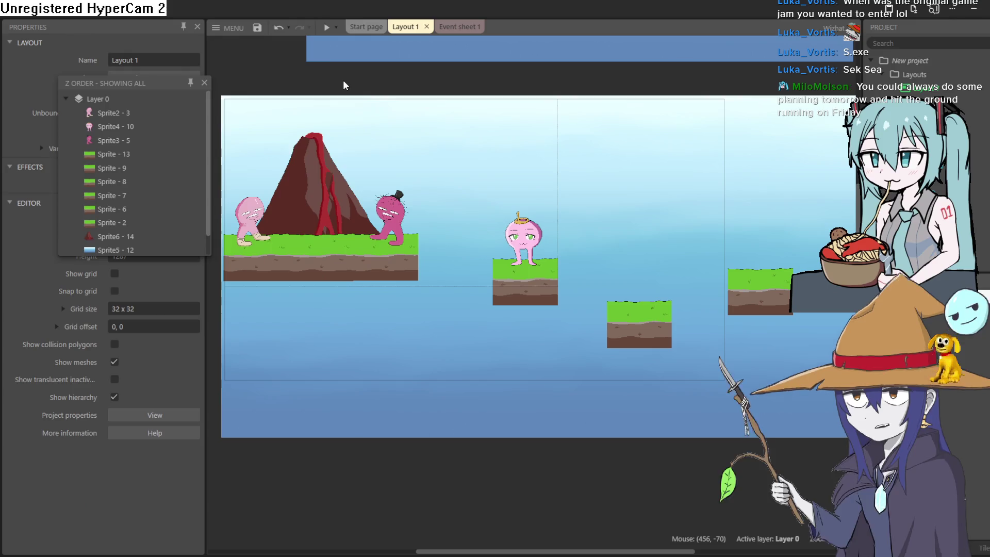
click(324, 28)
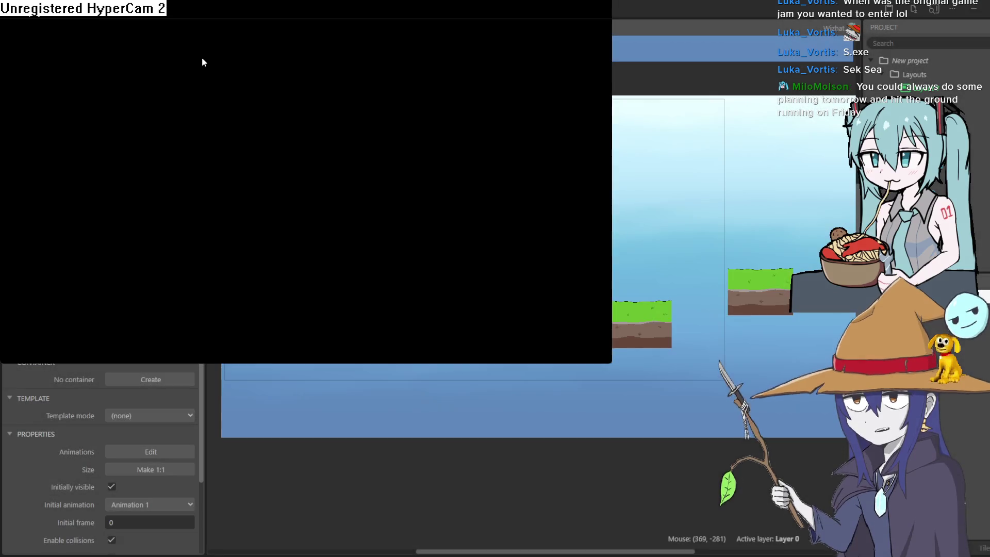
key(Right)
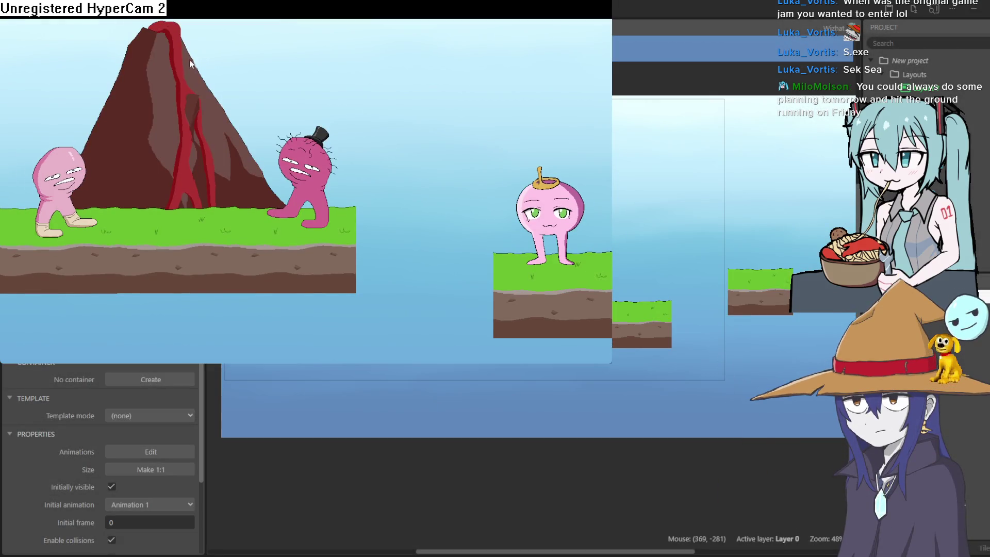
key(Up)
key(Left)
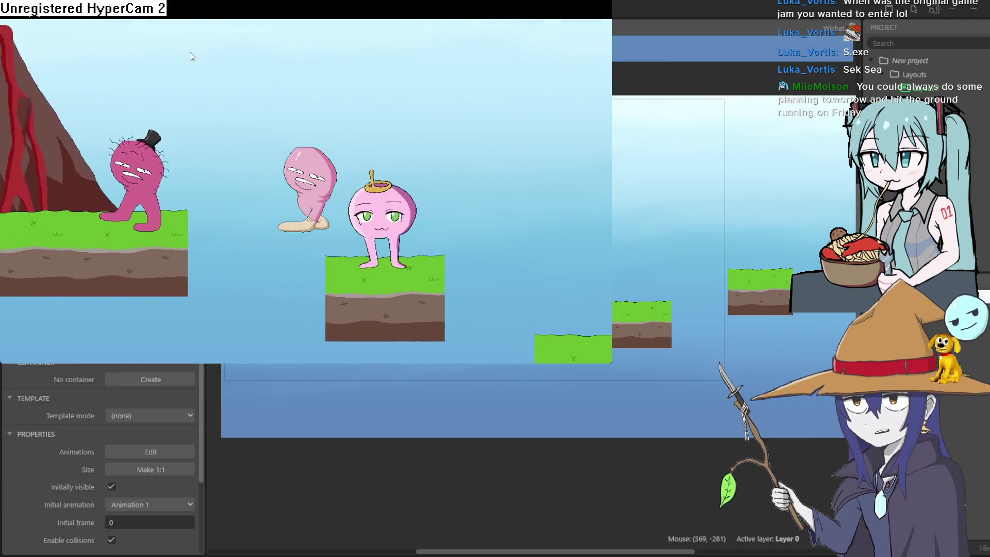
key(Right)
key(Up)
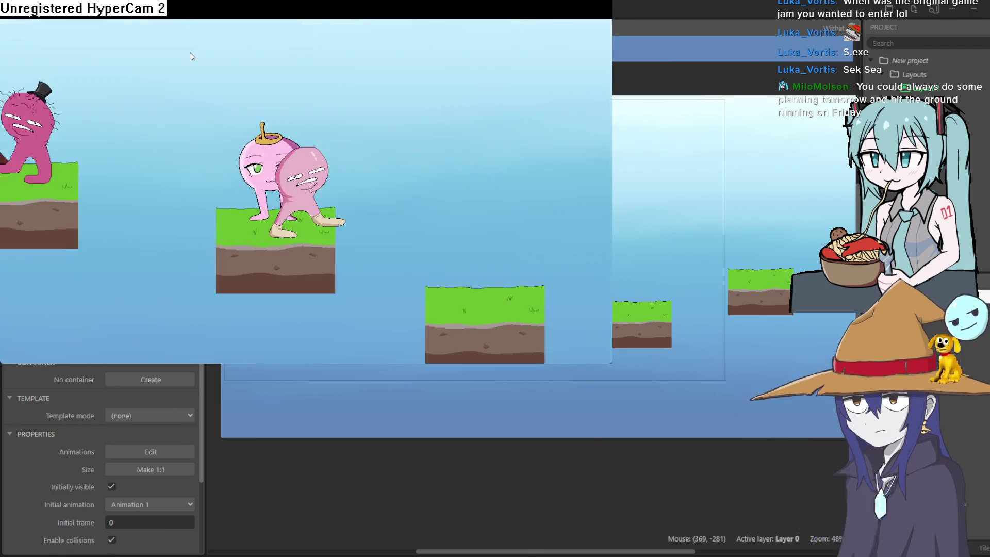
key(Left)
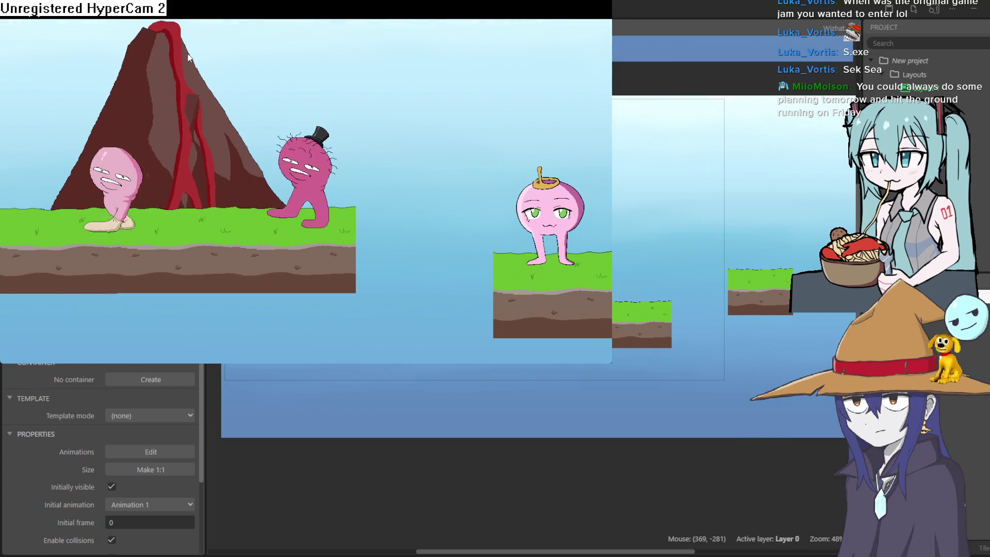
key(Right)
key(Right)
key(Up)
key(Left)
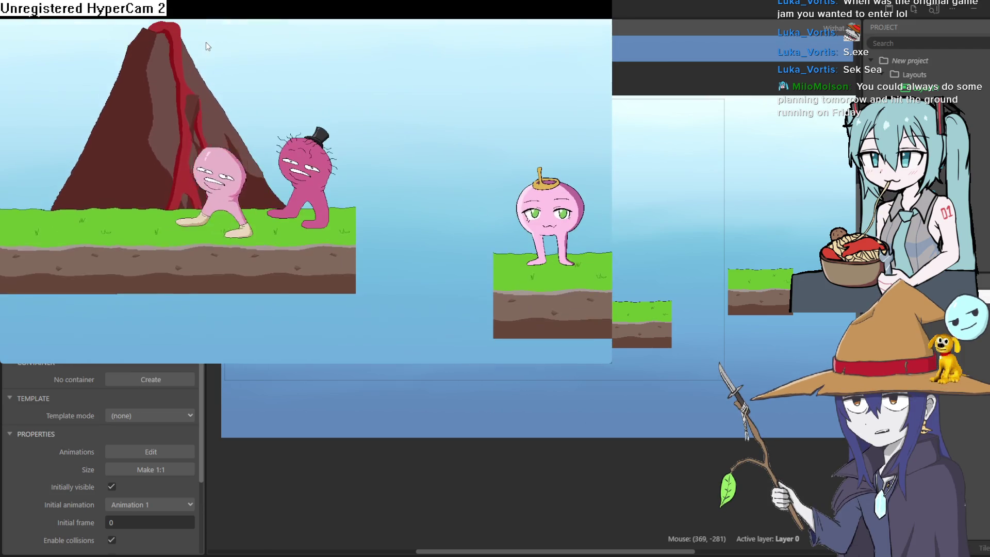
key(alt+F4)
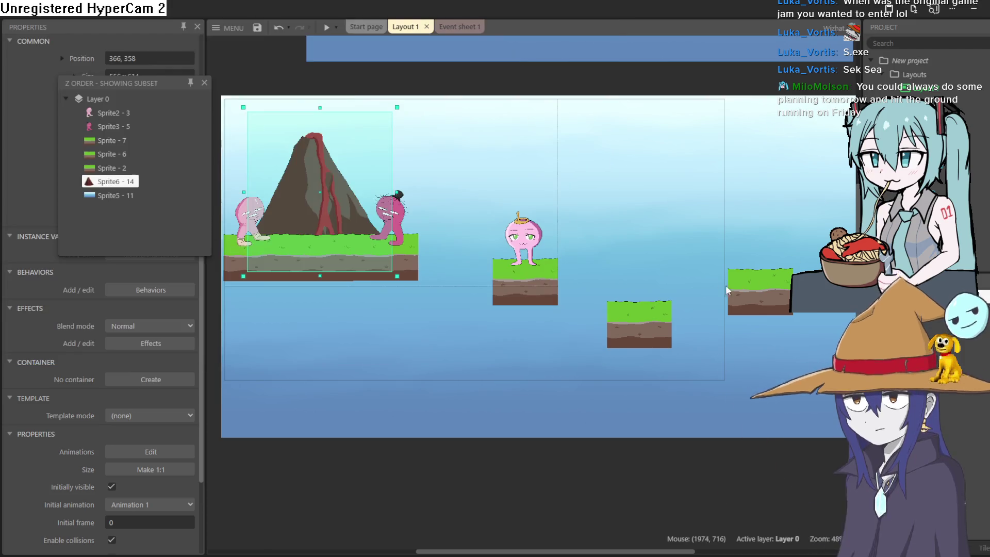
Step: Park the round pink and top-hat characters off the level's top-left corner
mouse_move(405, 219)
mouse_down()
mouse_move(750, 200)
mouse_move(773, 254)
mouse_up()
click(205, 84)
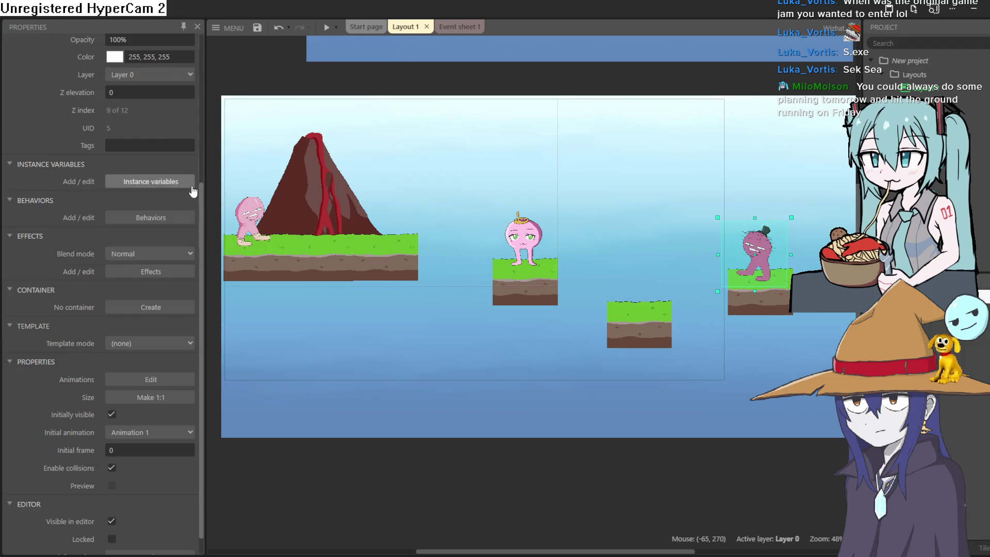
scroll(163, 155, up, 5)
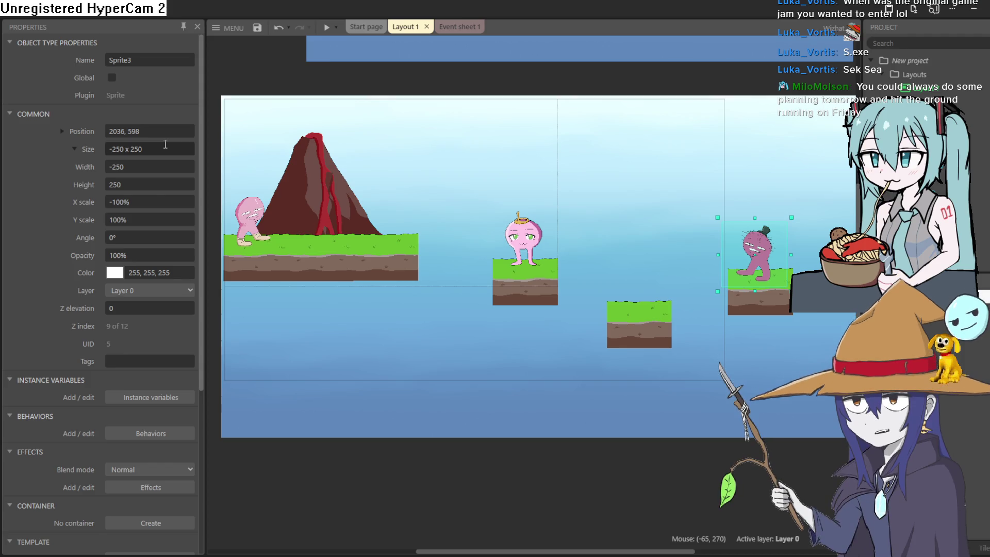
click(546, 247)
mouse_move(547, 247)
mouse_down()
mouse_move(260, 62)
mouse_move(253, 104)
mouse_up()
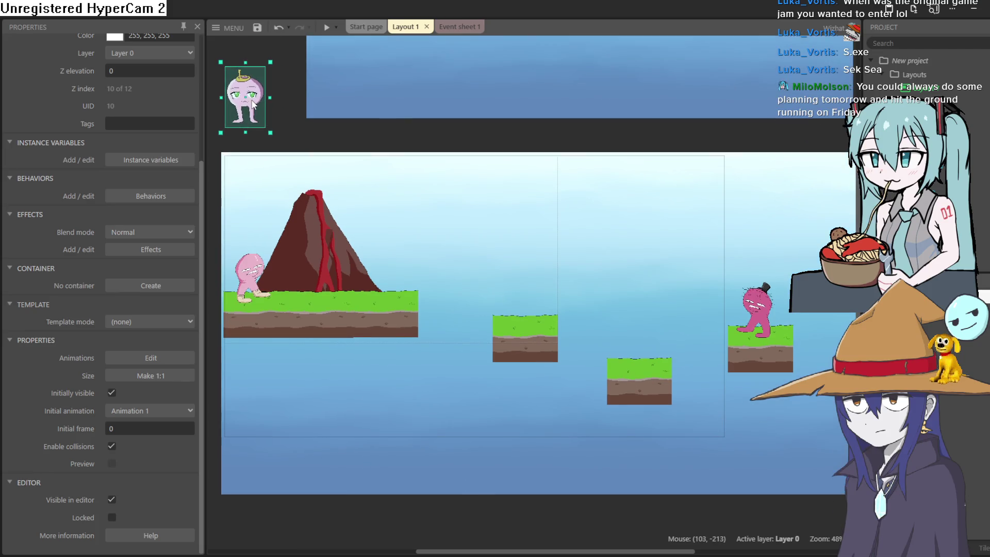
click(753, 307)
mouse_move(752, 307)
mouse_down()
mouse_move(286, 73)
mouse_move(308, 94)
mouse_up()
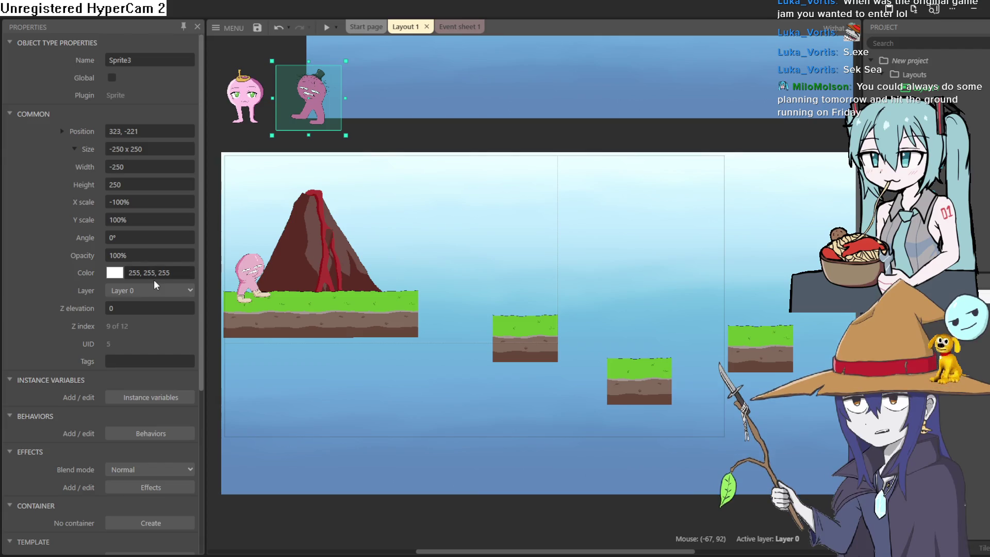
Step: Lower the middle grass platform from Y 658 to Y 678 in its Position properties
scroll(318, 253, down, 4)
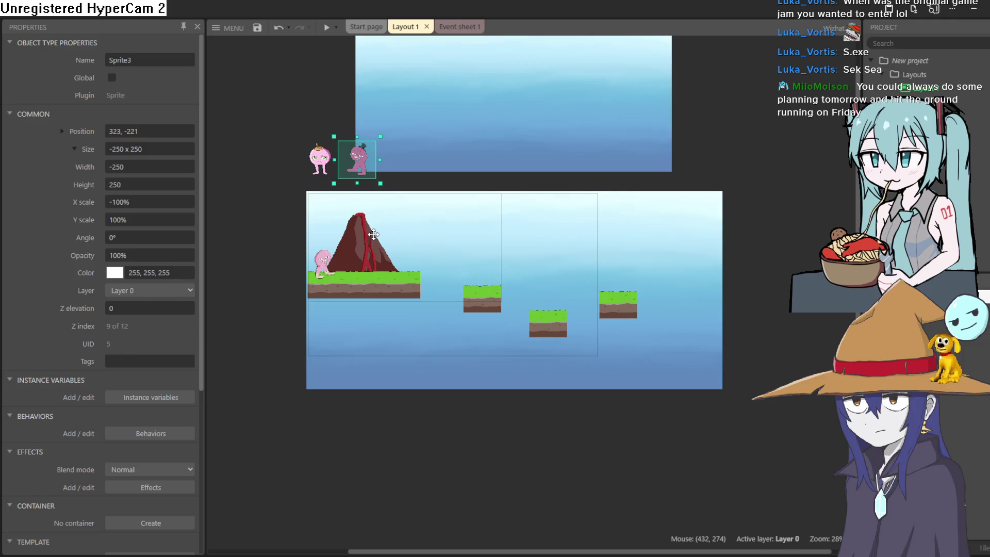
scroll(380, 269, up, 2)
scroll(379, 265, up, 1)
click(538, 312)
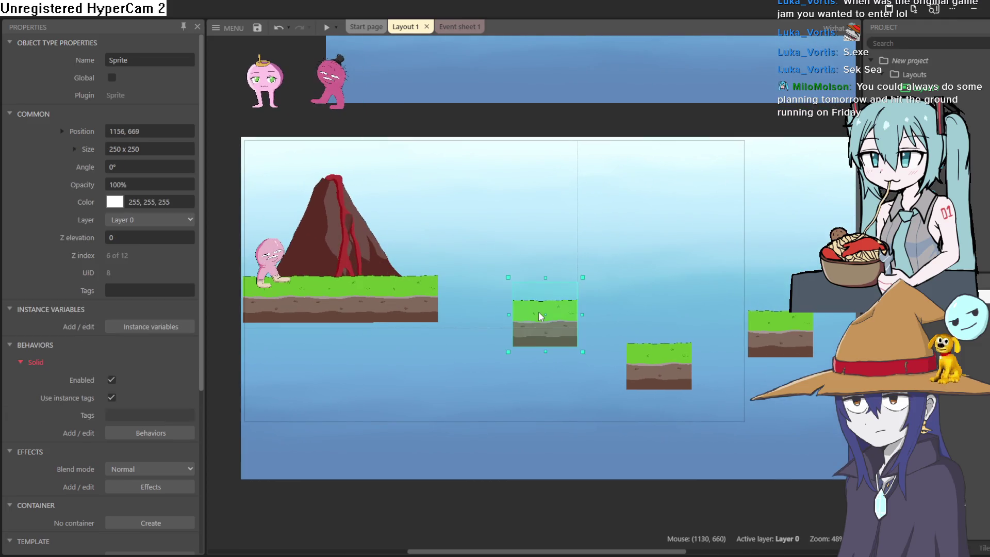
scroll(317, 251, right, 2)
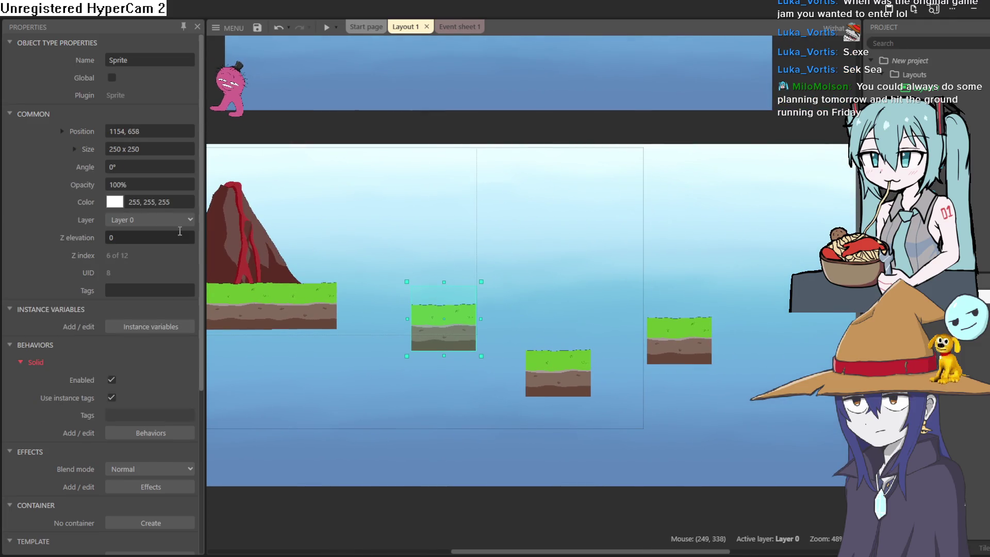
click(75, 150)
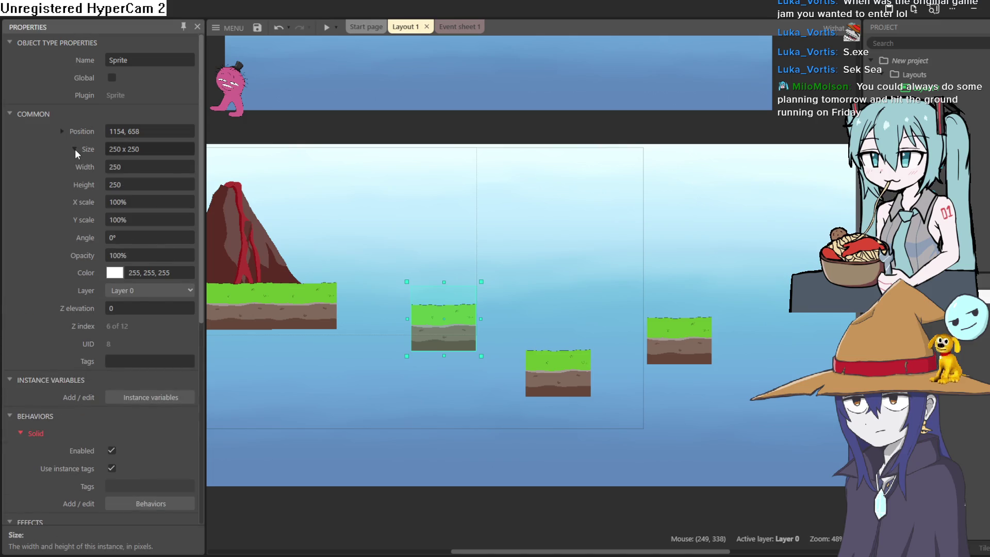
click(76, 149)
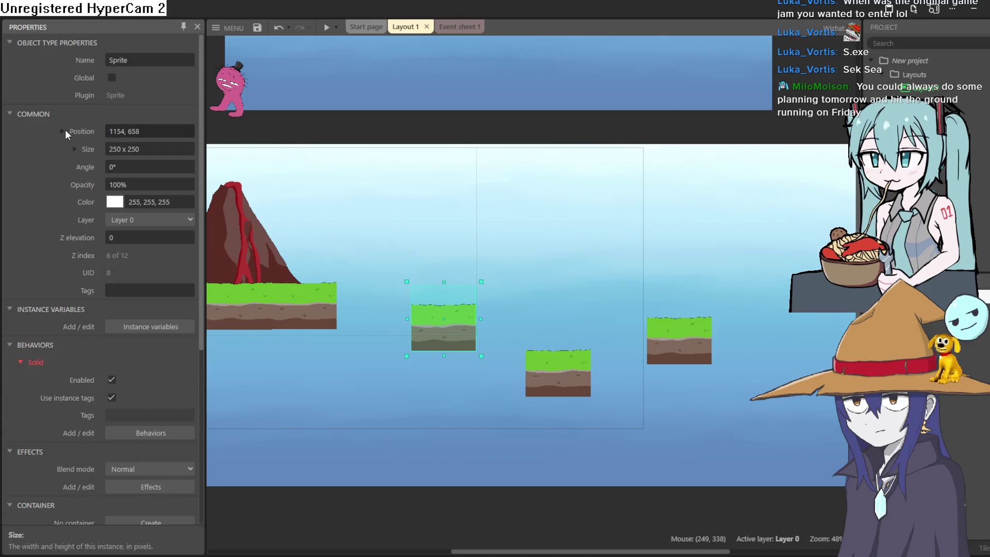
click(63, 131)
drag(161, 166, 164, 154)
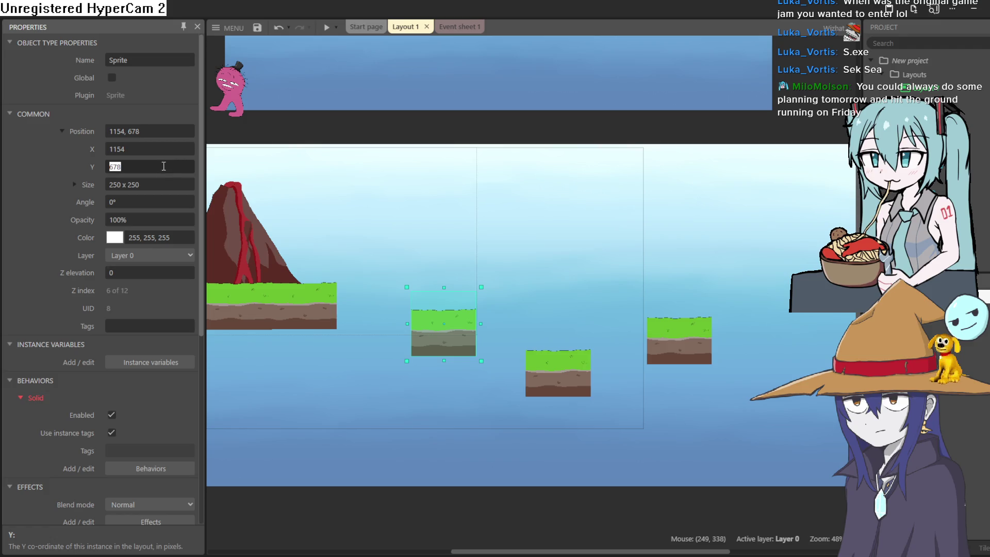
scroll(154, 252, down, 5)
scroll(168, 281, up, 5)
Step: Try a 980 viewport height in project settings, then undo it back to 1280 × 720
click(922, 87)
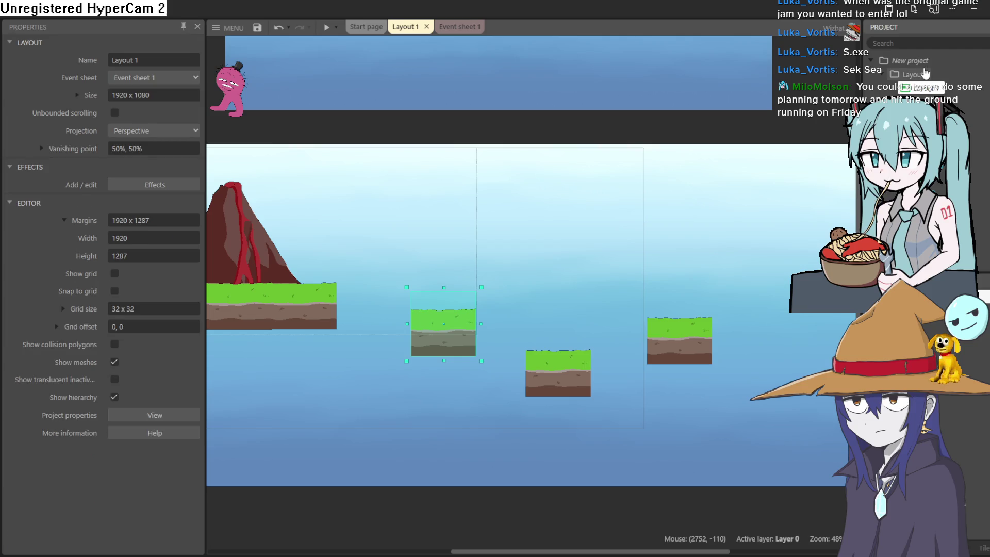
click(910, 60)
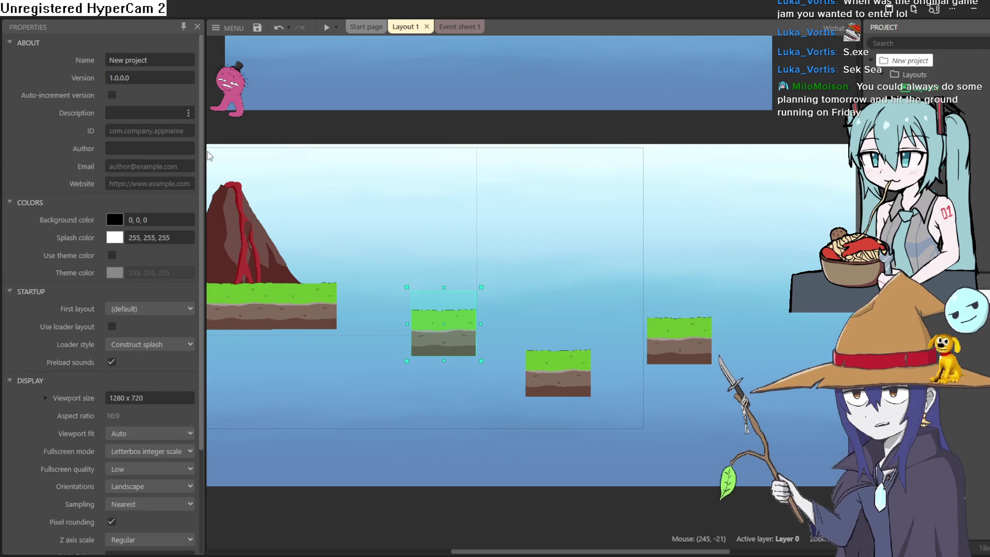
scroll(163, 273, down, 5)
click(166, 269)
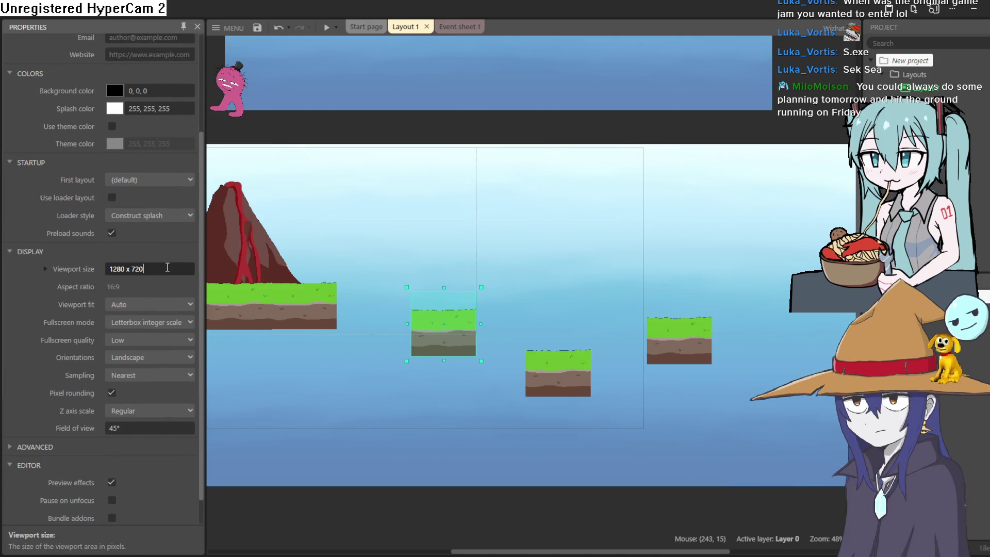
click(54, 269)
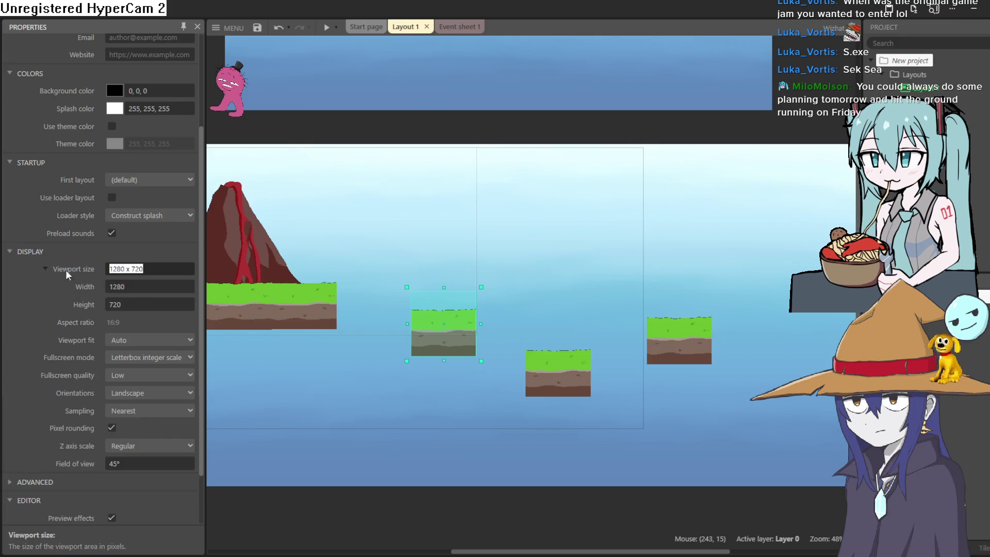
drag(138, 300, 139, 290)
drag(152, 253, 172, 163)
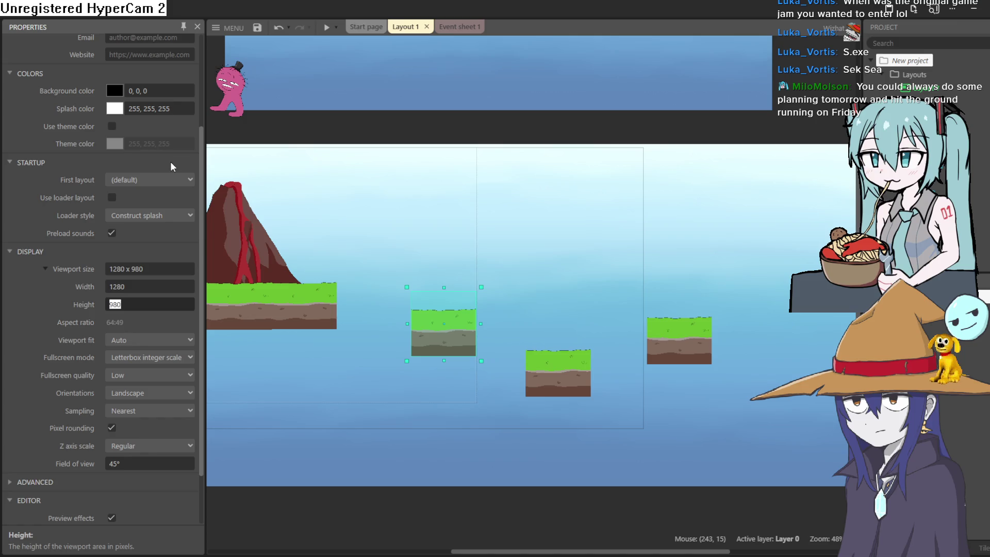
click(61, 295)
key(ctrl+z)
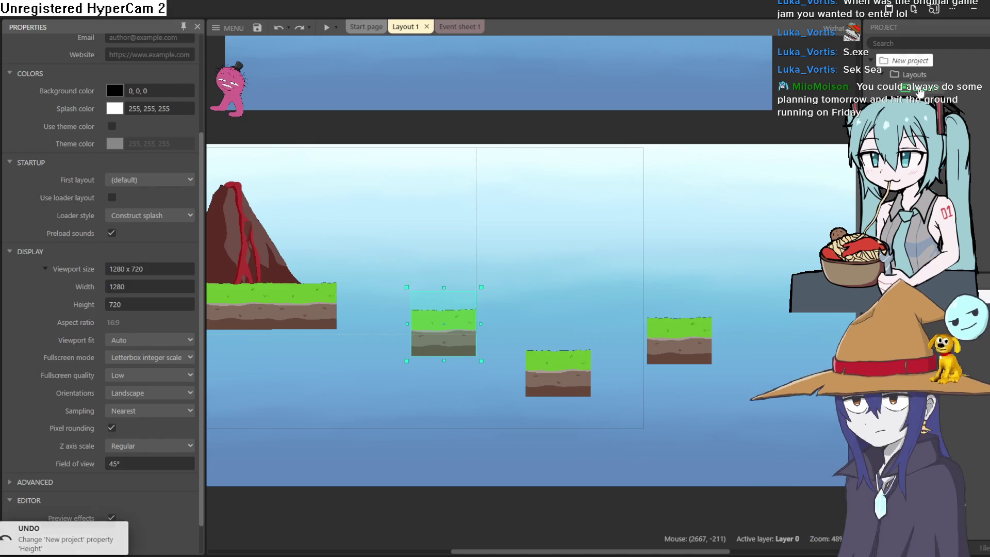
Step: Widen Layout 1's editor margin width by entering 2036
click(254, 272)
click(155, 238)
text(2036)
key(Return)
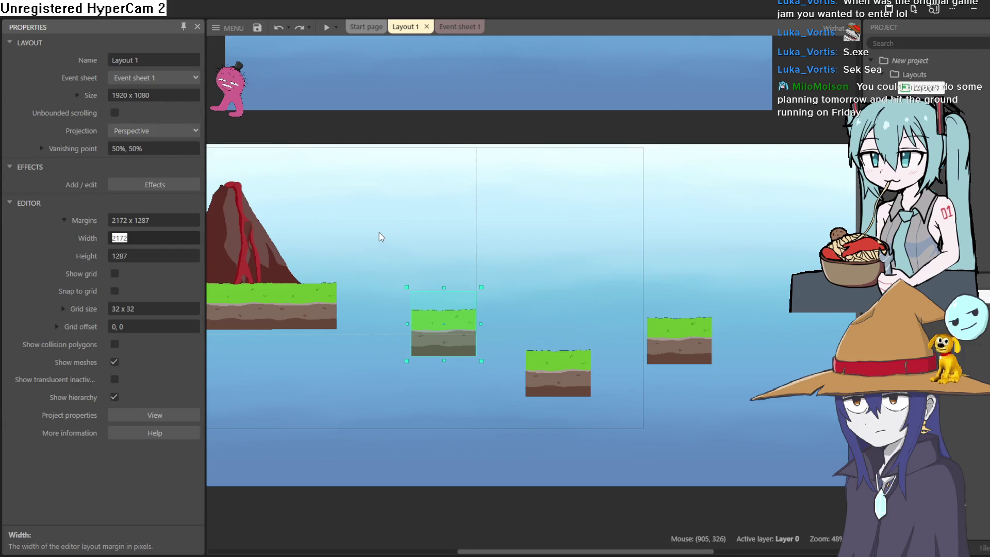
Step: Undo the recent platform moves and set Layout 1's size to 1920*2 × 1080 (3840 × 1080)
scroll(381, 237, down, 4)
key(ctrl+z)
key(ctrl+z)
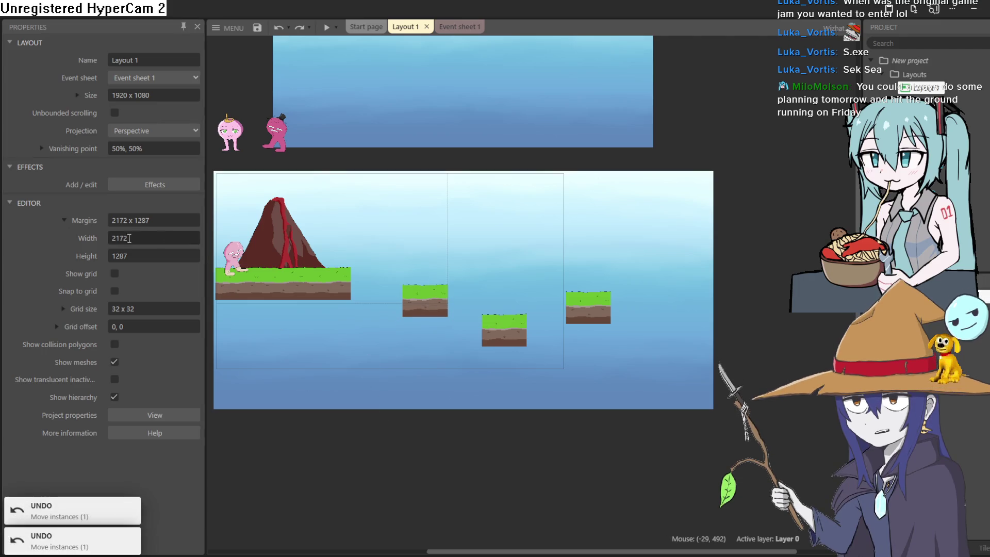
double_click(147, 235)
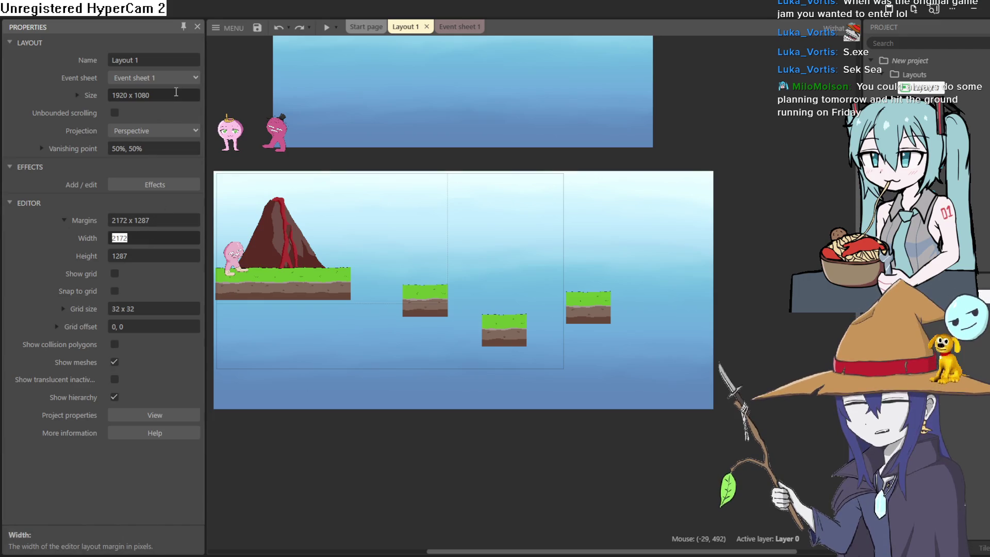
double_click(141, 94)
click(125, 94)
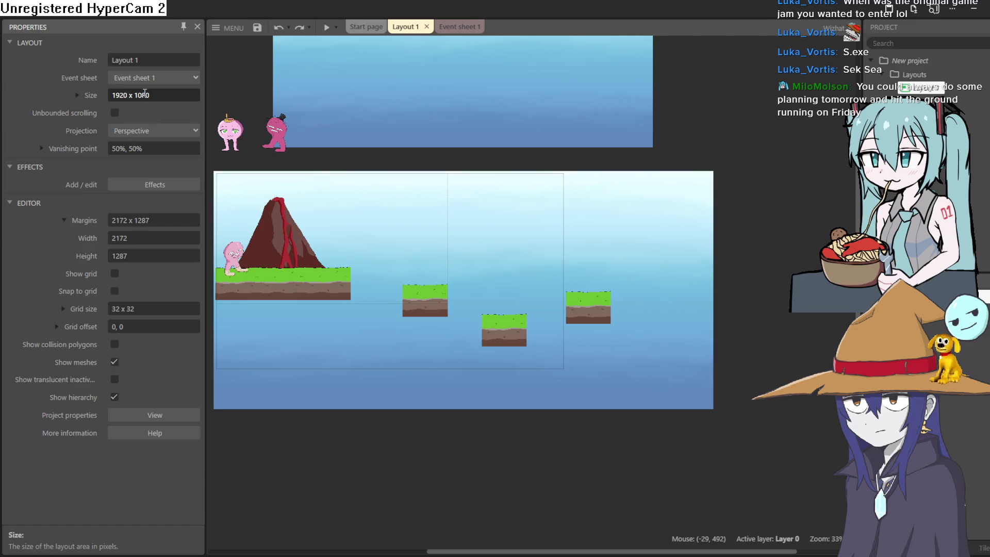
double_click(163, 97)
key(Tab)
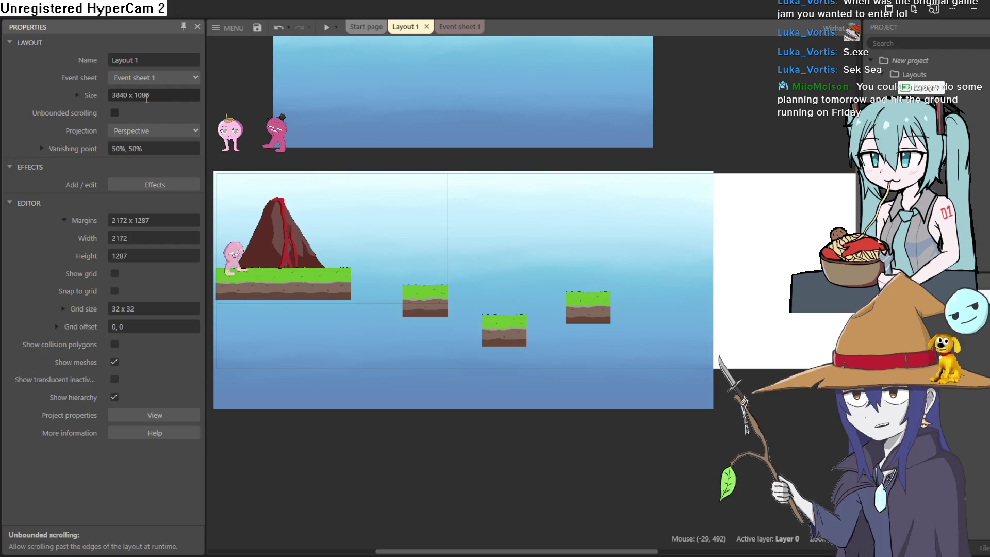
mouse_move(657, 272)
mouse_down()
mouse_move(526, 308)
mouse_move(444, 299)
mouse_up()
Step: Stretch the sky background sprite across the wider layout
scroll(593, 287, up, 2)
scroll(593, 287, down, 2)
scroll(559, 283, up, 2)
click(614, 285)
drag(616, 287, 808, 287)
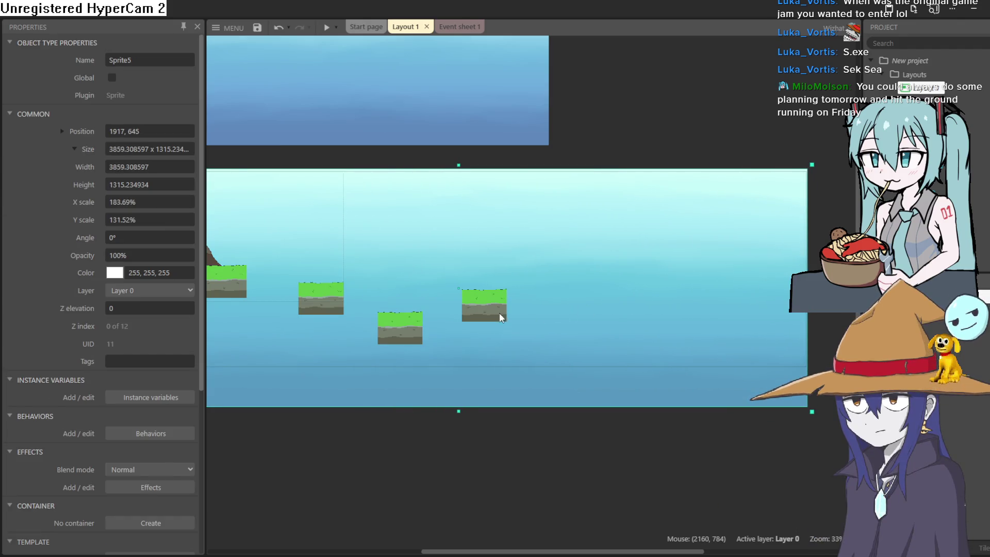
Step: Ctrl-drag two copies of the grass tile rightward to extend the ground edge to edge
click(491, 311)
mouse_move(490, 311)
mouse_down()
mouse_move(550, 328)
mouse_move(532, 310)
mouse_up()
scroll(527, 312, up, 4)
scroll(525, 313, up, 5)
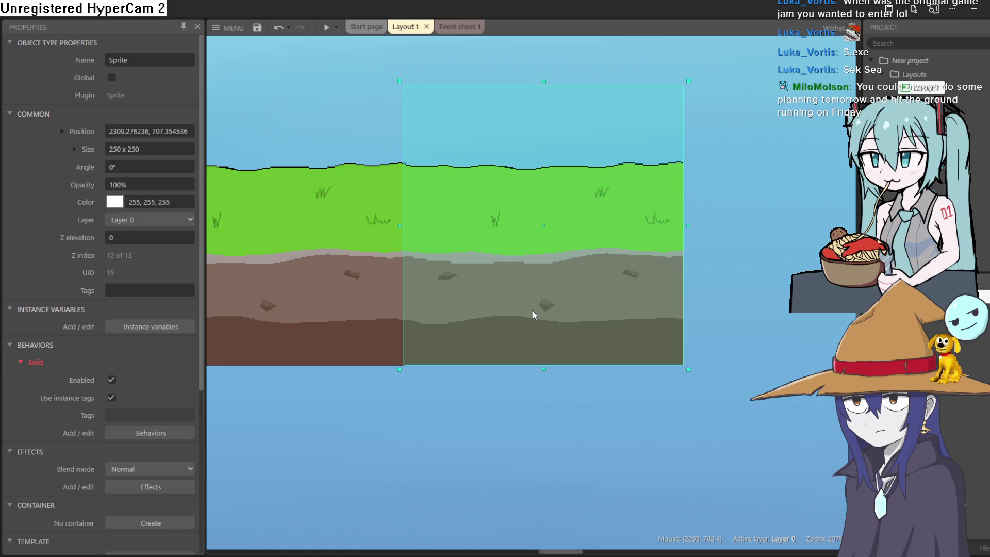
mouse_move(531, 309)
mouse_down()
mouse_move(831, 309)
mouse_move(808, 315)
mouse_up()
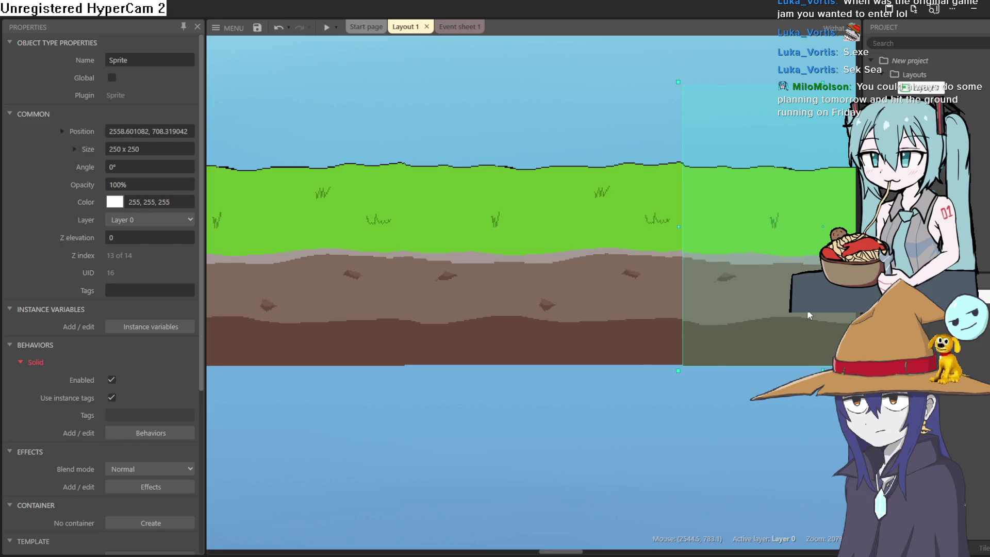
scroll(477, 414, right, 5)
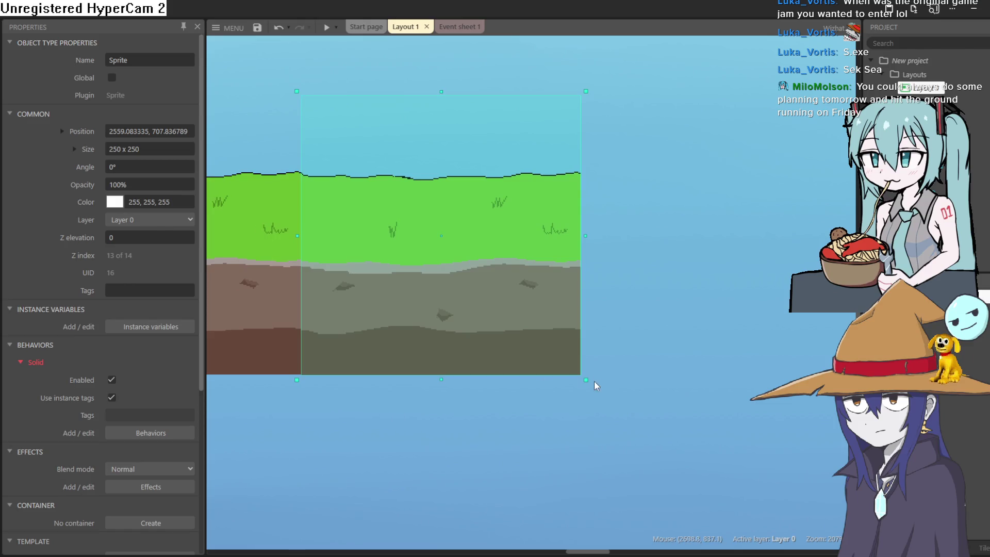
scroll(462, 385, right, 3)
drag(355, 287, 636, 286)
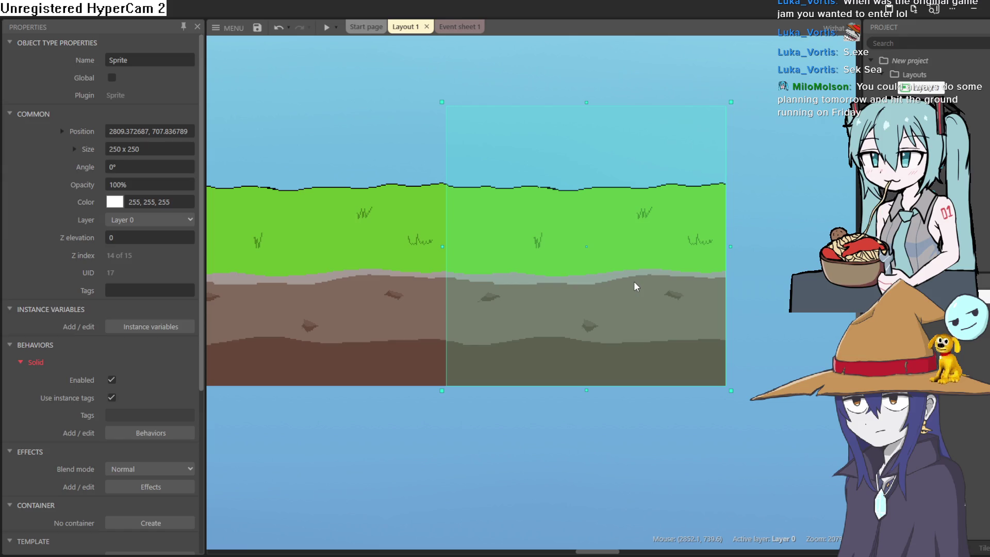
click(611, 469)
scroll(564, 431, down, 6)
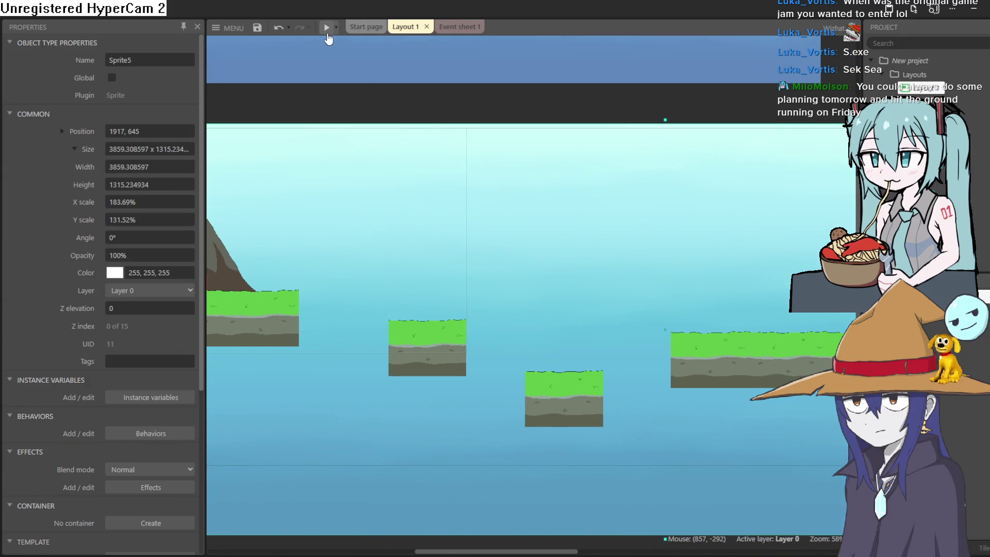
Step: Preview the level, jumping the pink character up to the long platform, then running back past the volcano
click(327, 28)
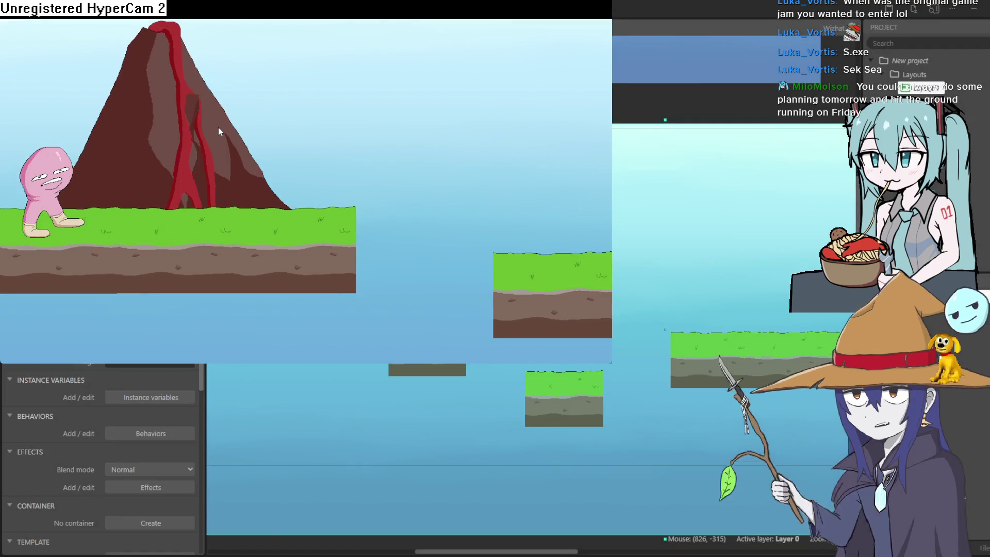
key(Right)
key(Up)
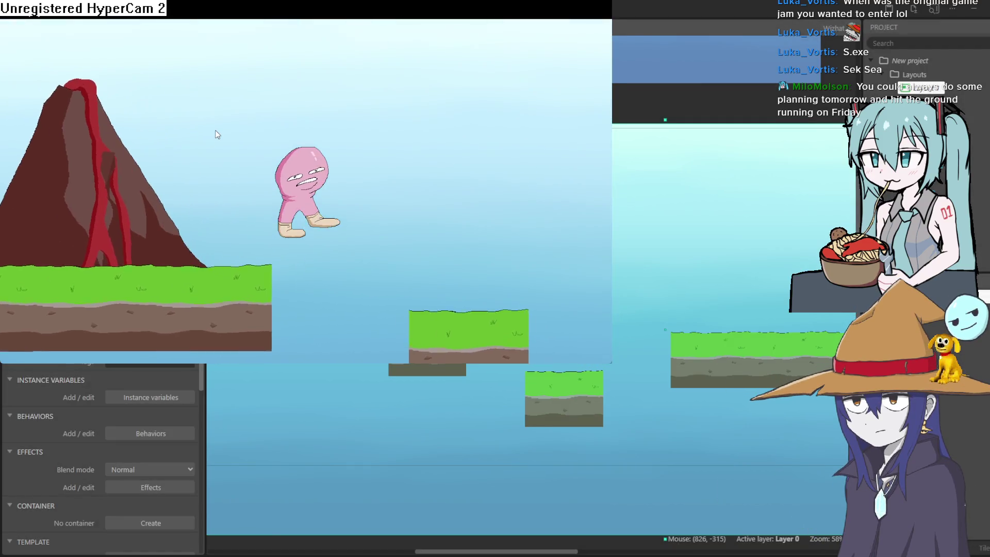
key(Up)
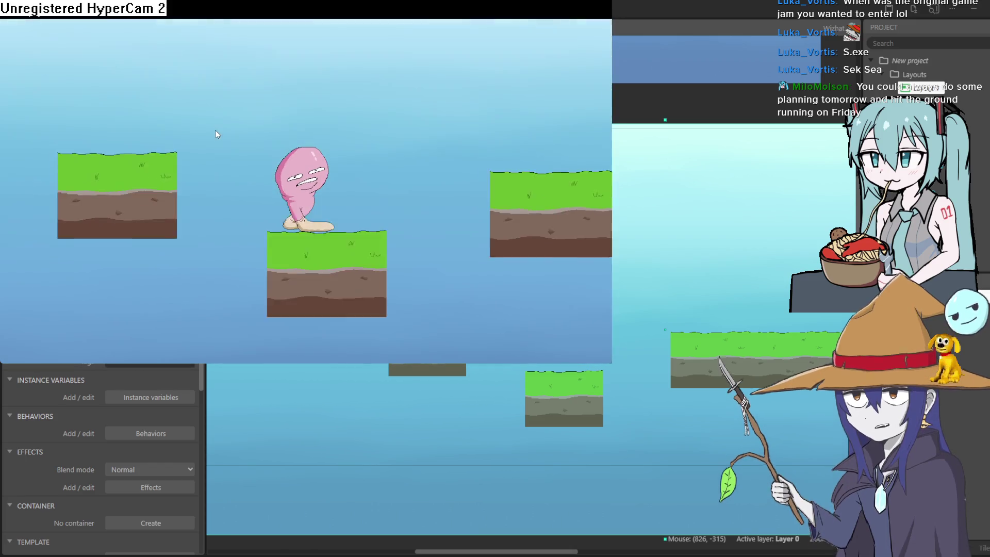
key(Up)
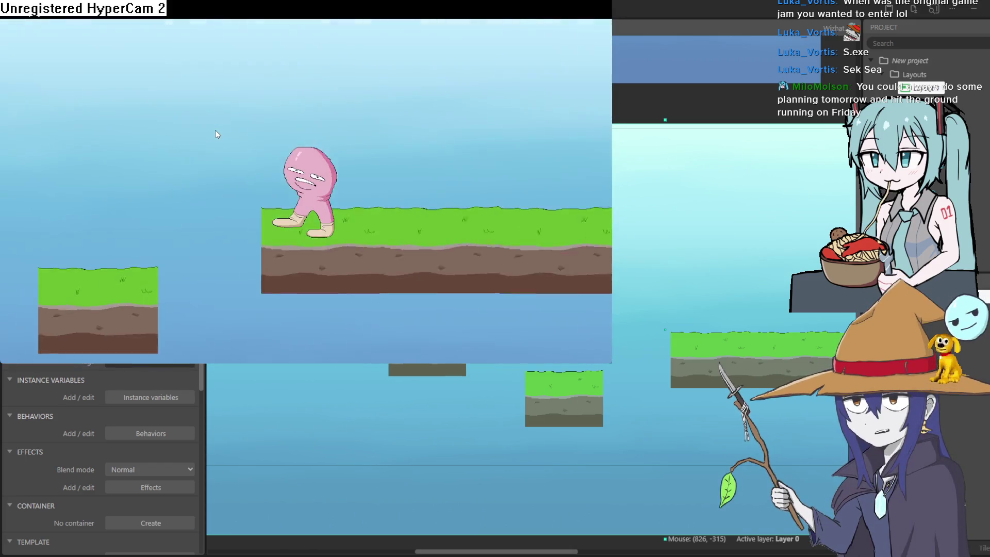
key(Right)
key(Left)
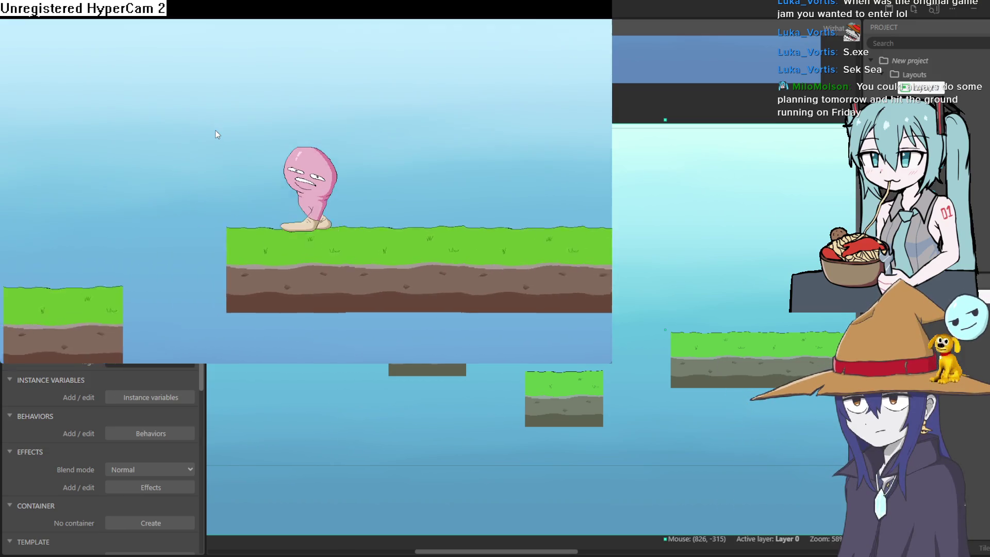
key(Left)
key(Up)
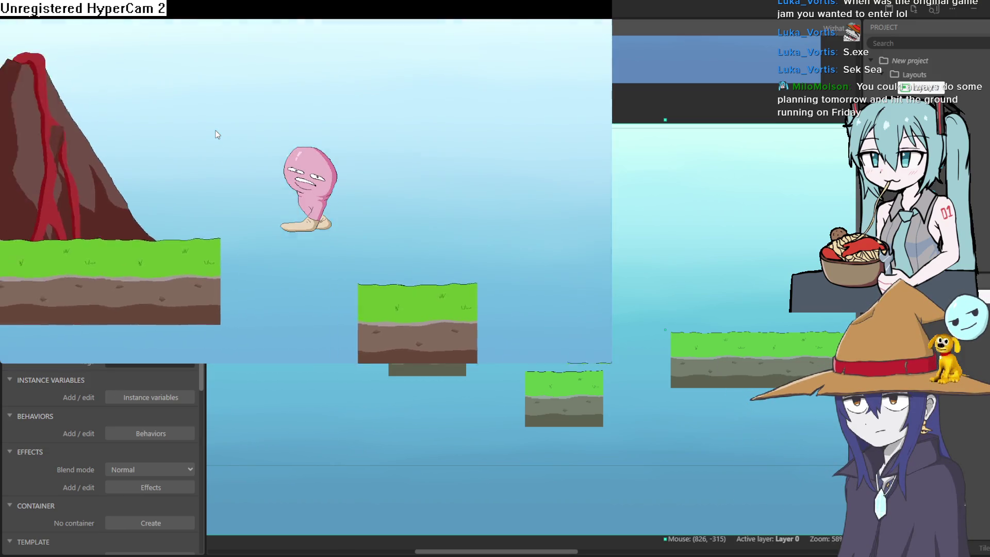
key(Left)
Step: Run the character right across the platforms, jumping the gaps, then close the preview
key(Right)
key(Up)
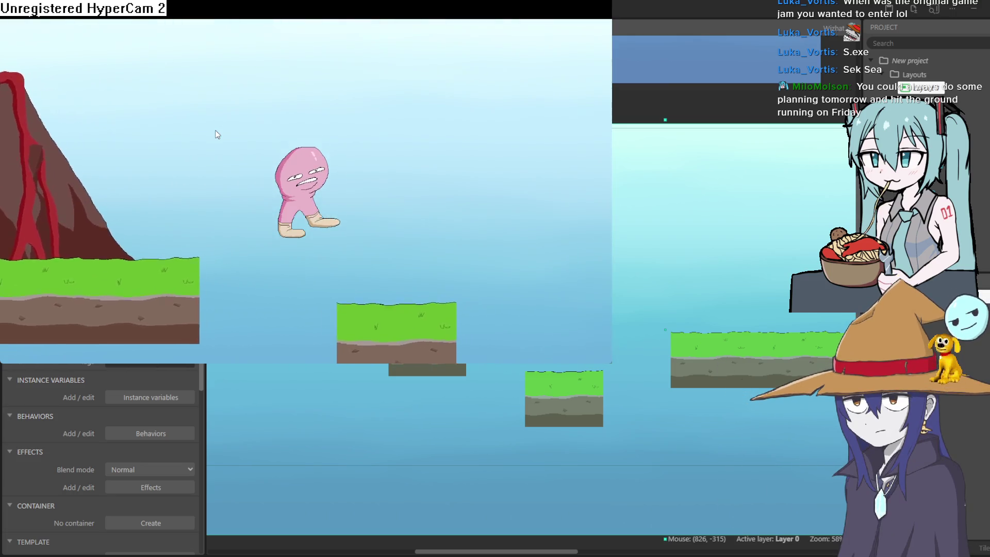
key(Left)
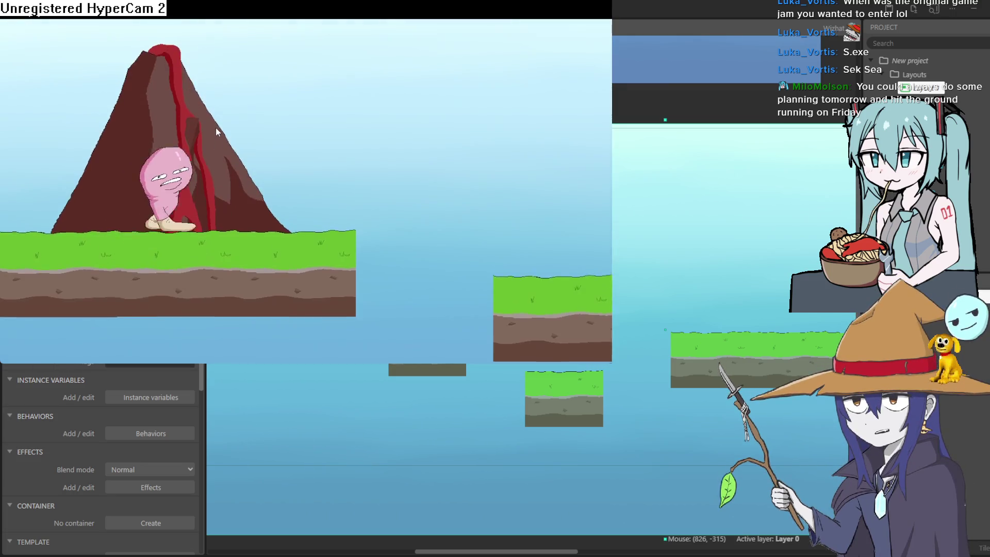
key(Right)
key(Up)
key(Up)
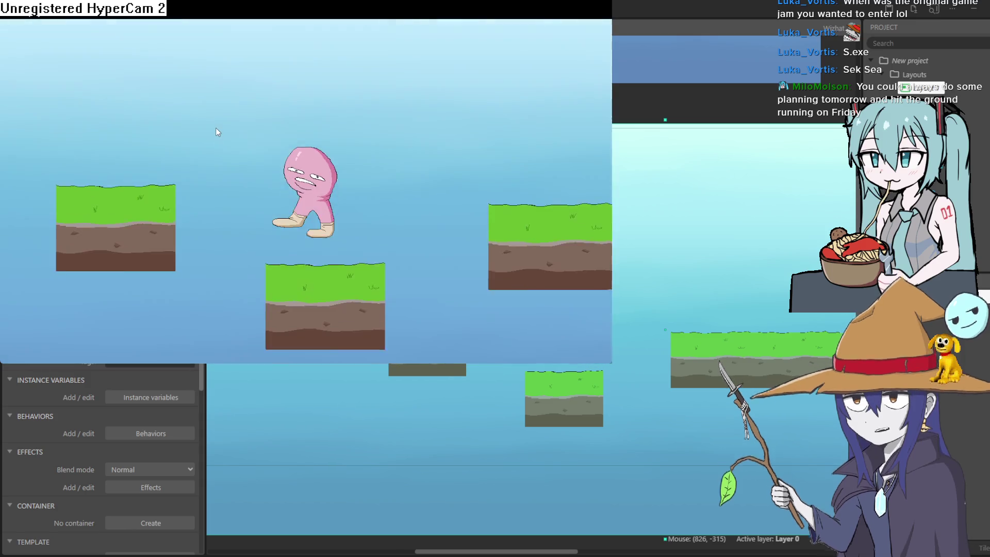
key(Right)
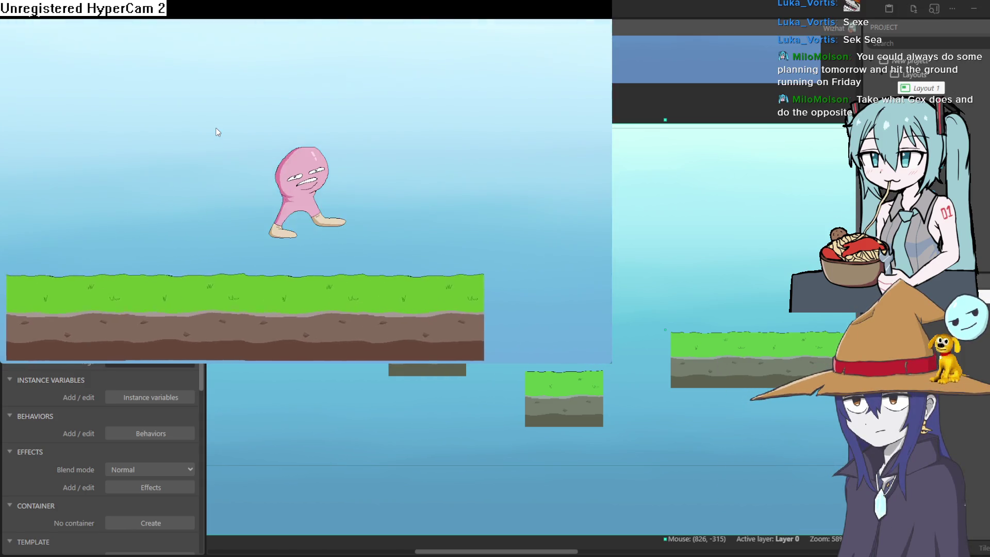
key(Left)
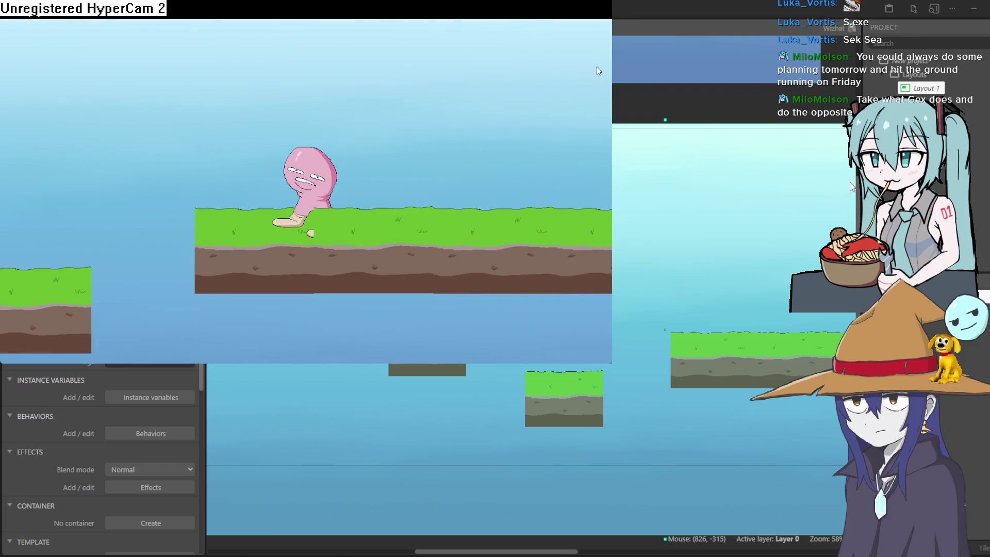
click(709, 347)
Step: Inspect the grass tile's 250 × 250 frame in the Animations Editor, then close it
mouse_move(783, 375)
mouse_down()
mouse_move(596, 360)
mouse_move(585, 369)
mouse_up()
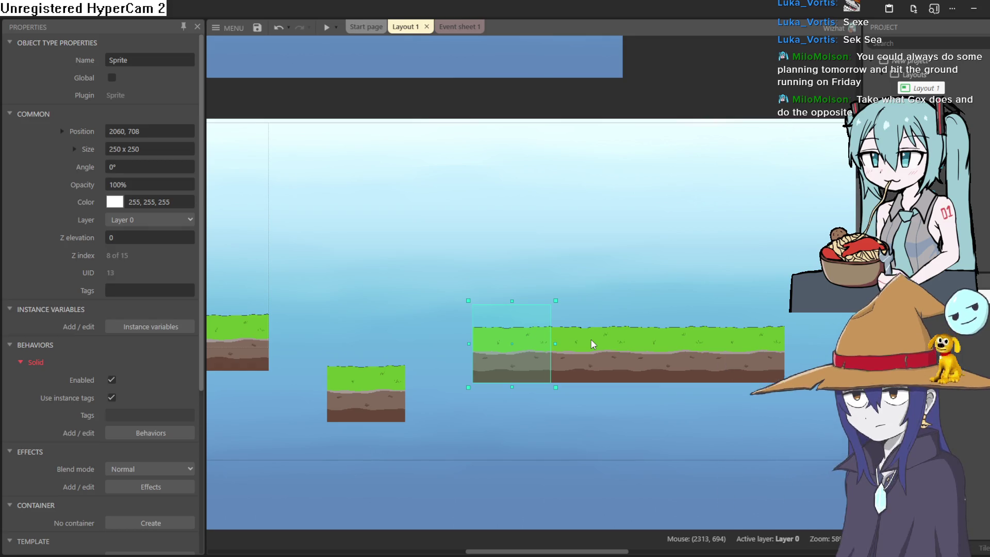
double_click(621, 354)
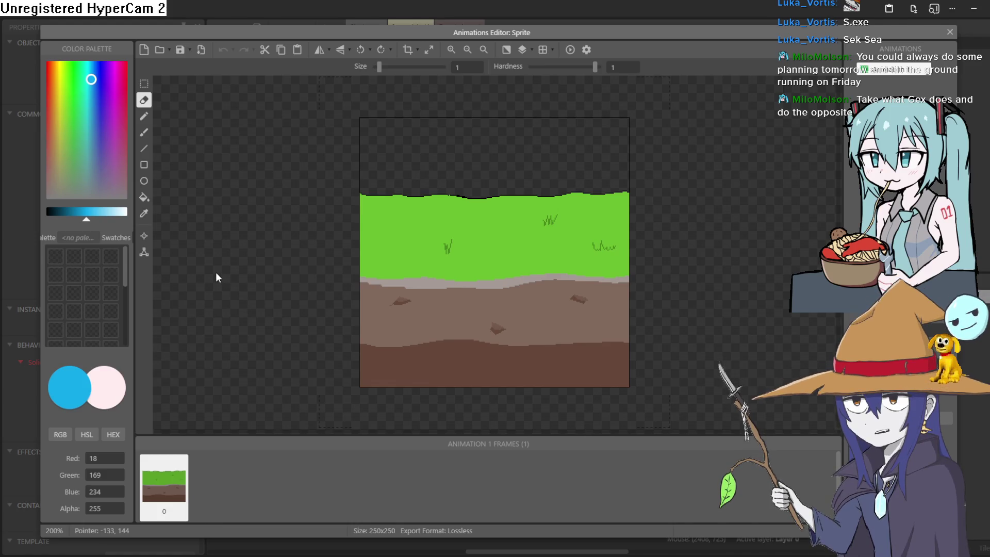
click(950, 32)
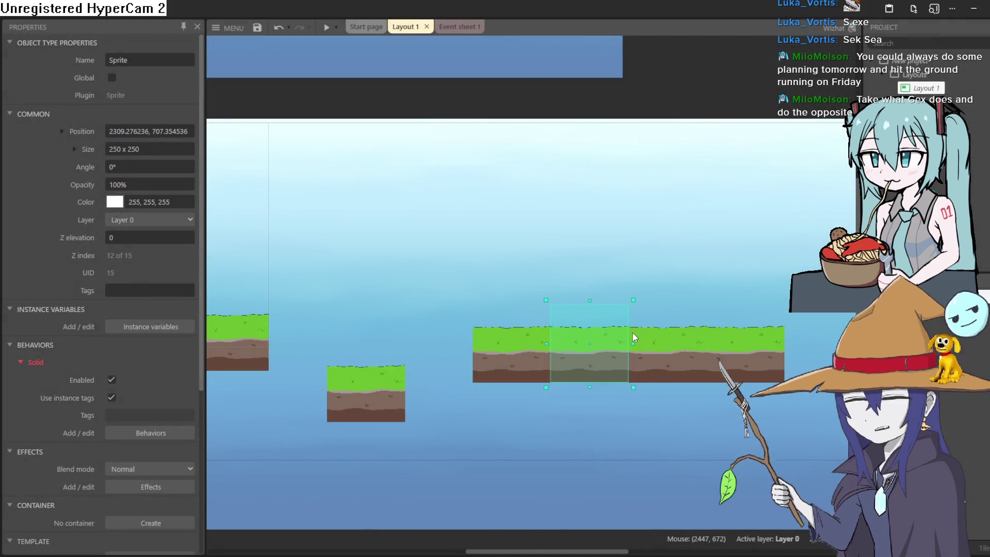
Step: Reorder the grass tiles in Layer 0's Z order, moving block UID 15 to index 10 of 15
right_click(605, 350)
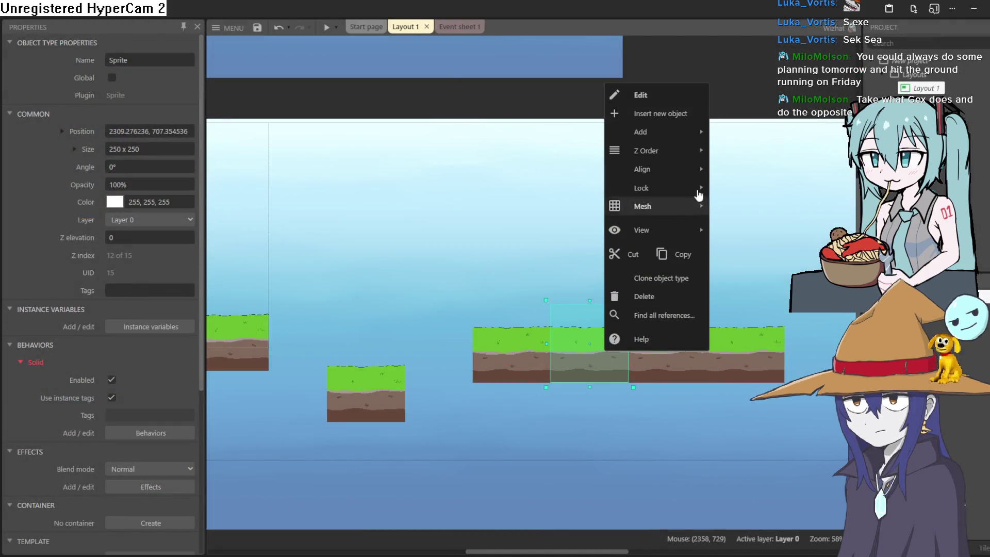
mouse_move(711, 169)
mouse_move(704, 150)
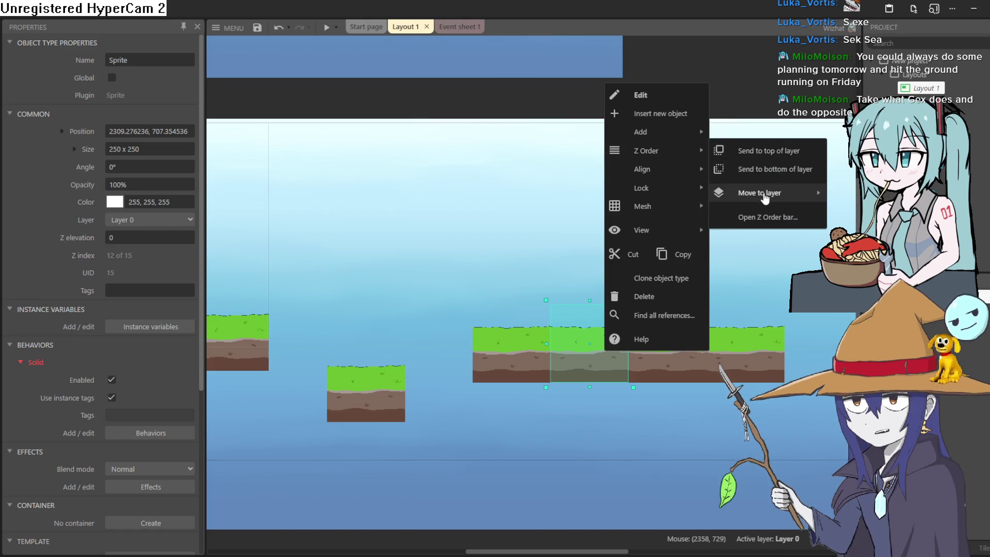
click(773, 217)
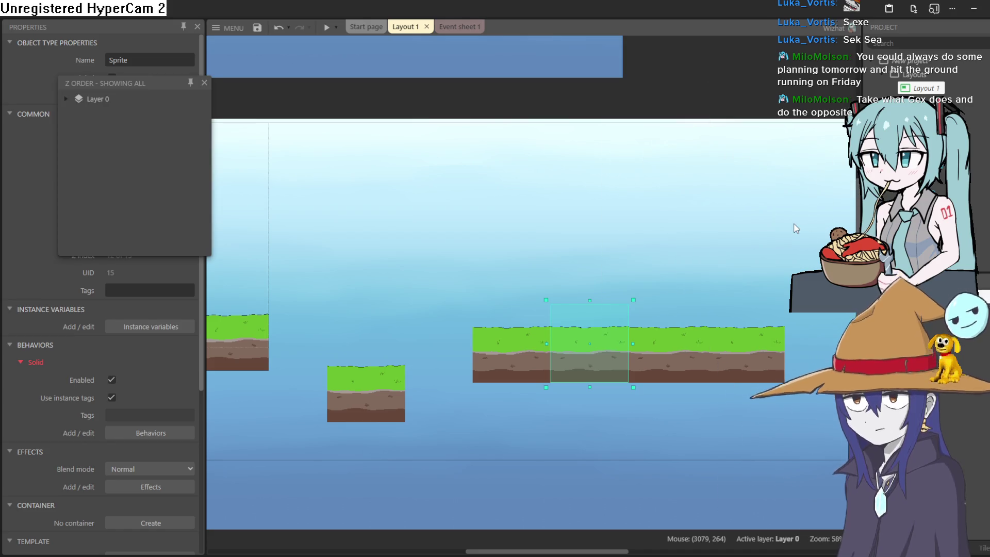
click(67, 98)
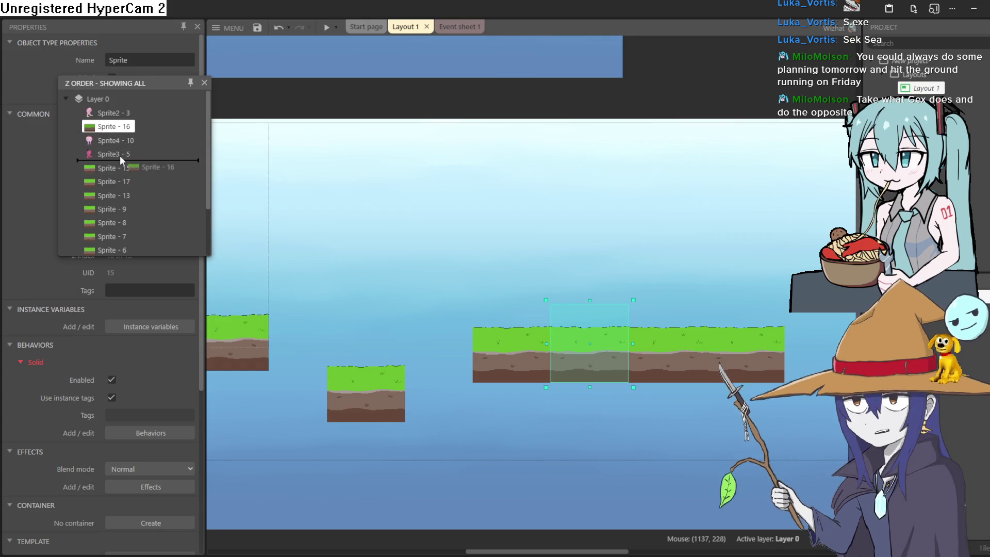
click(204, 83)
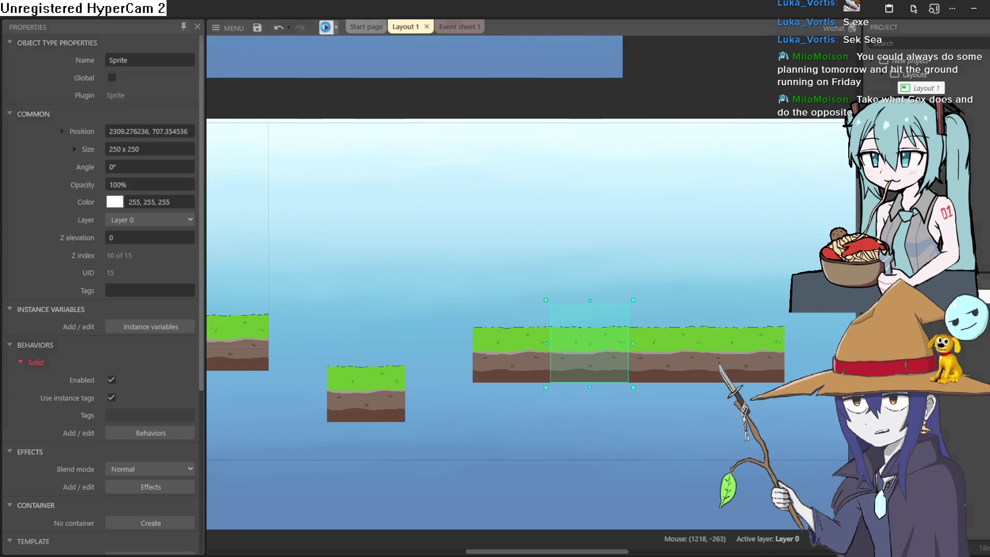
Step: Preview the level and hop the pink character right and left across the grass platforms
click(327, 26)
key(Right)
key(Up)
key(Left)
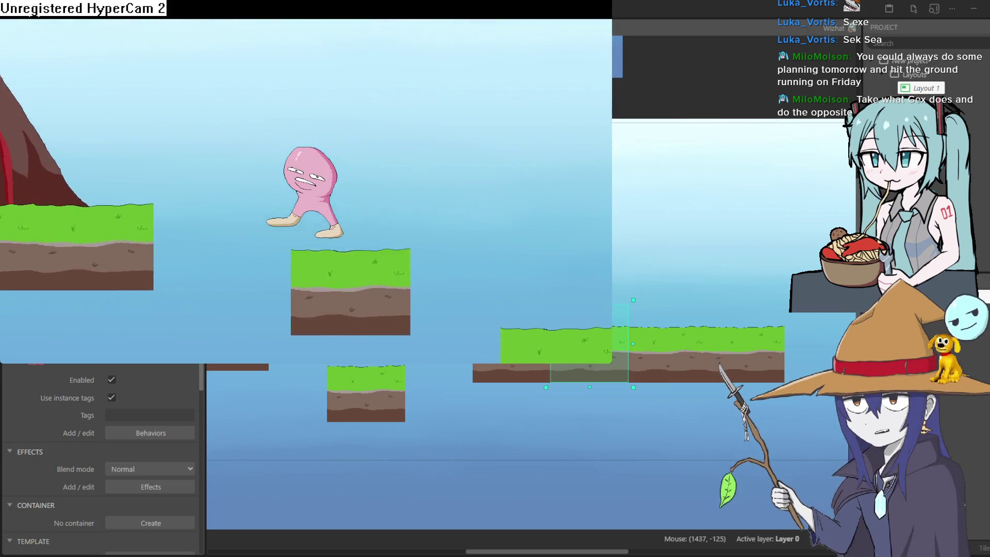
key(Up)
key(Right)
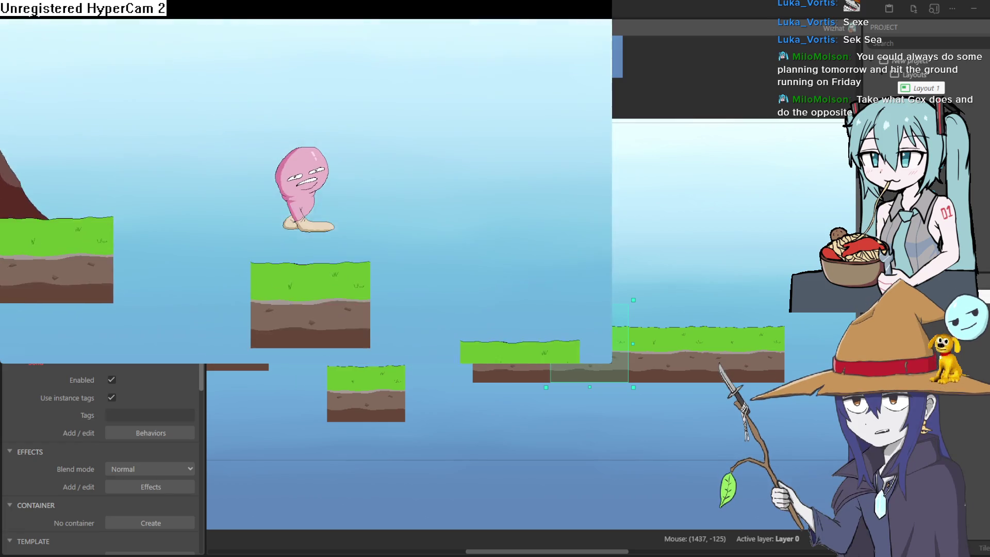
key(Right)
key(Up)
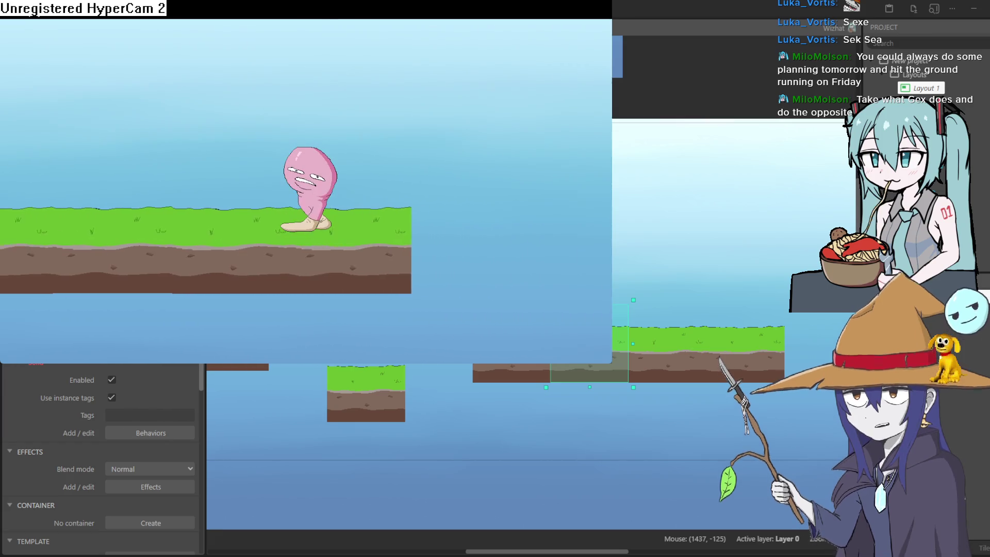
Step: Run the character back toward the volcano and across the gaps again, then close the preview
key(Left)
key(Up)
key(Left)
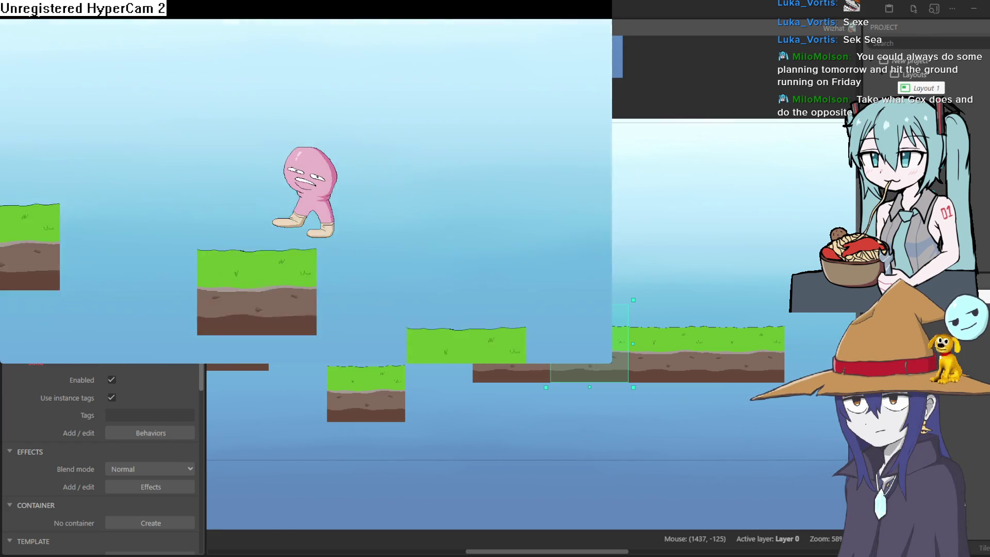
key(Right)
key(Up)
key(Up)
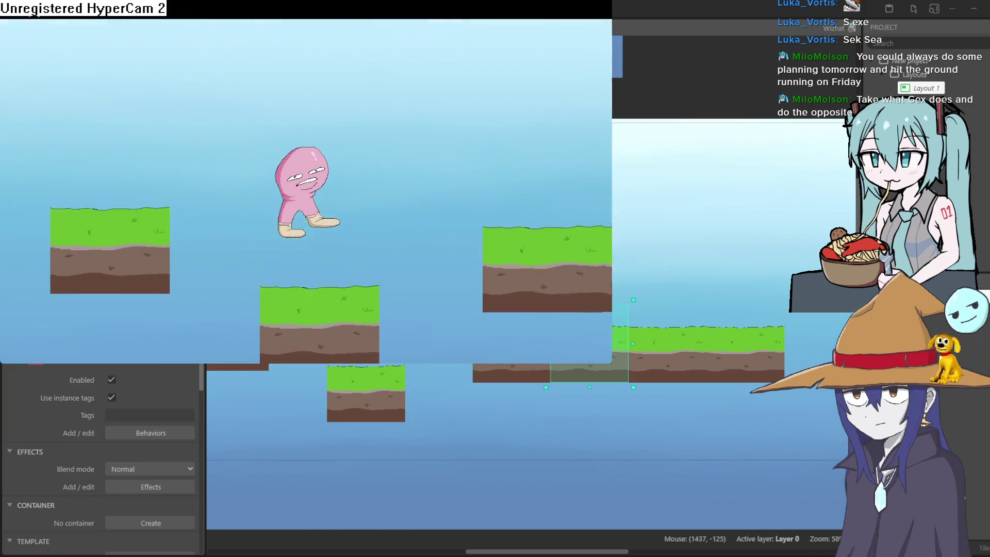
key(Right)
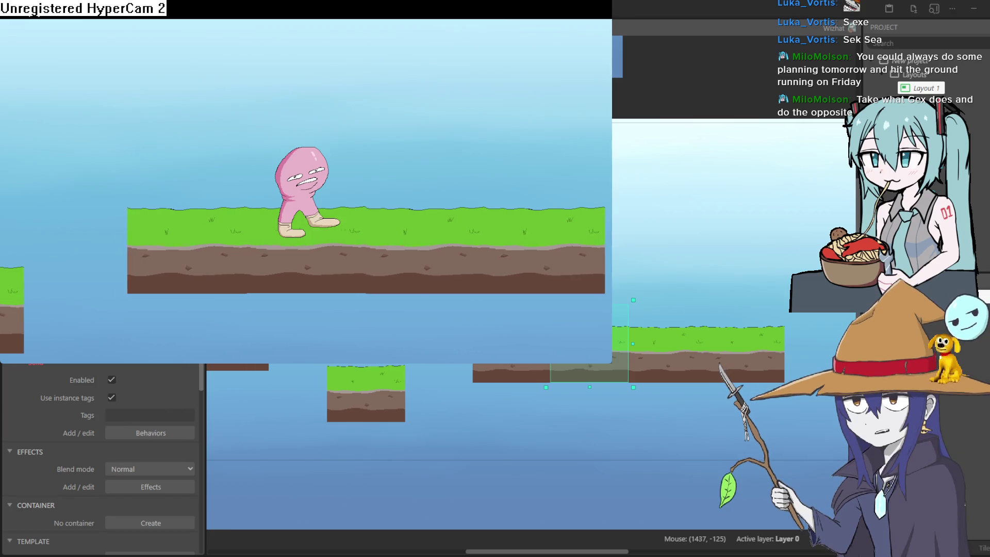
key(Left)
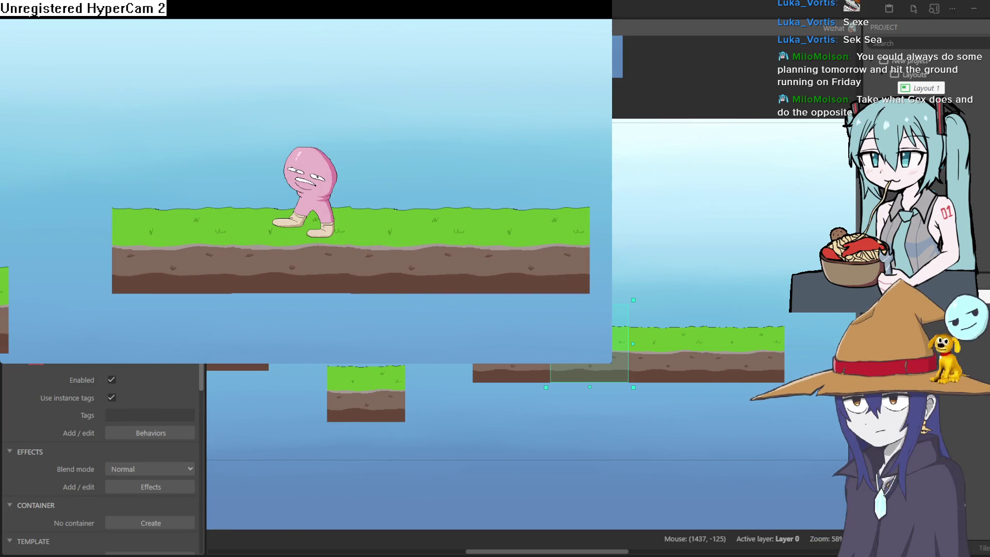
key(alt+F4)
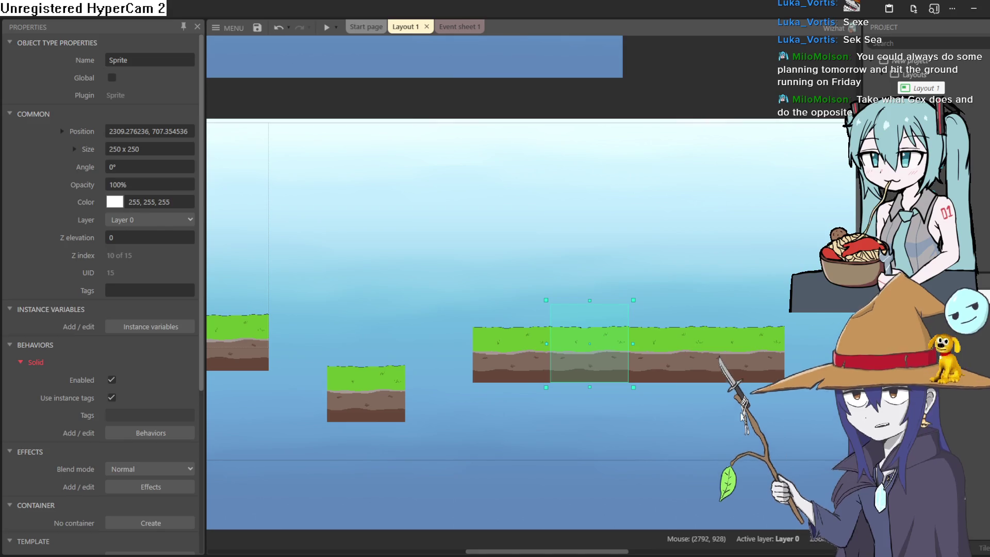
Step: Undo the accidental water background move, restoring it to 1917, 645, and add Layer 1
scroll(743, 417, down, 5)
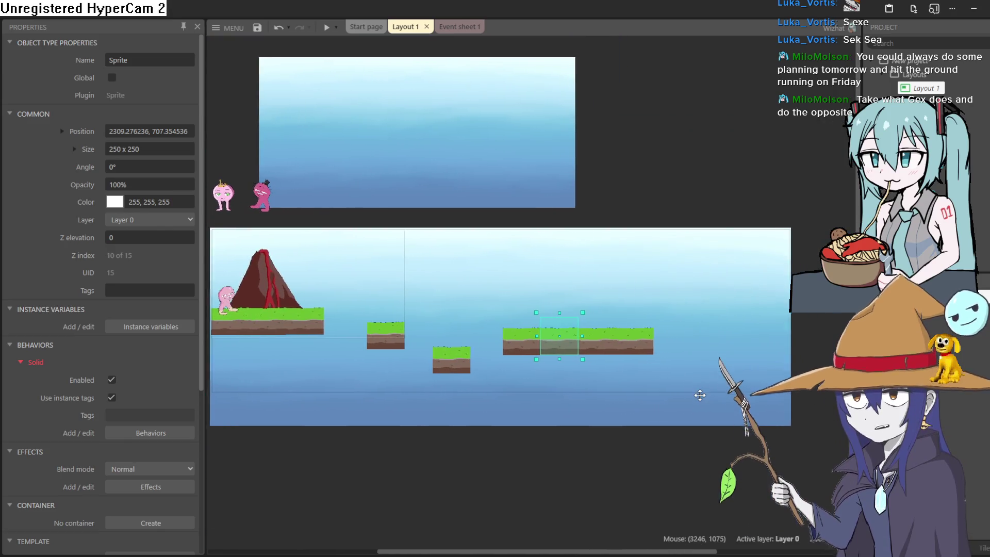
drag(700, 395, 711, 397)
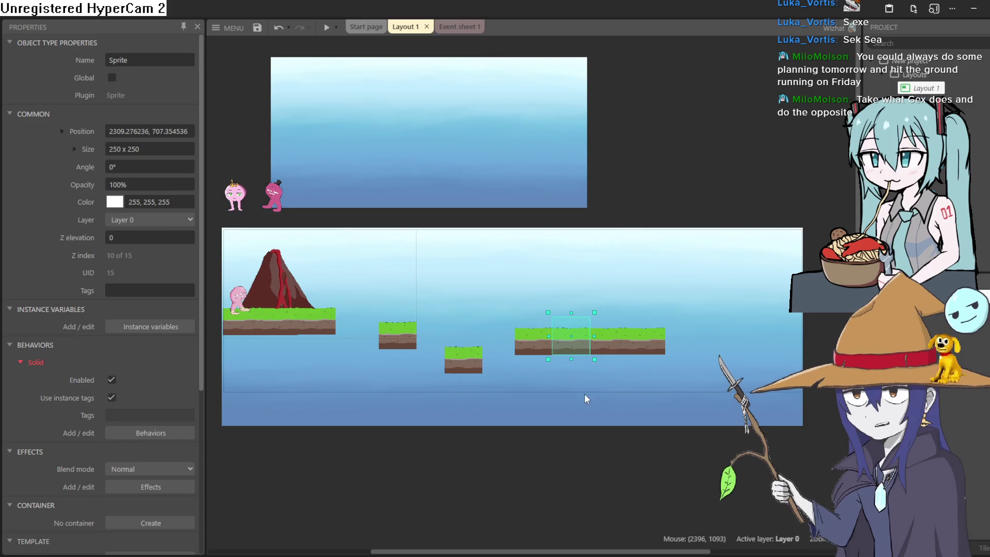
drag(587, 399, 513, 400)
click(498, 361)
key(ctrl+z)
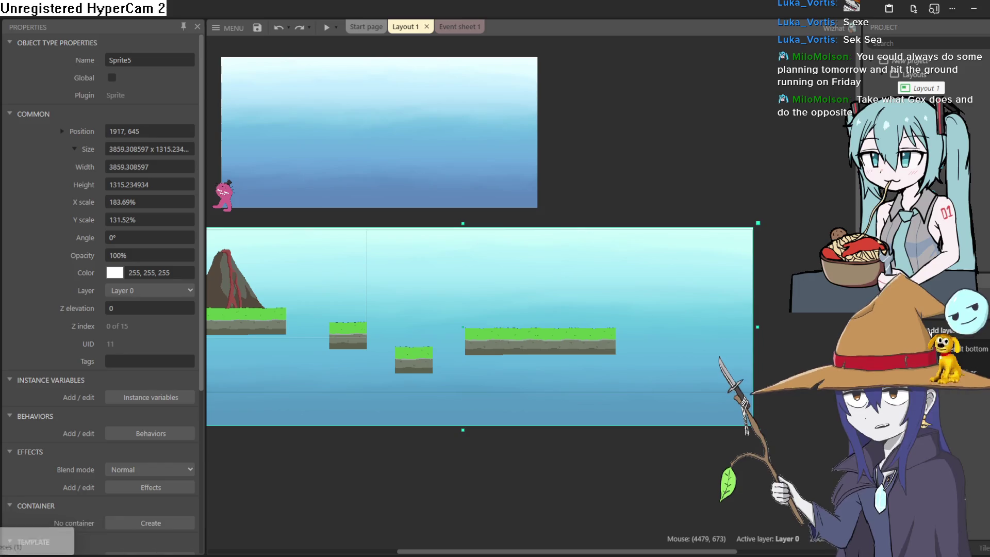
click(927, 331)
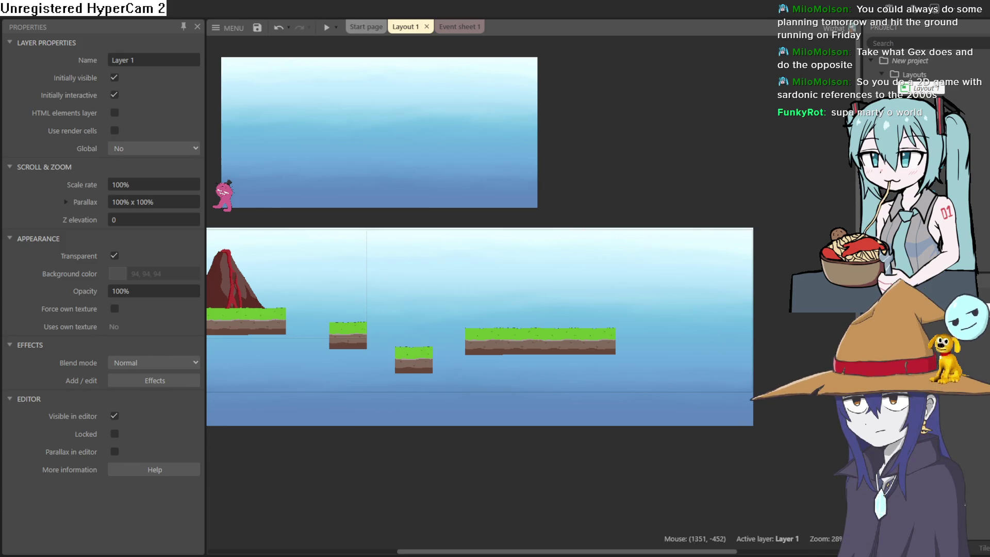
click(349, 181)
mouse_move(349, 181)
mouse_down()
mouse_move(510, 160)
mouse_move(490, 159)
mouse_move(486, 186)
mouse_up()
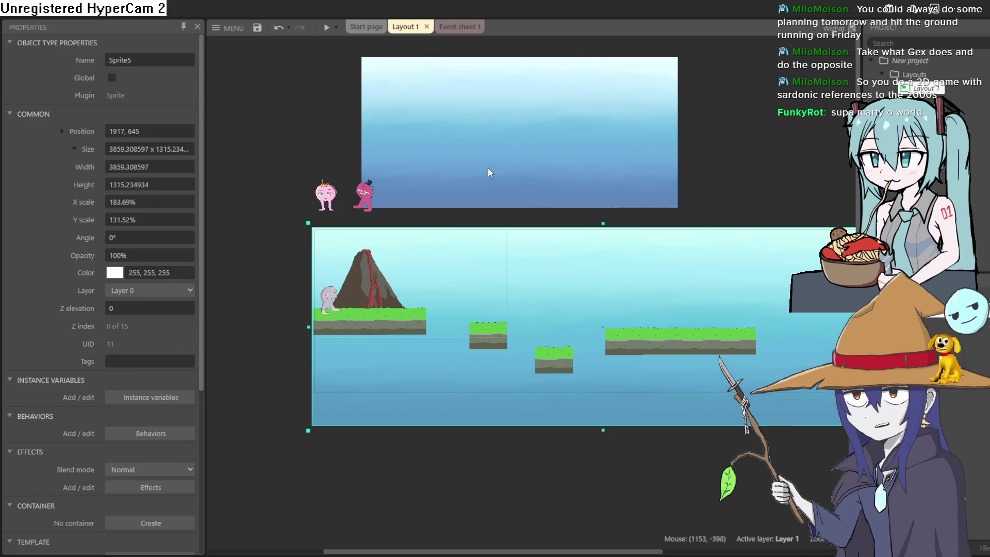
scroll(392, 277, up, 4)
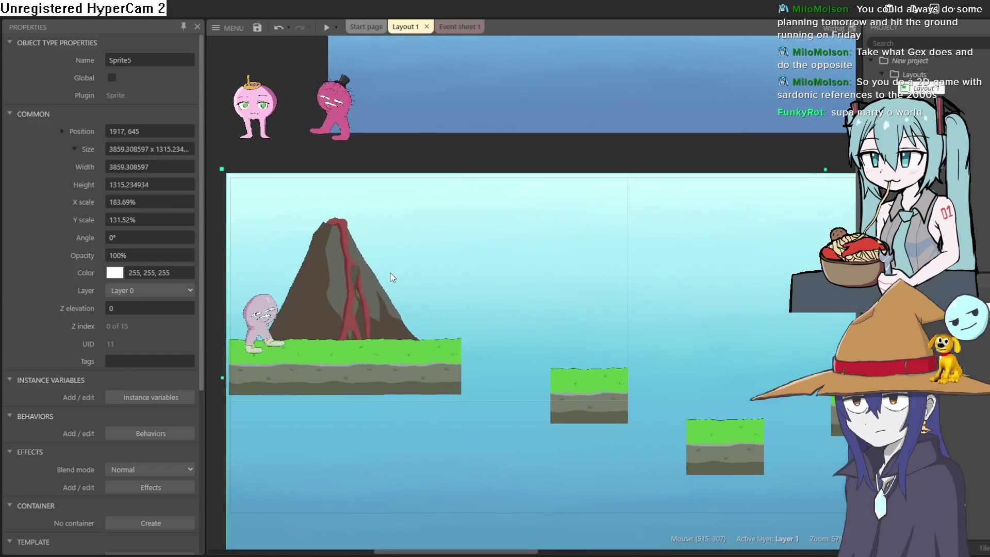
scroll(391, 278, up, 3)
click(439, 116)
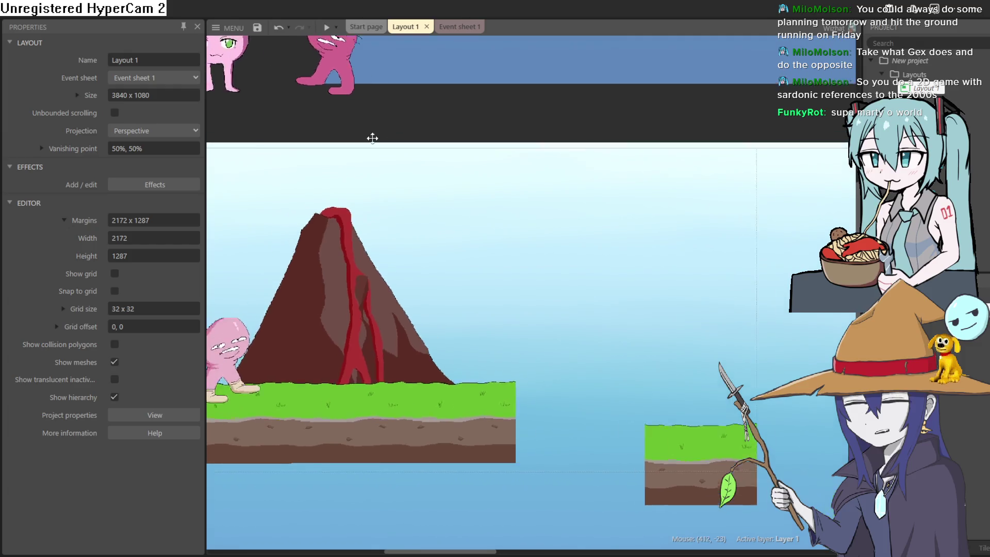
drag(372, 138, 538, 132)
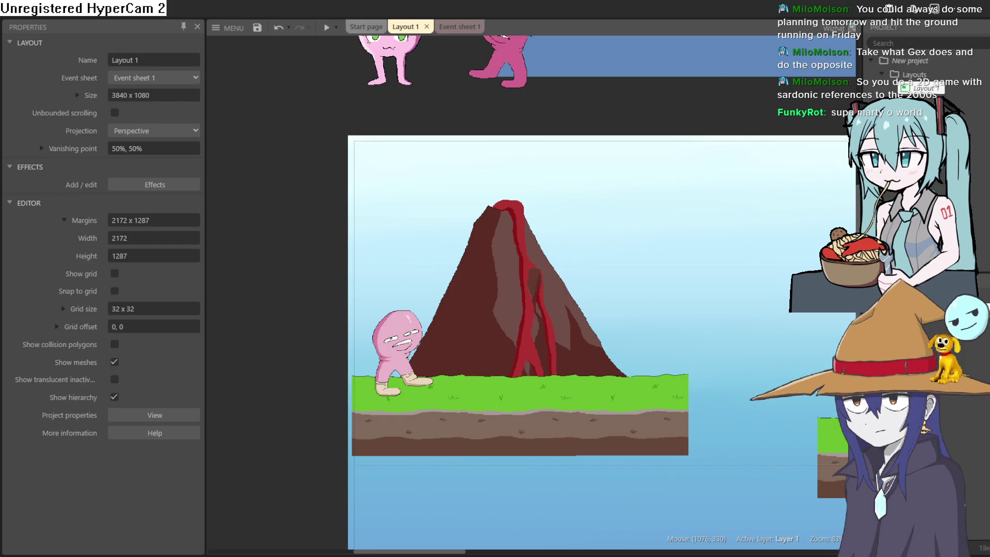
scroll(703, 260, right, 1)
mouse_move(702, 260)
mouse_down()
mouse_move(641, 243)
mouse_move(624, 252)
mouse_up()
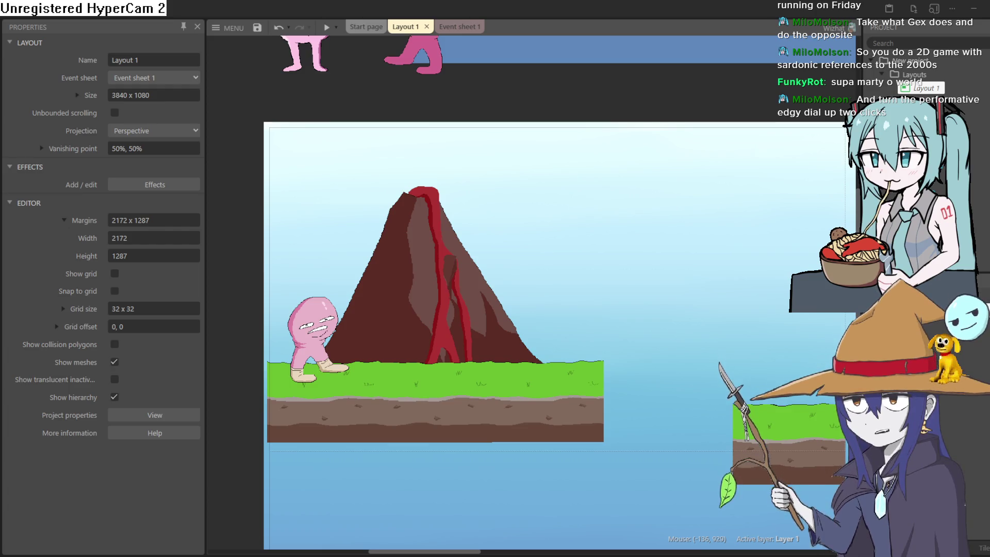
click(748, 113)
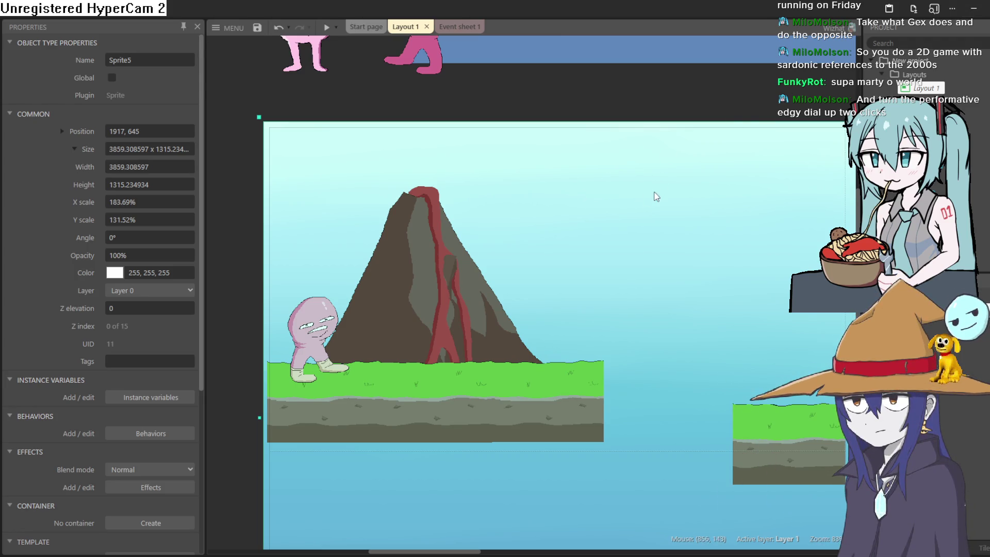
scroll(651, 195, down, 3)
scroll(676, 201, right, 3)
click(634, 162)
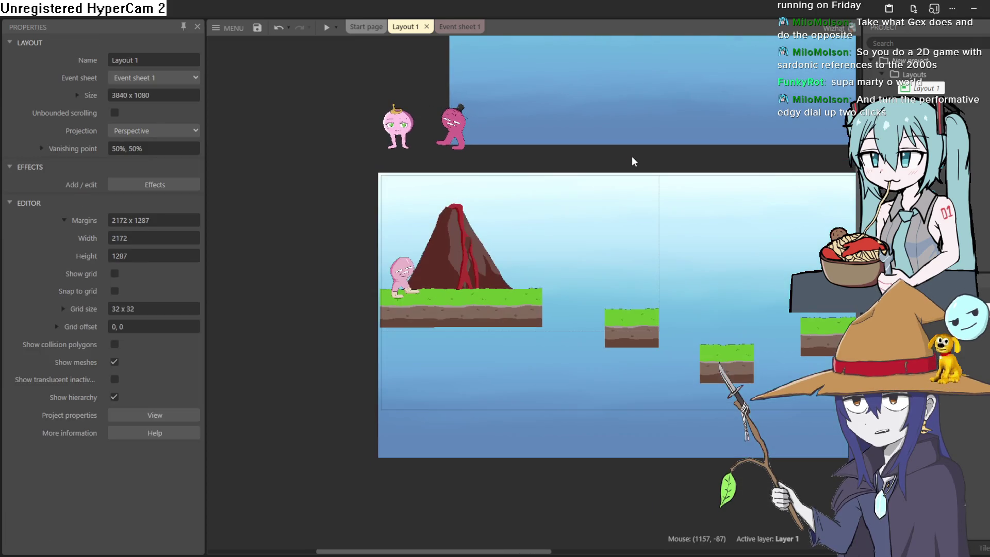
mouse_move(696, 238)
mouse_down()
mouse_move(515, 221)
mouse_move(524, 249)
mouse_move(449, 273)
mouse_up()
click(558, 219)
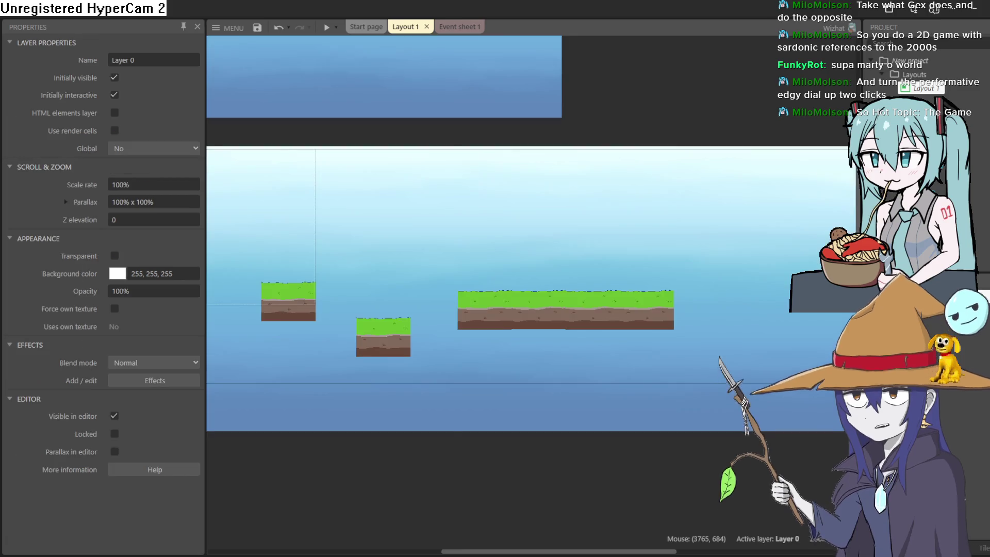
Step: Move the water background sprite (Sprite5 - 11) onto Layer 1 in the Z Order bar
right_click(627, 229)
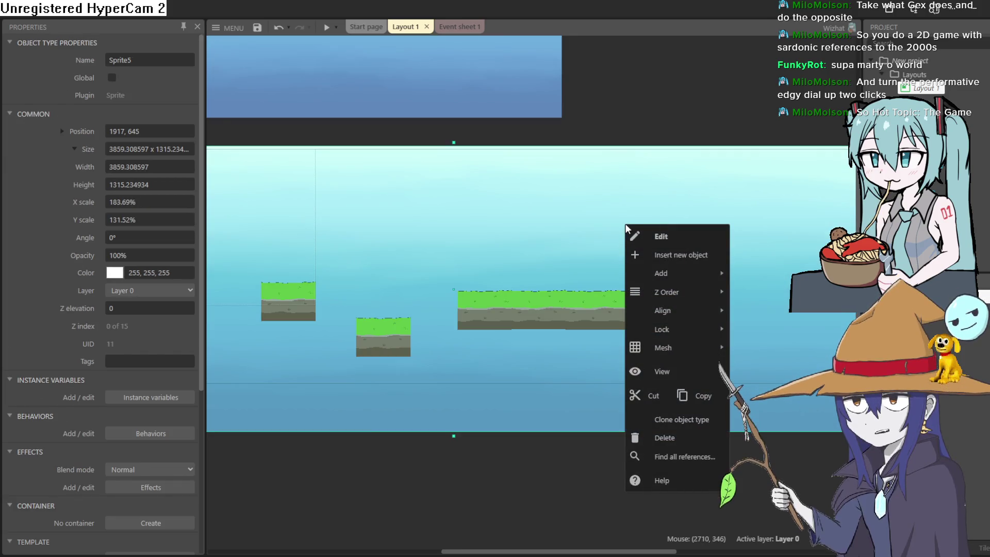
mouse_move(712, 296)
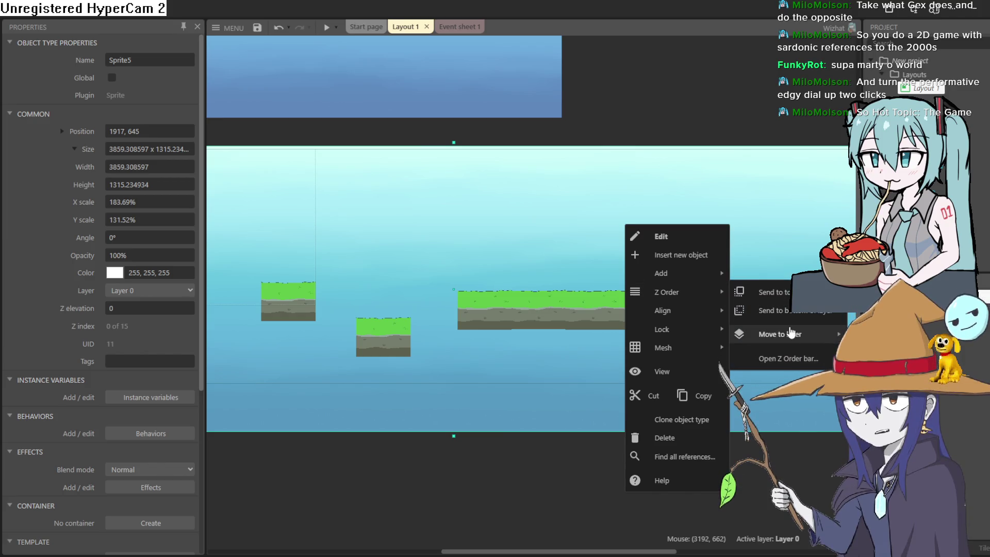
click(807, 358)
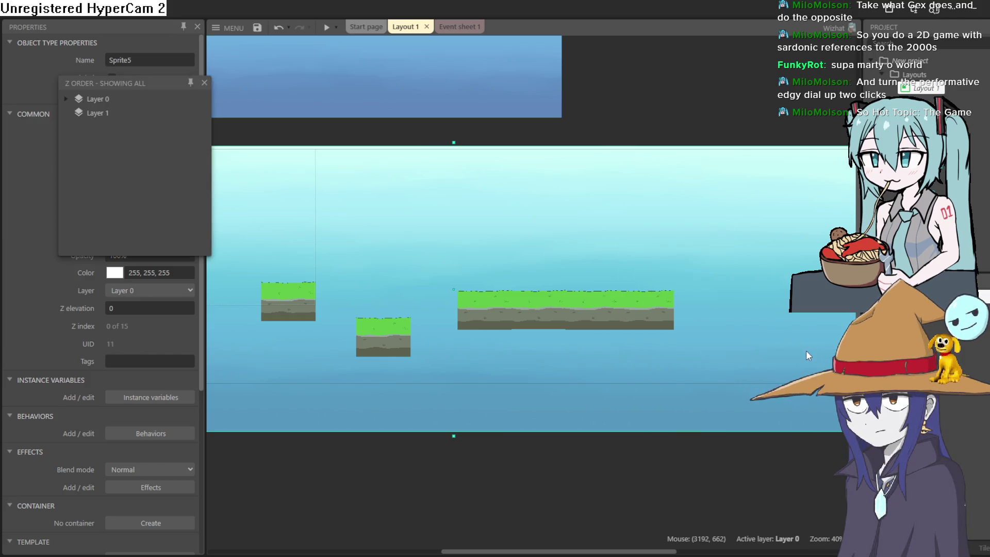
click(66, 98)
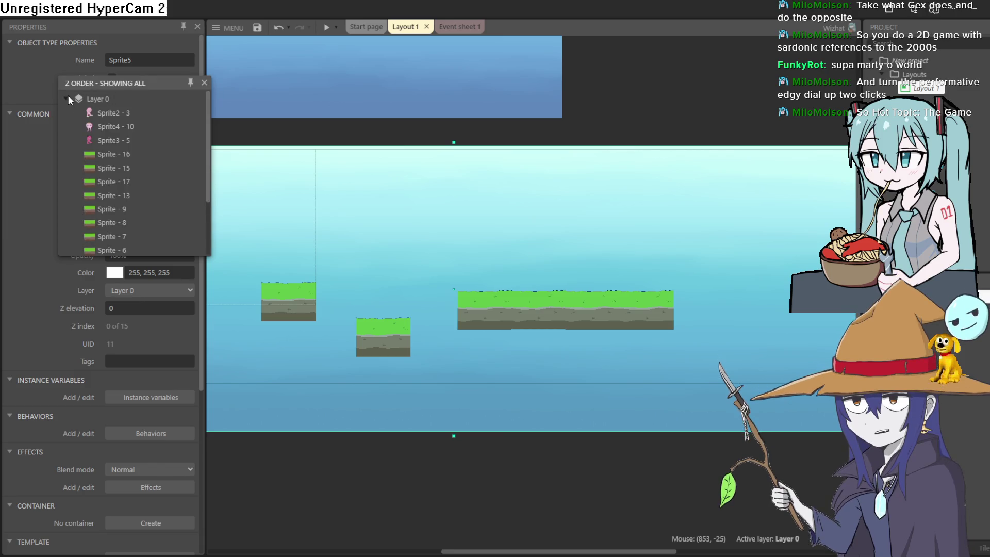
scroll(127, 145, down, 3)
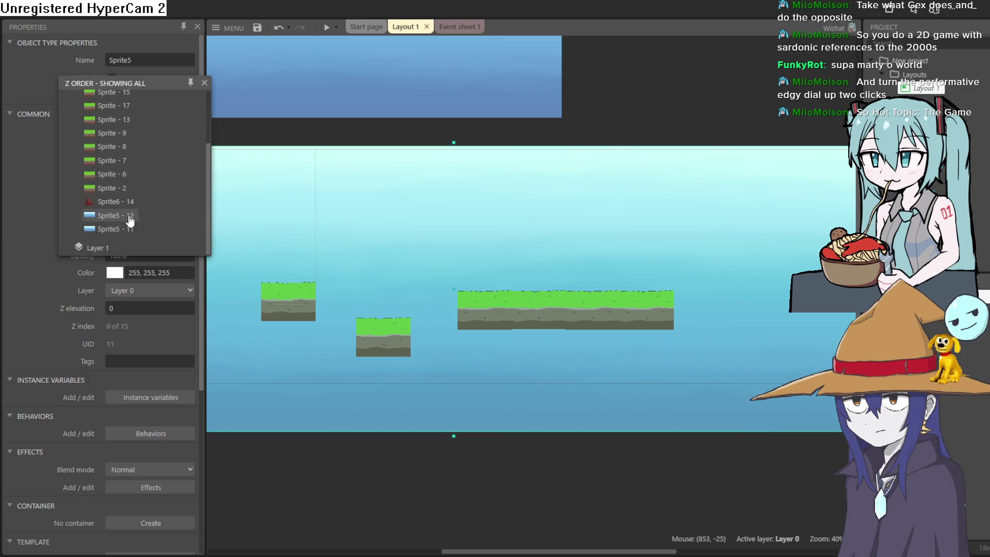
drag(120, 235, 118, 242)
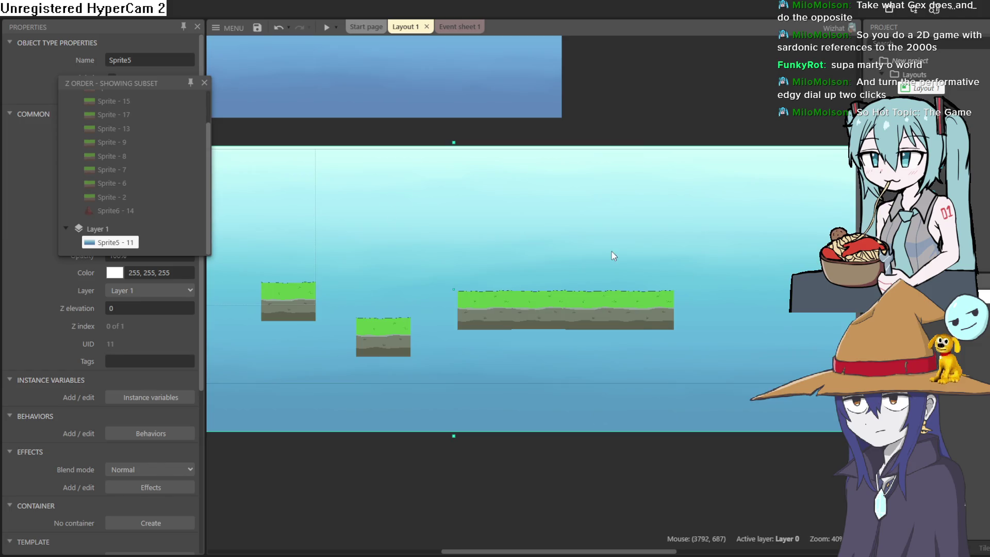
scroll(123, 210, up, 2)
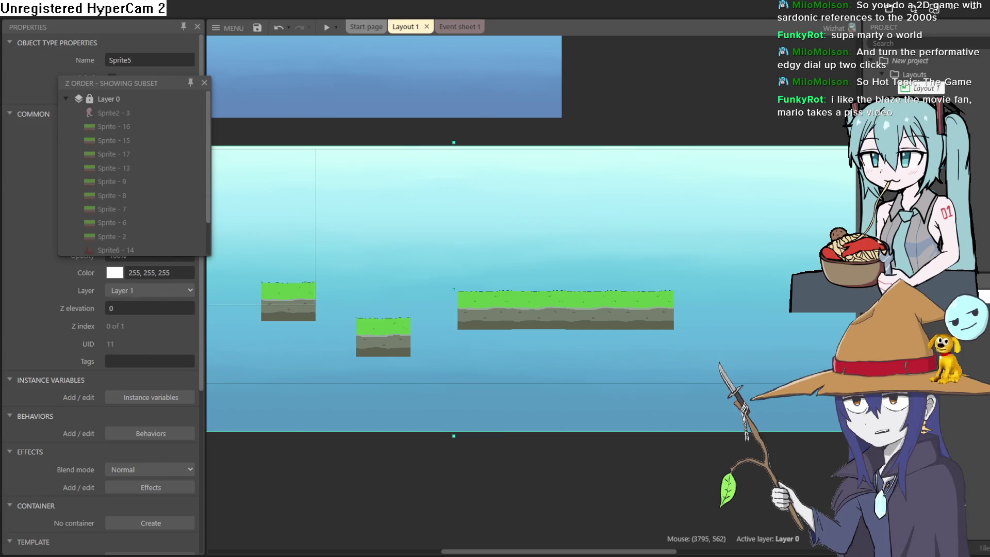
click(204, 83)
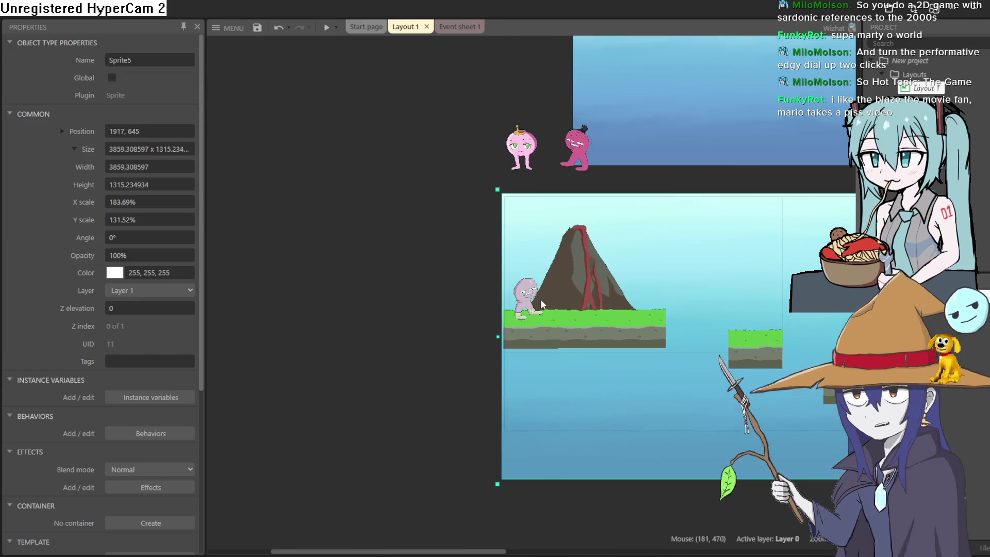
Step: Select Layer 1 and widen the side area to show the Layers list beside the layout
scroll(538, 300, up, 4)
scroll(527, 306, up, 2)
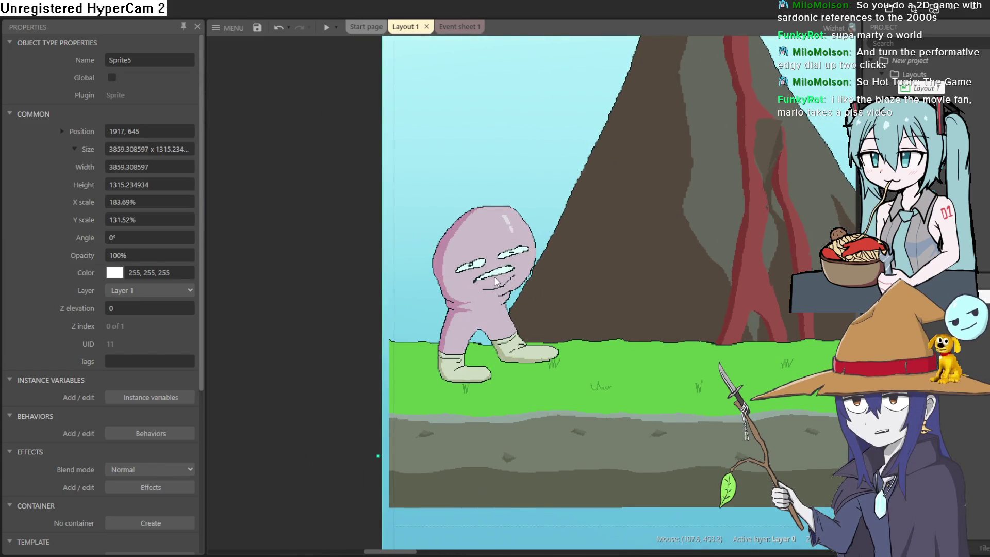
click(116, 257)
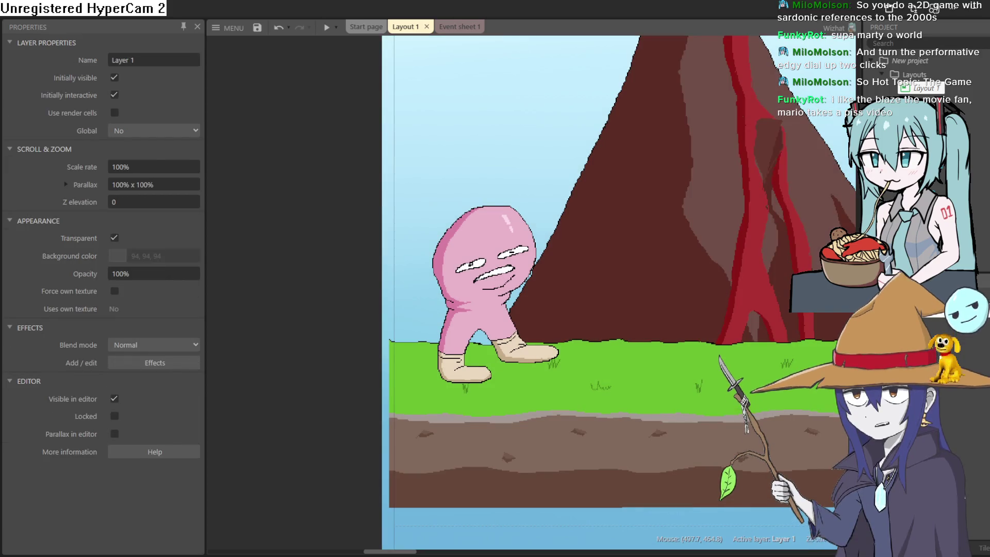
right_click(940, 323)
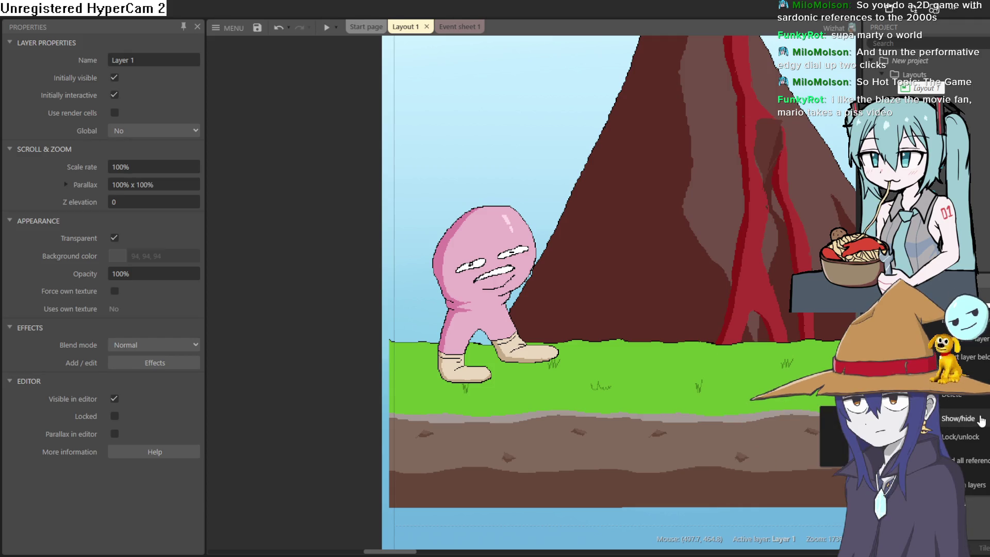
drag(851, 344, 521, 340)
drag(567, 298, 581, 312)
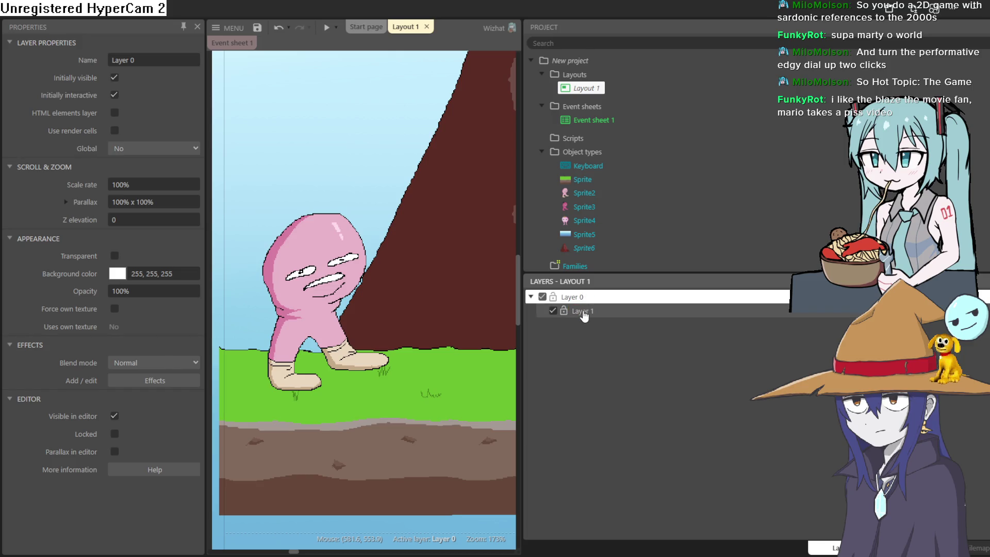
Step: Drag Layer 1 out from under Layer 0 so it becomes its own top-level layer above it
right_click(582, 312)
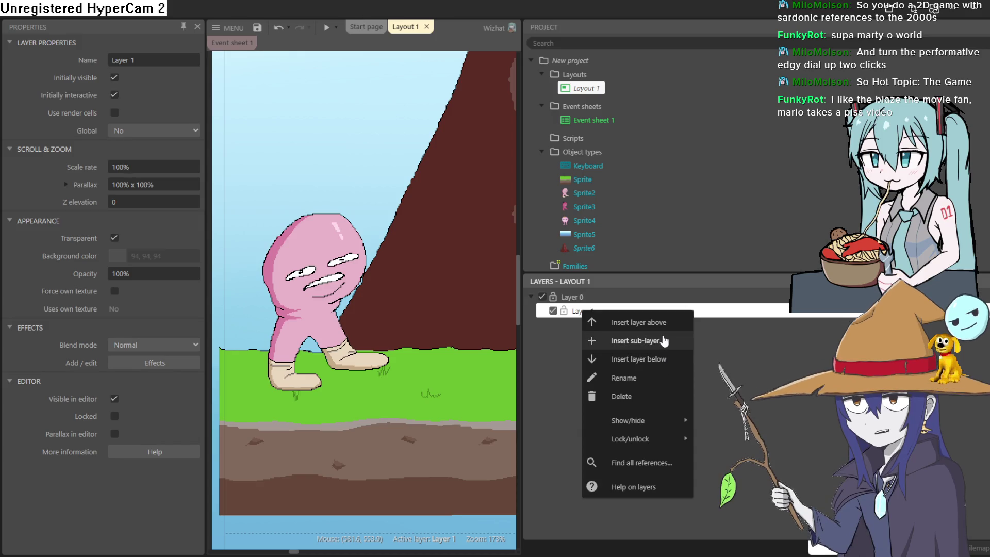
key(Escape)
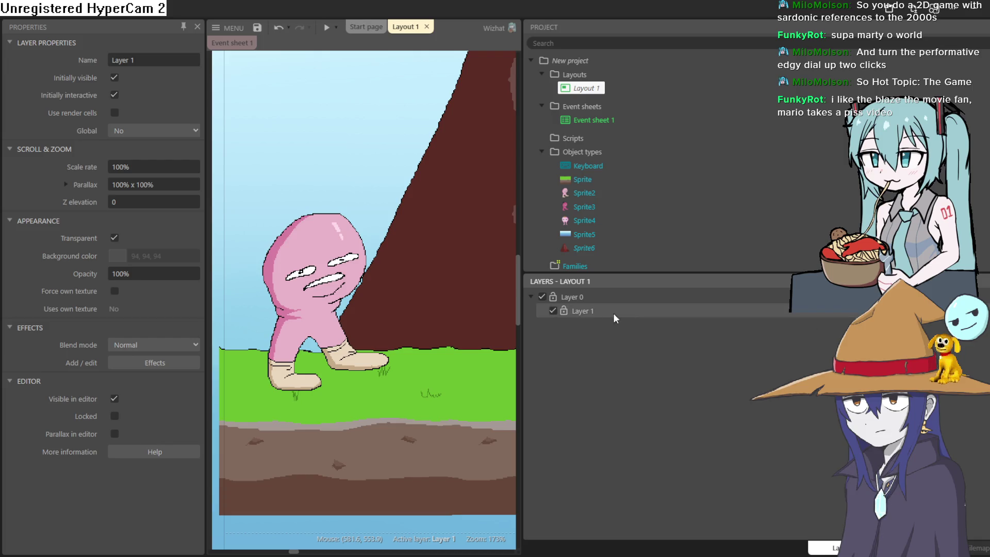
mouse_move(582, 312)
mouse_down()
mouse_move(578, 293)
mouse_move(571, 329)
mouse_move(571, 319)
mouse_move(815, 319)
mouse_up()
scroll(815, 320, down, 5)
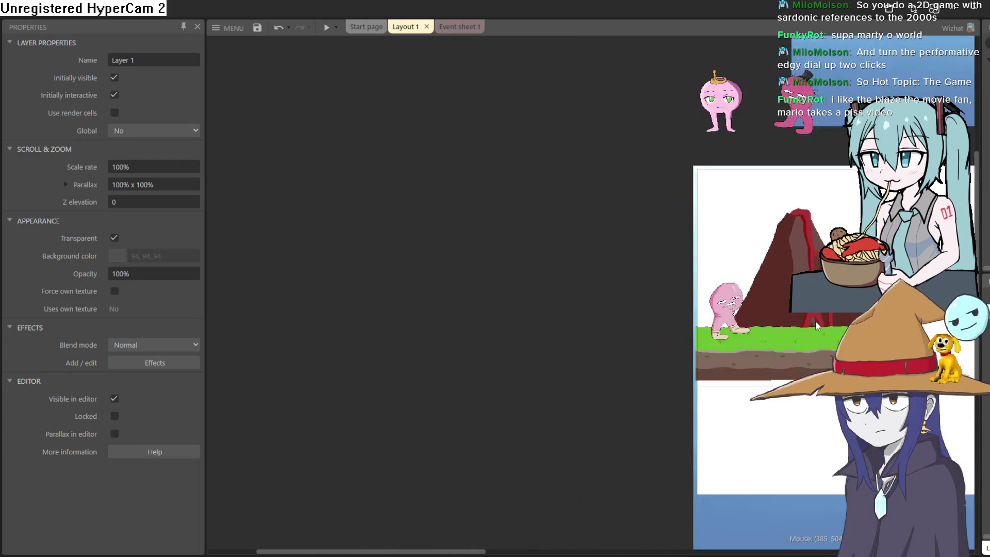
Step: Select the pink player to show its Platform settings: max speed 1000, jump 650, gravity 1500, double-jump
click(751, 320)
scroll(559, 299, up, 4)
scroll(678, 313, down, 3)
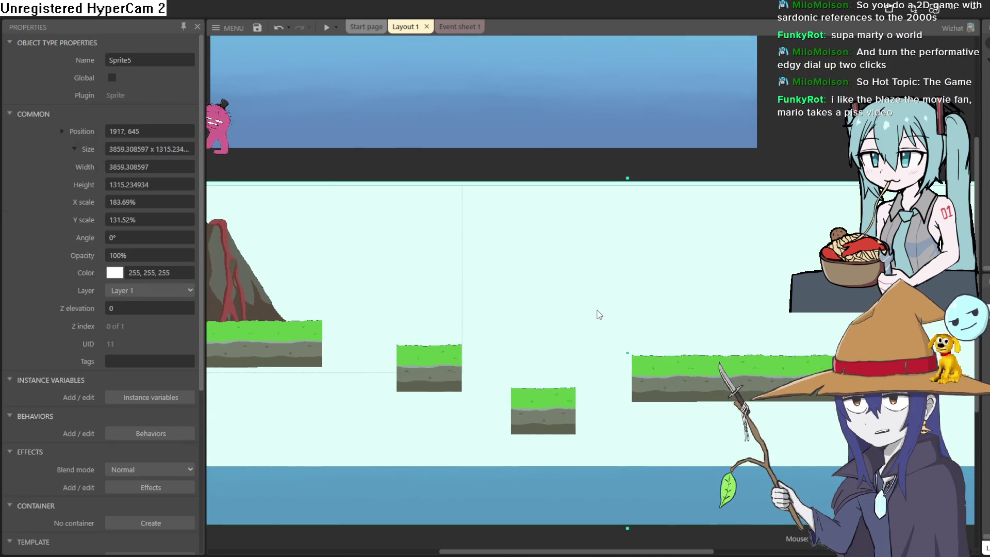
scroll(689, 321, up, 1)
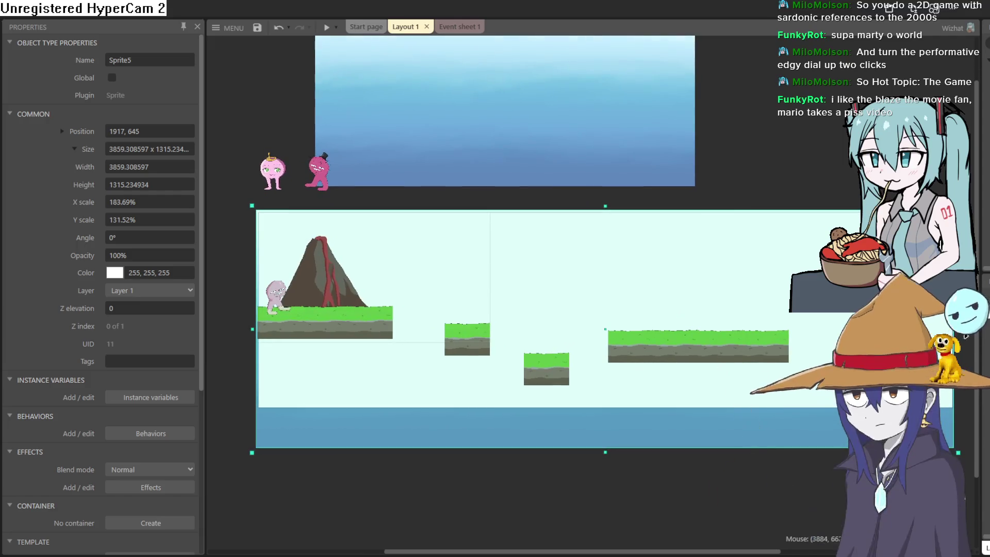
drag(980, 356, 803, 356)
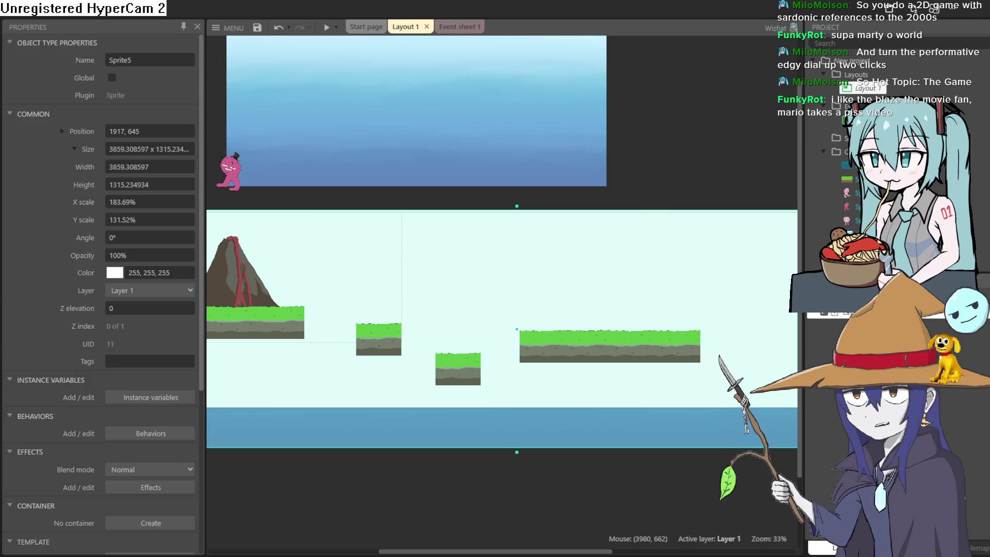
click(850, 314)
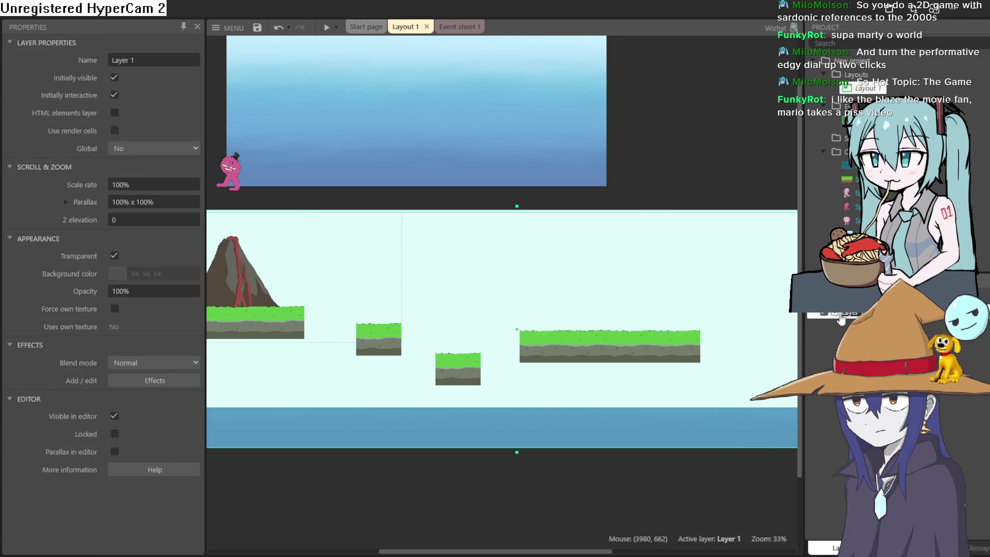
click(738, 370)
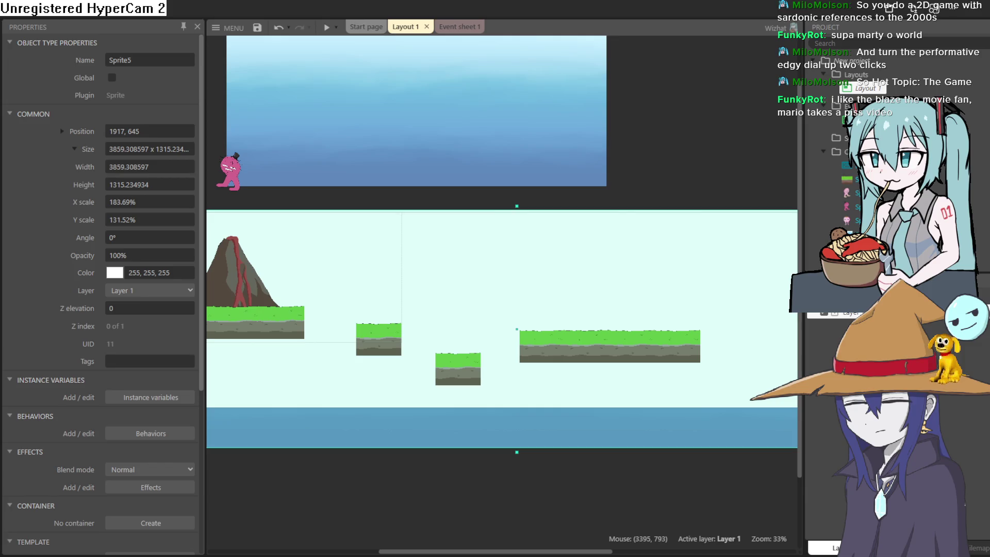
scroll(488, 378, up, 8)
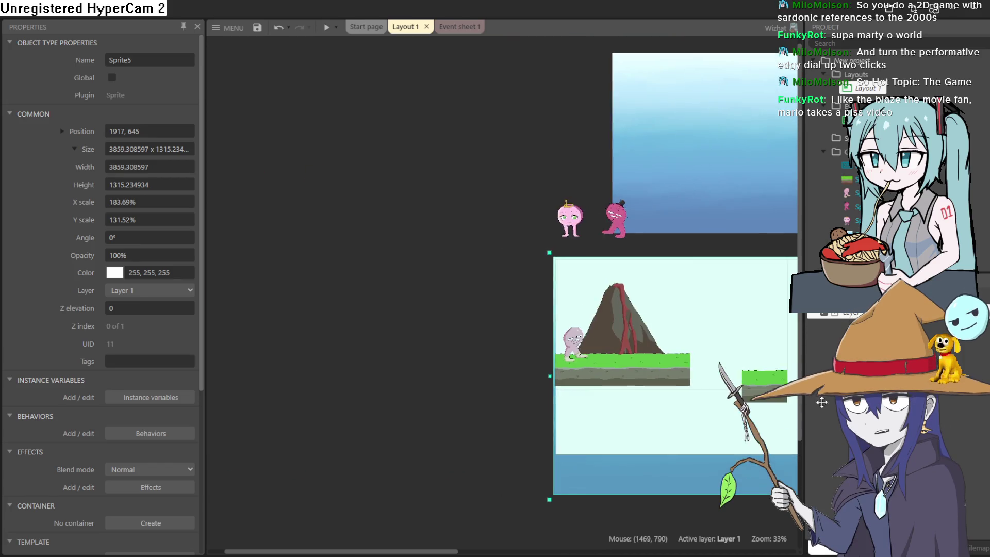
click(588, 354)
scroll(593, 353, up, 1)
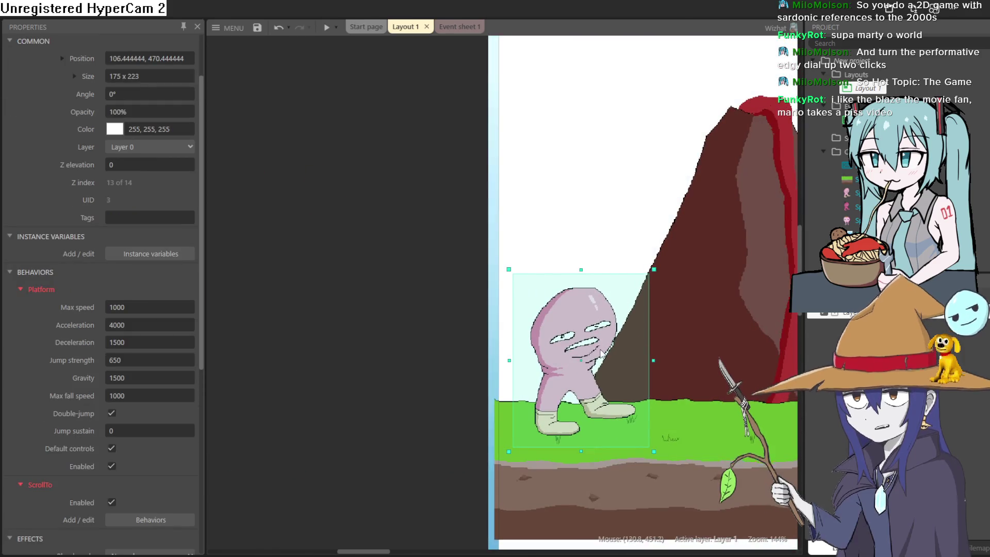
key(alt+Tab)
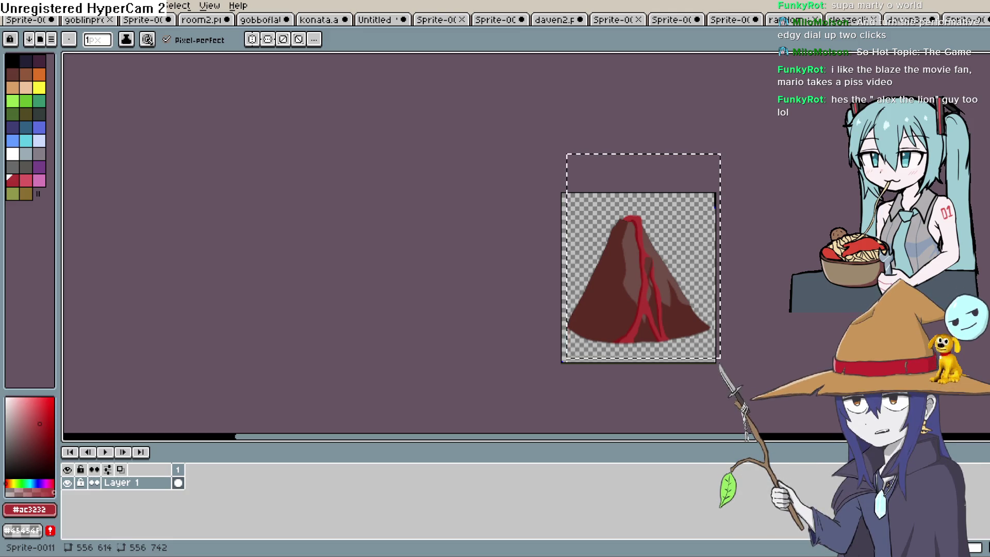
key(alt+Tab)
scroll(390, 360, up, 2)
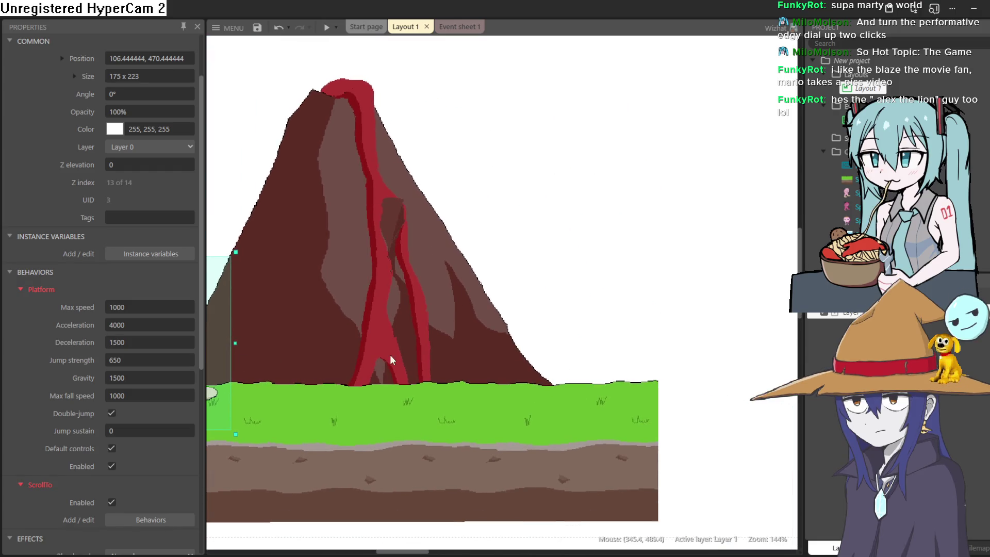
scroll(418, 344, down, 4)
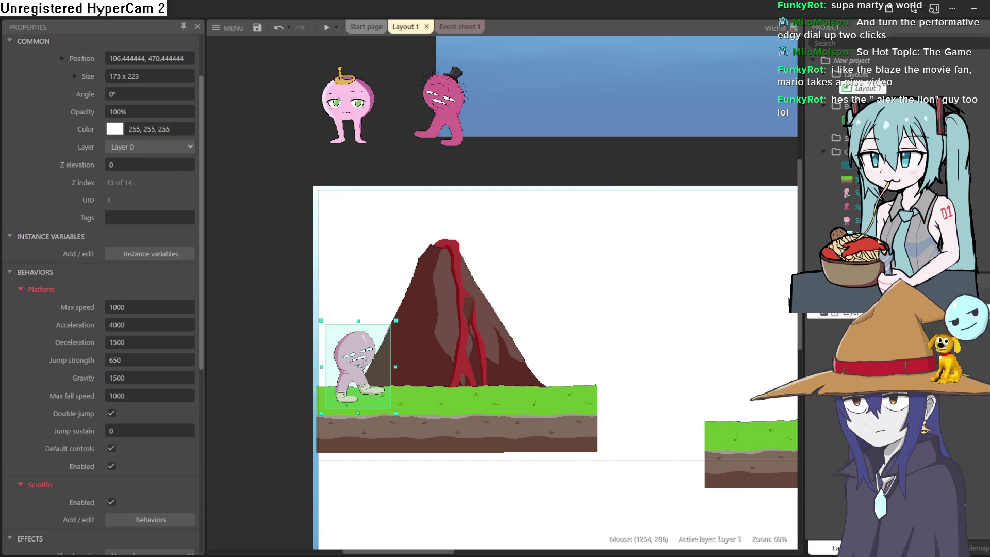
click(851, 313)
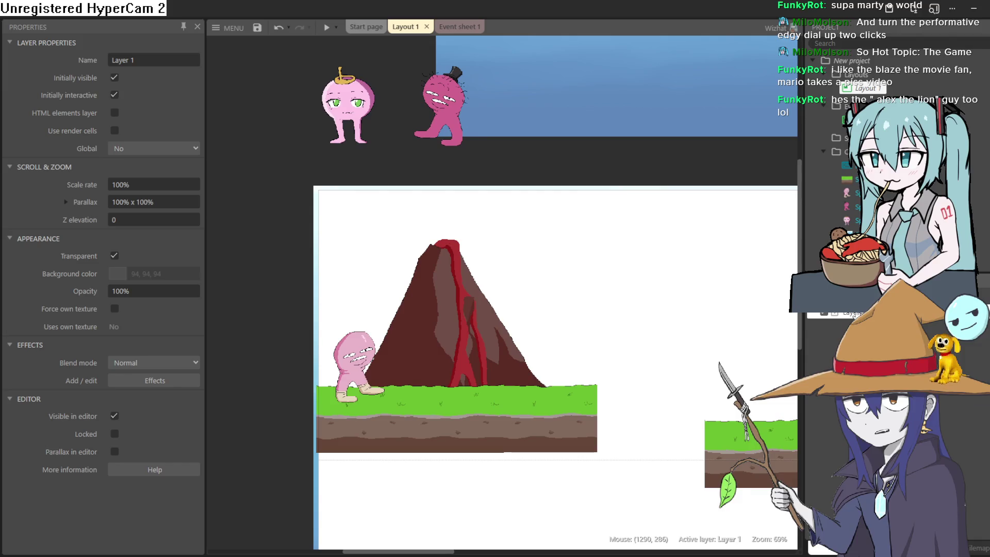
key(ctrl+z)
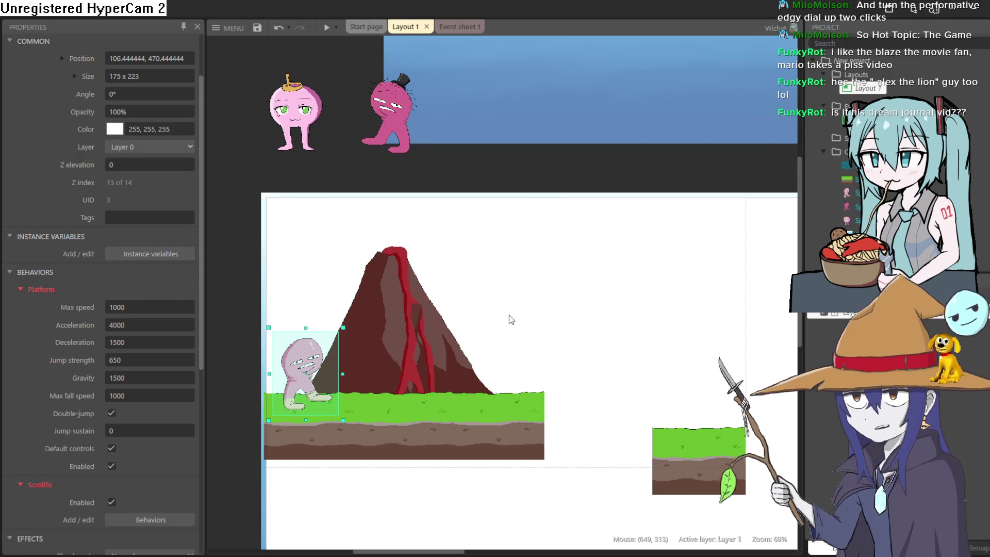
click(849, 315)
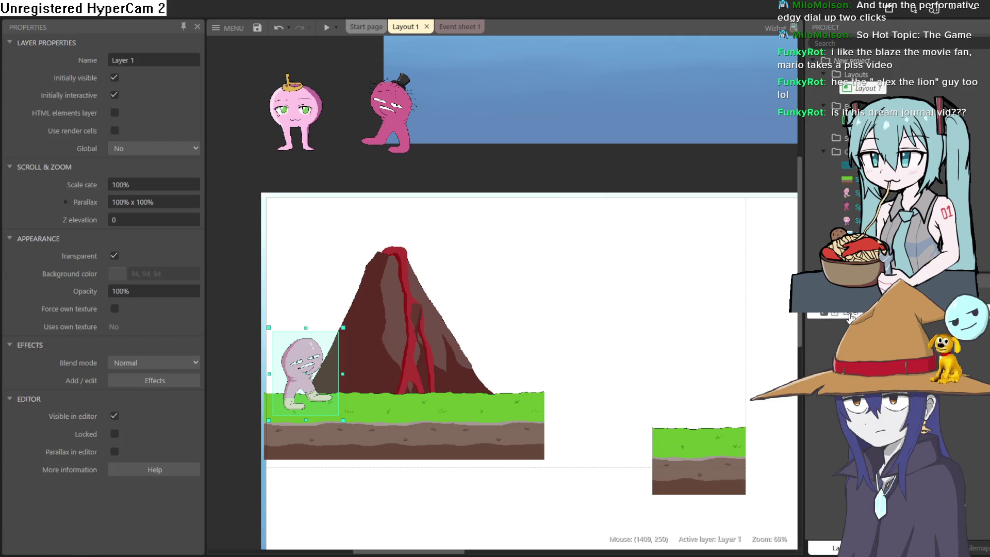
right_click(849, 315)
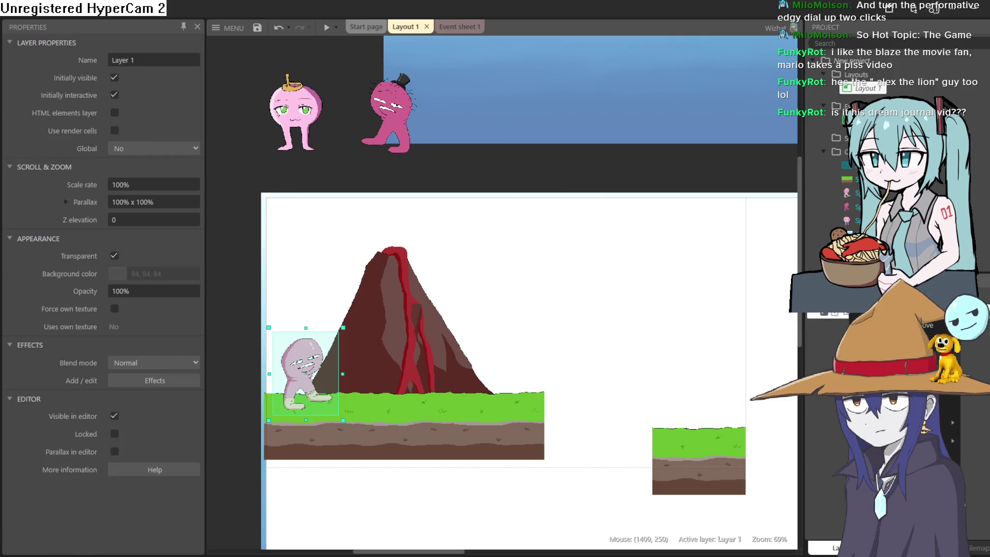
mouse_move(886, 423)
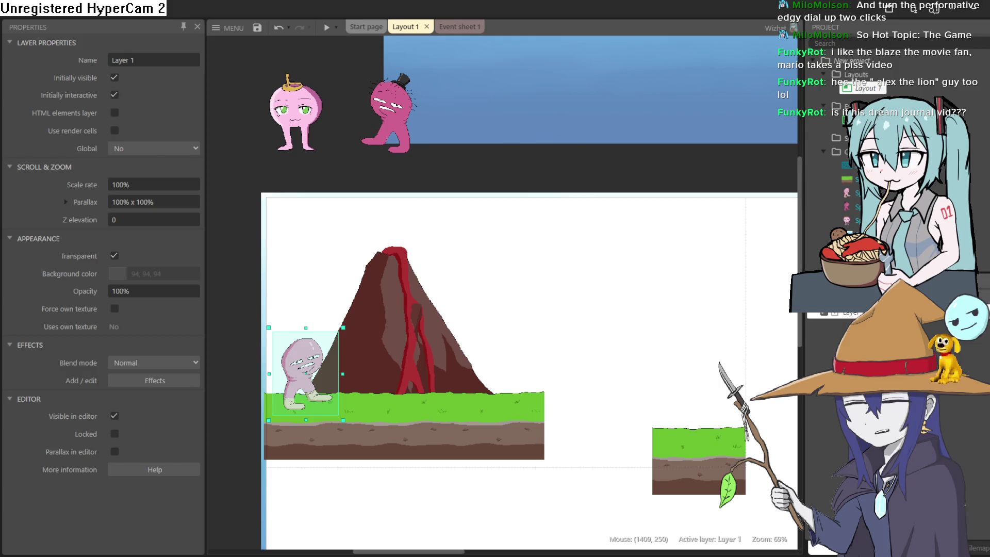
click(831, 316)
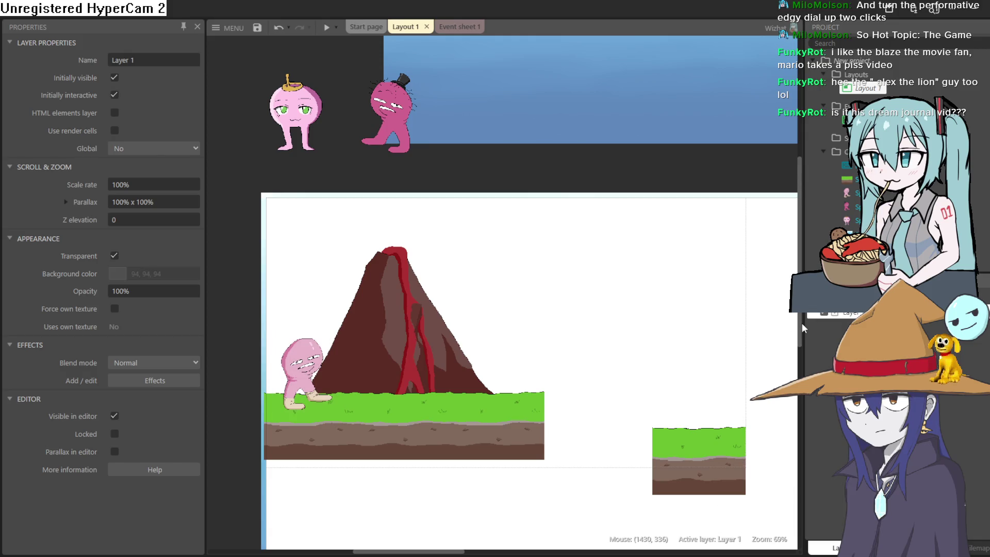
drag(803, 327, 902, 325)
mouse_move(801, 324)
mouse_down()
mouse_move(659, 294)
mouse_move(758, 298)
mouse_move(718, 296)
mouse_up()
click(955, 273)
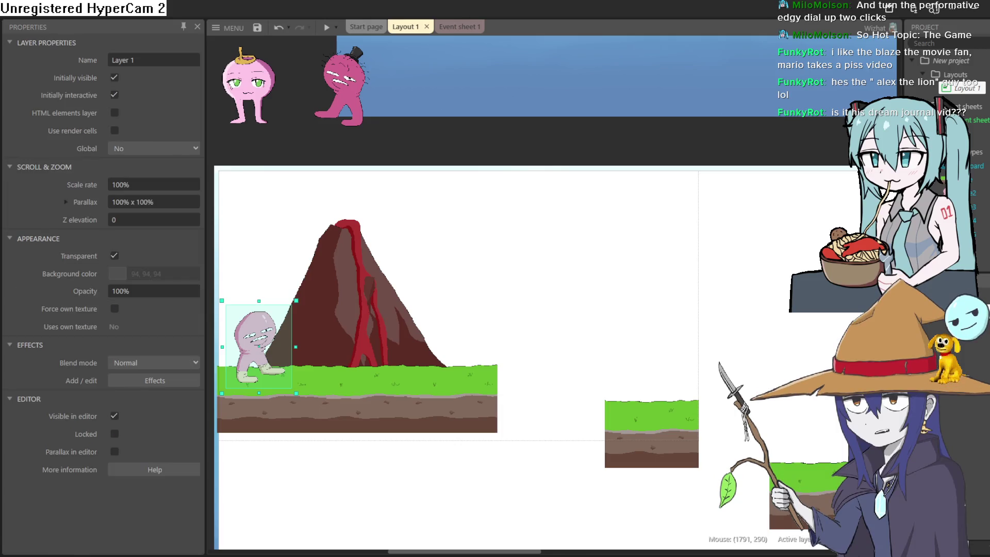
right_click(954, 273)
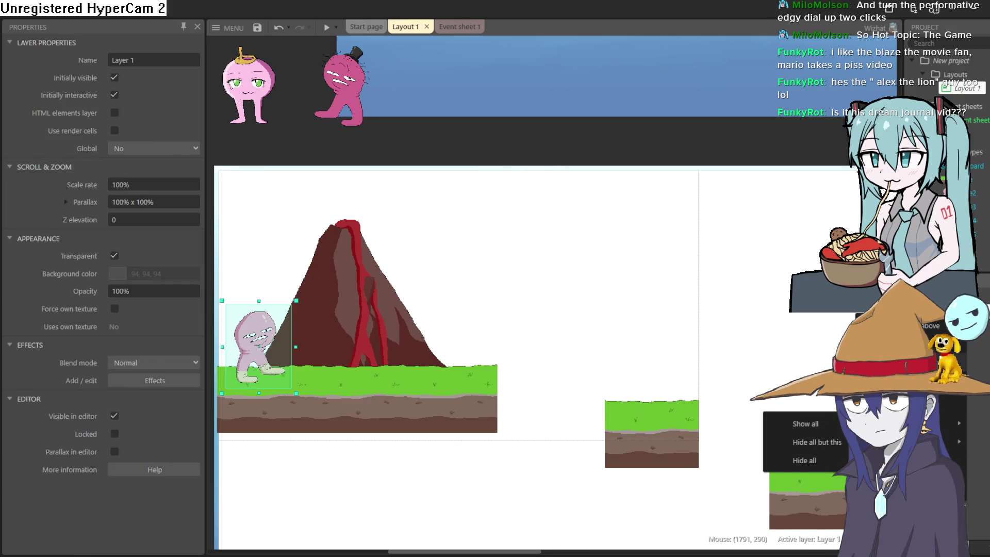
key(Escape)
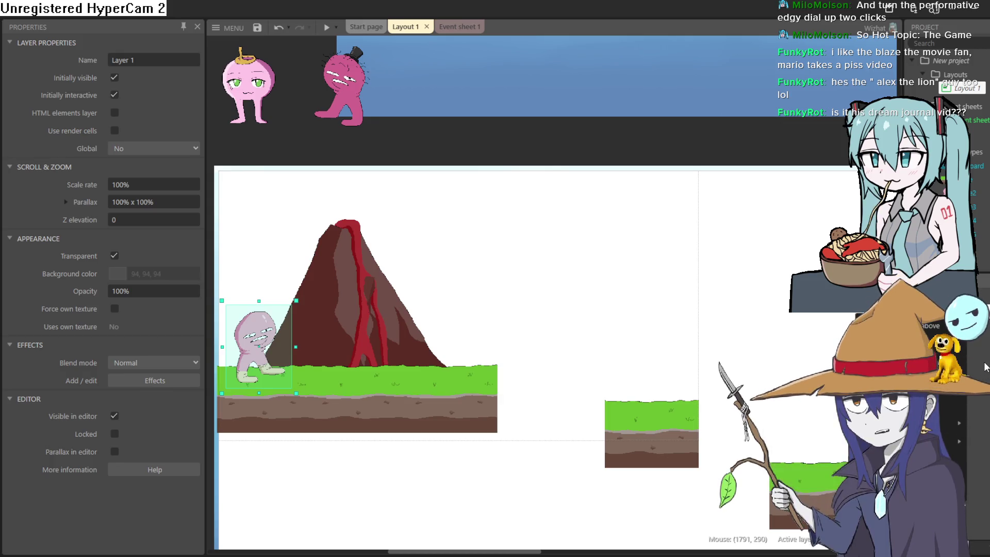
key(Escape)
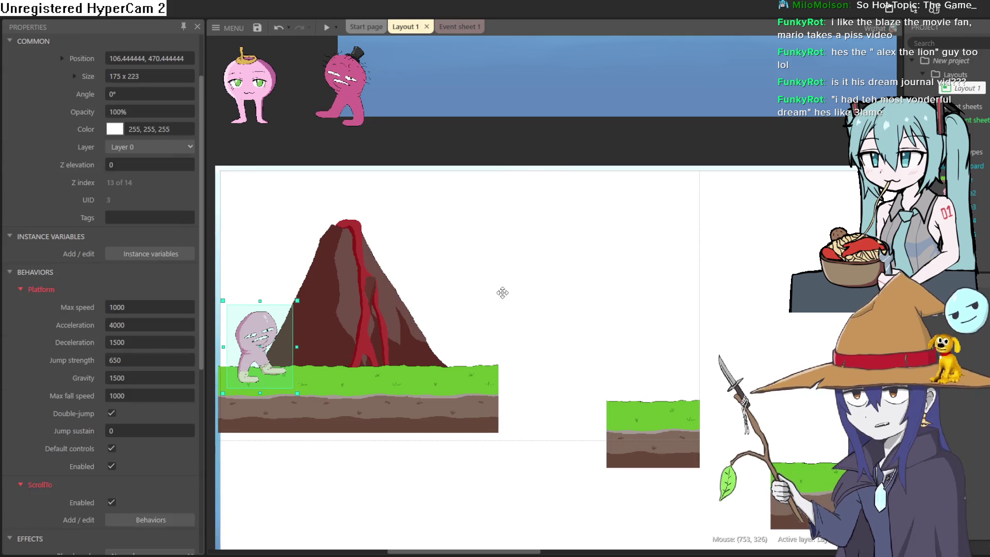
scroll(531, 296, left, 1)
scroll(557, 314, down, 4)
scroll(572, 334, up, 2)
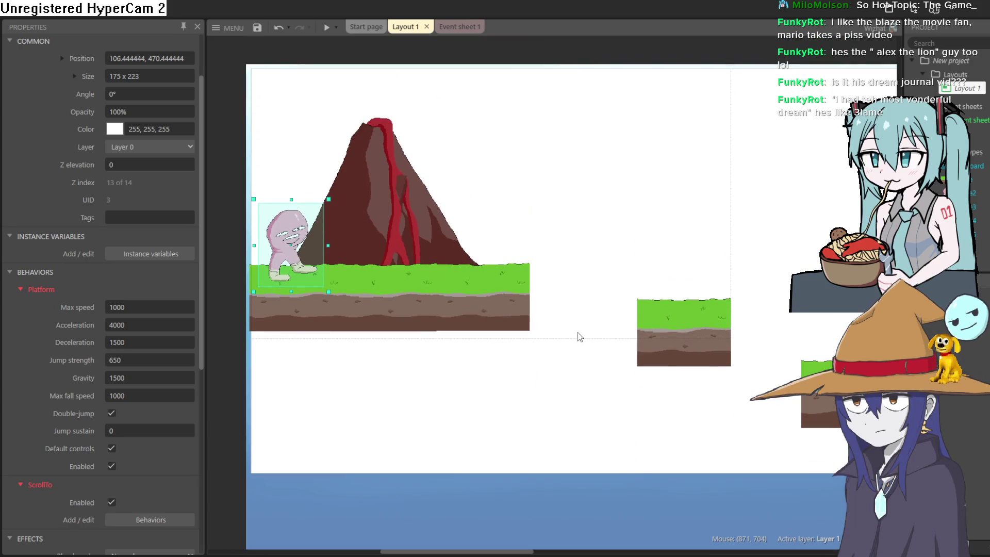
click(513, 499)
scroll(518, 454, down, 2)
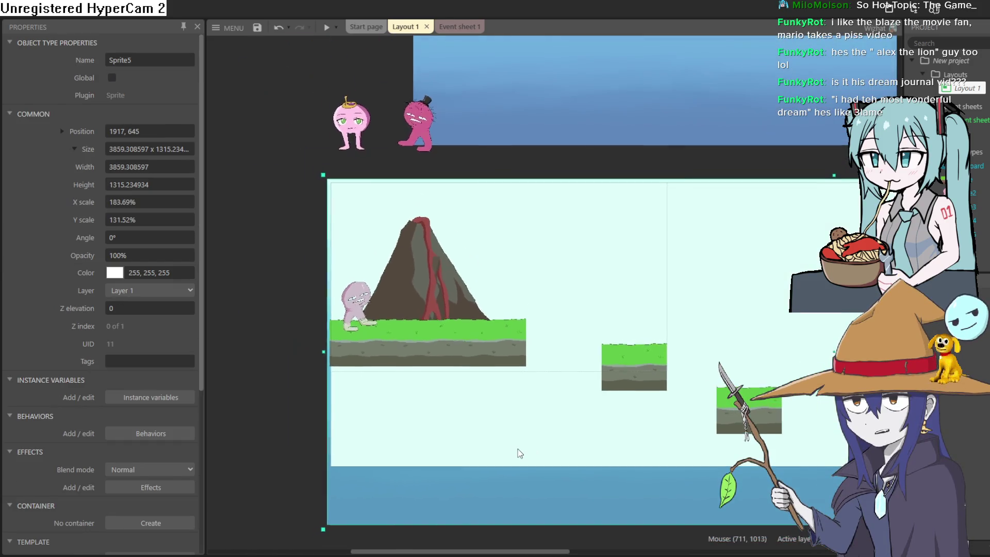
mouse_move(596, 323)
mouse_down()
mouse_move(533, 336)
mouse_move(402, 326)
mouse_move(342, 336)
mouse_move(561, 316)
mouse_move(409, 322)
mouse_move(402, 314)
mouse_move(711, 269)
mouse_up()
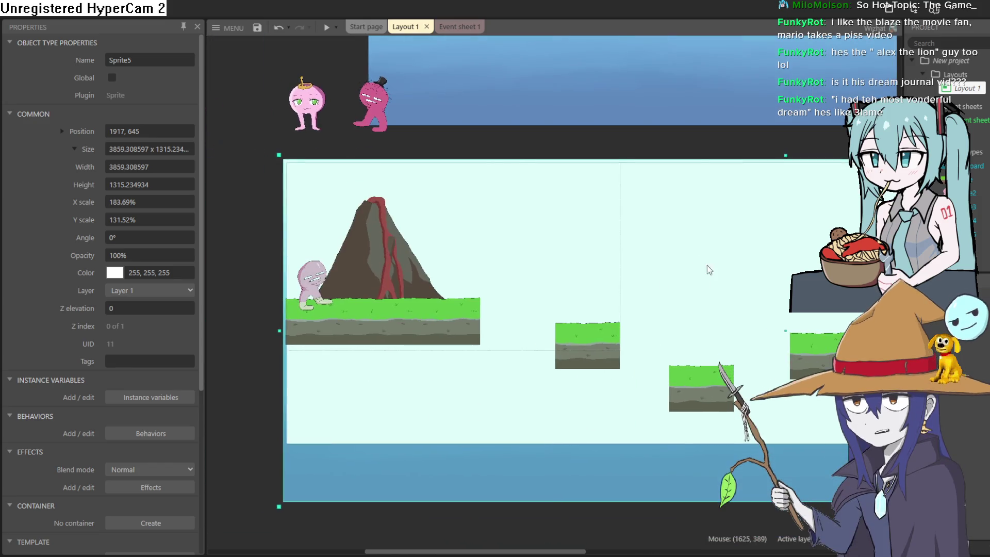
scroll(600, 319, down, 2)
scroll(600, 318, up, 2)
mouse_move(658, 302)
mouse_down()
mouse_move(621, 301)
mouse_move(559, 276)
mouse_move(596, 283)
mouse_up()
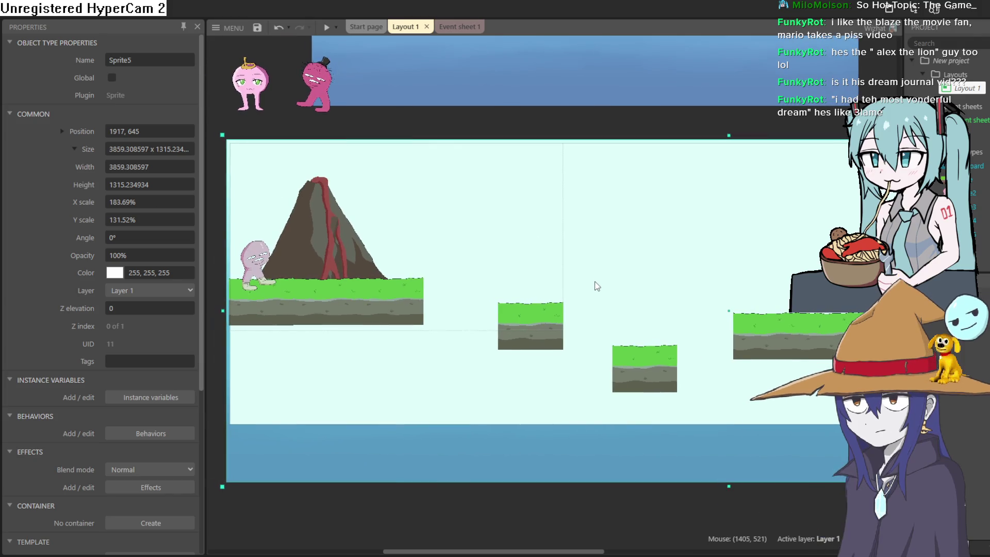
scroll(609, 323, down, 1)
right_click(678, 429)
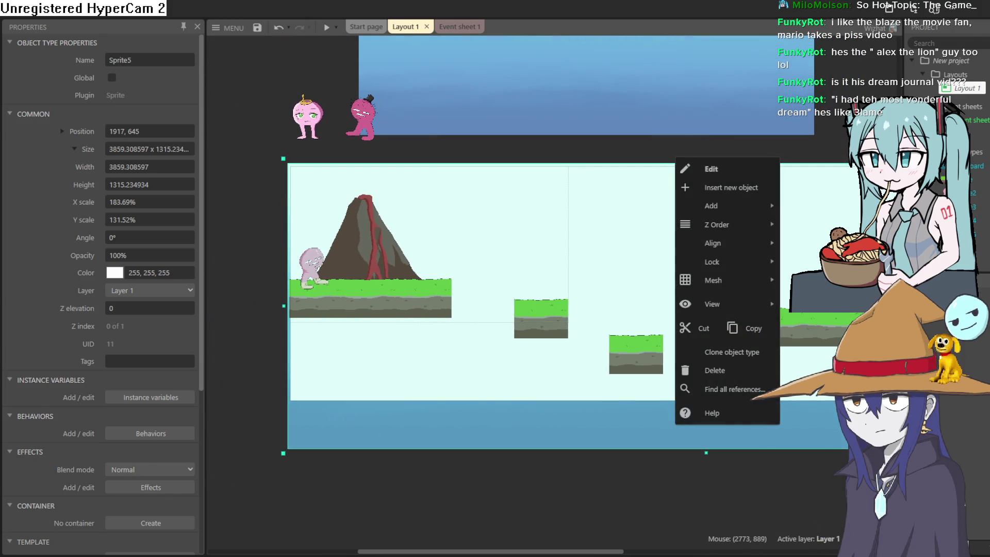
Step: Make Layer 2 active and bring up the Z Order list with Layer 0 expanded
key(Escape)
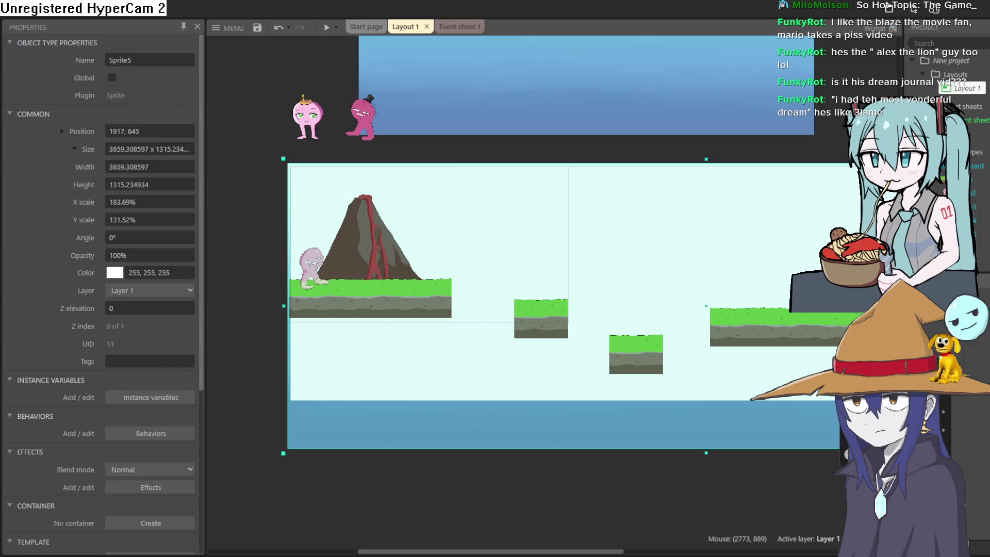
click(938, 326)
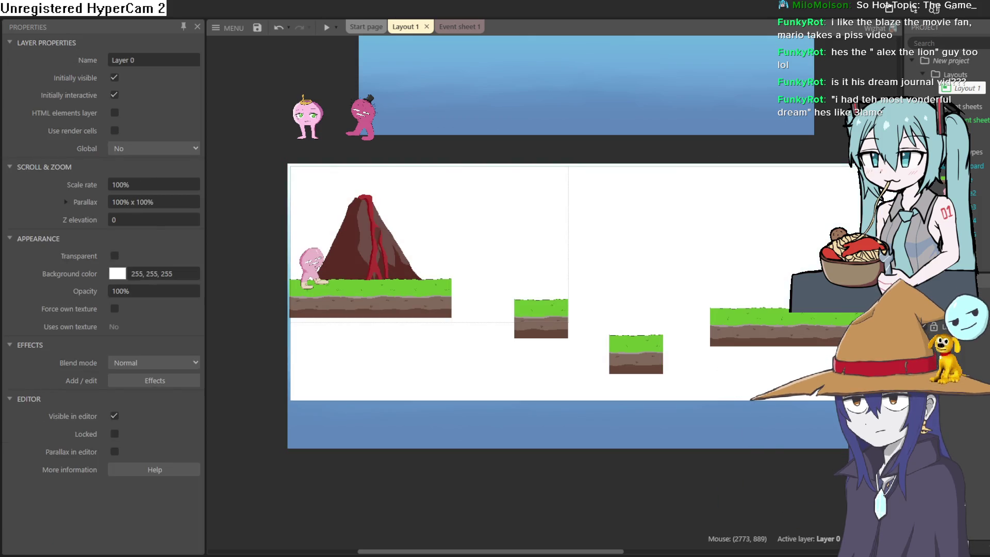
click(622, 438)
right_click(622, 438)
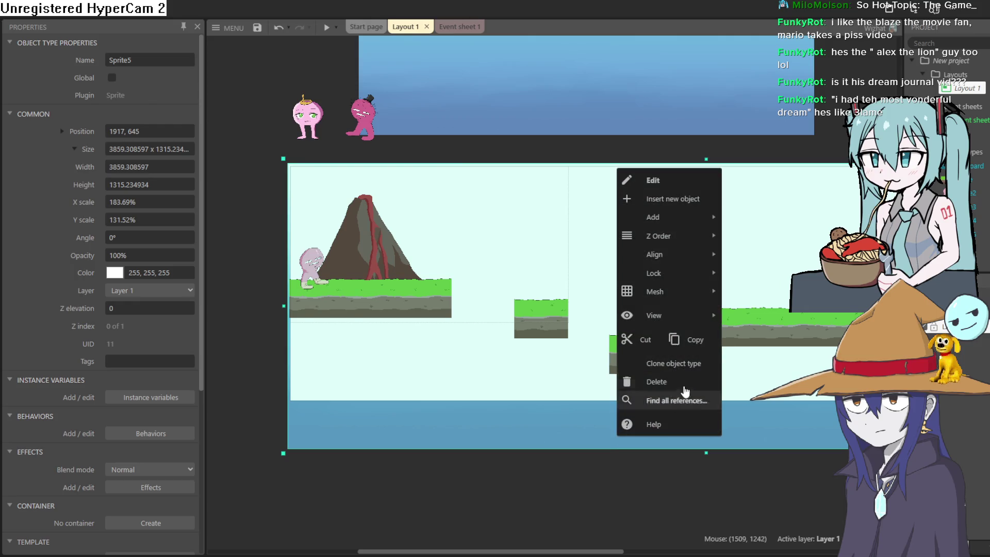
mouse_move(665, 236)
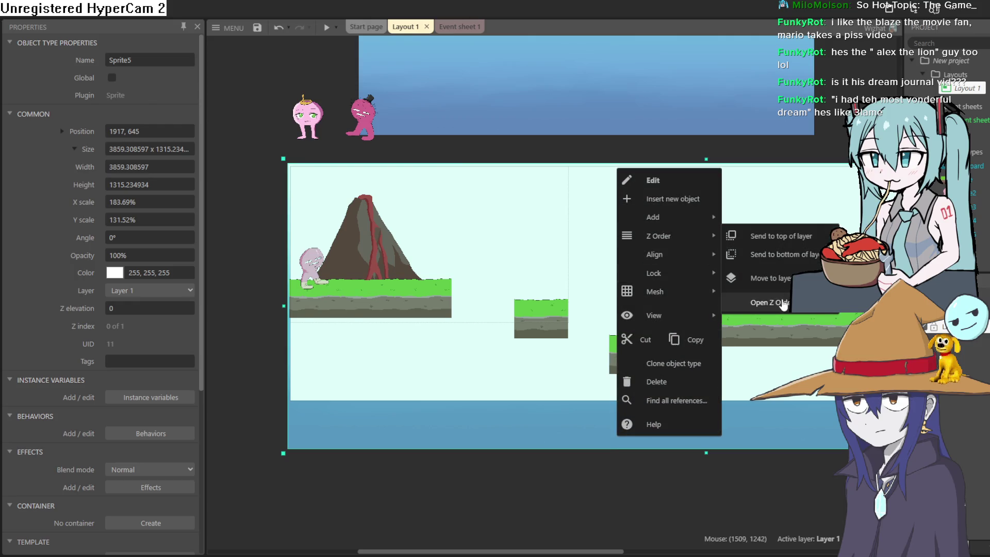
click(769, 303)
click(65, 113)
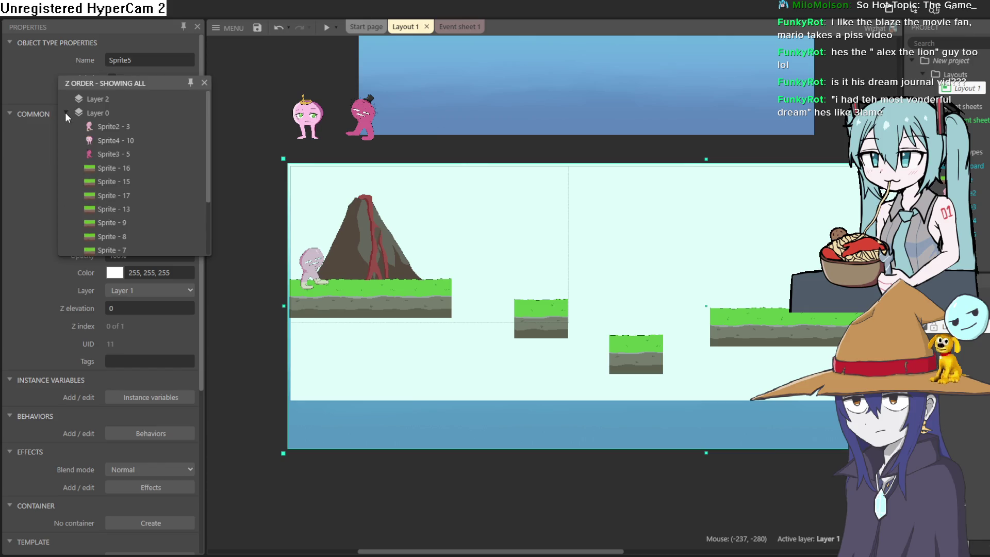
scroll(144, 149, down, 3)
scroll(131, 171, up, 3)
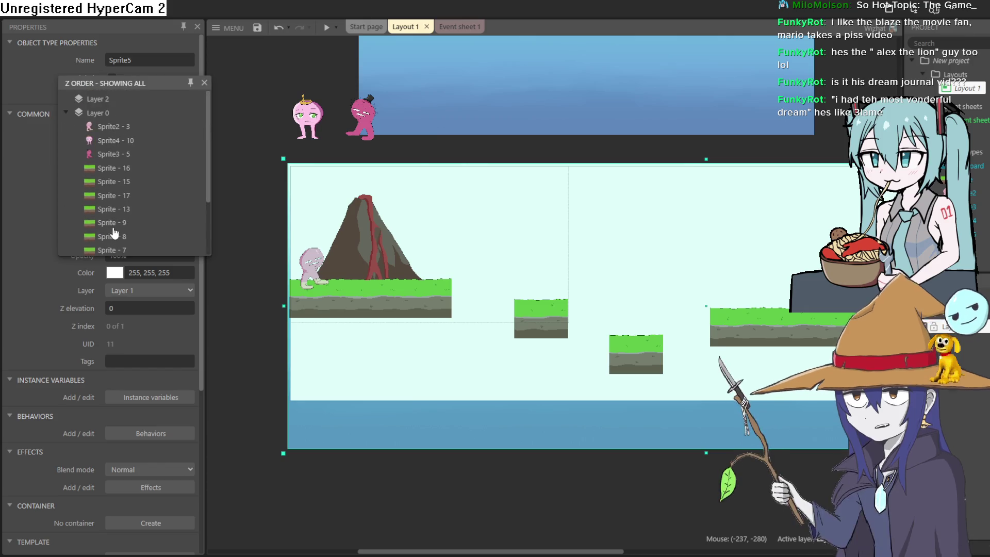
scroll(119, 216, down, 3)
scroll(114, 237, up, 3)
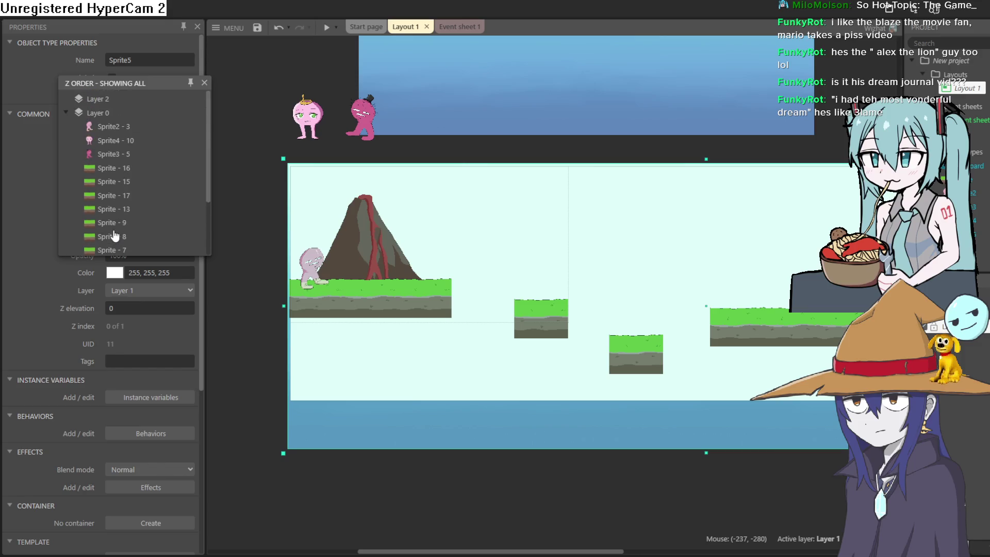
Step: Select the player and all Layer 0 objects, and attempt to reorder Layer 0
click(127, 132)
scroll(127, 165, down, 4)
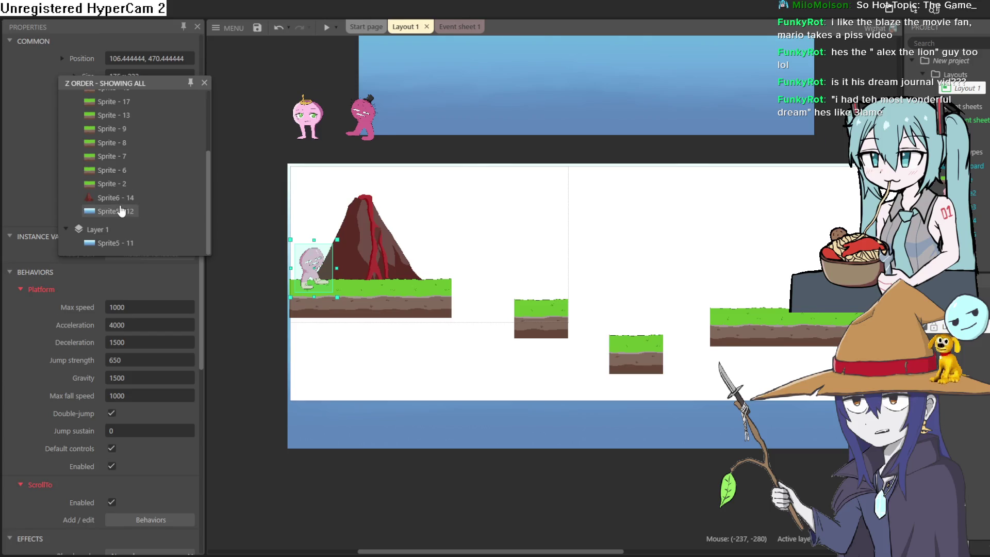
shift+click(121, 211)
scroll(152, 160, up, 3)
drag(98, 113, 100, 100)
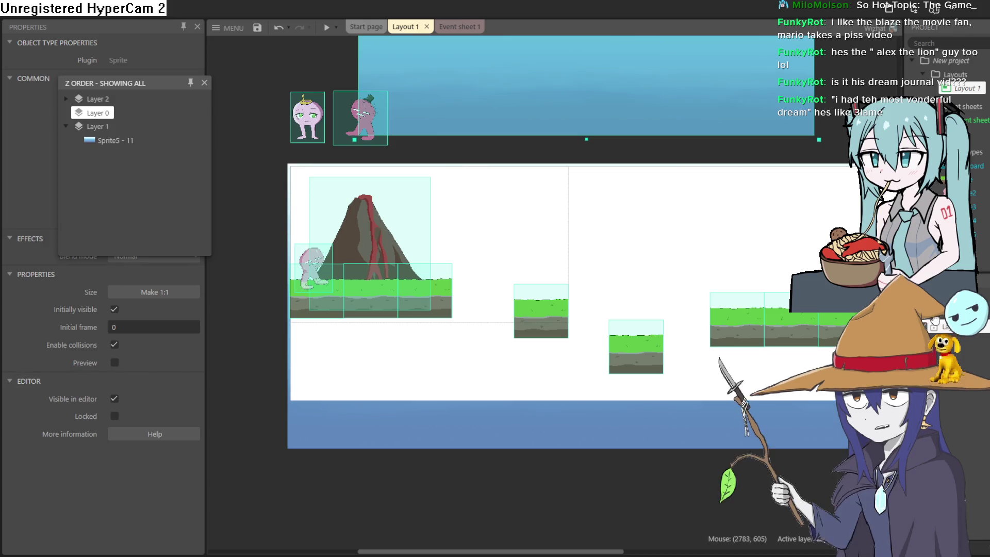
Step: Turn off Layer 0's Visible in editor setting and launch a game preview
click(98, 112)
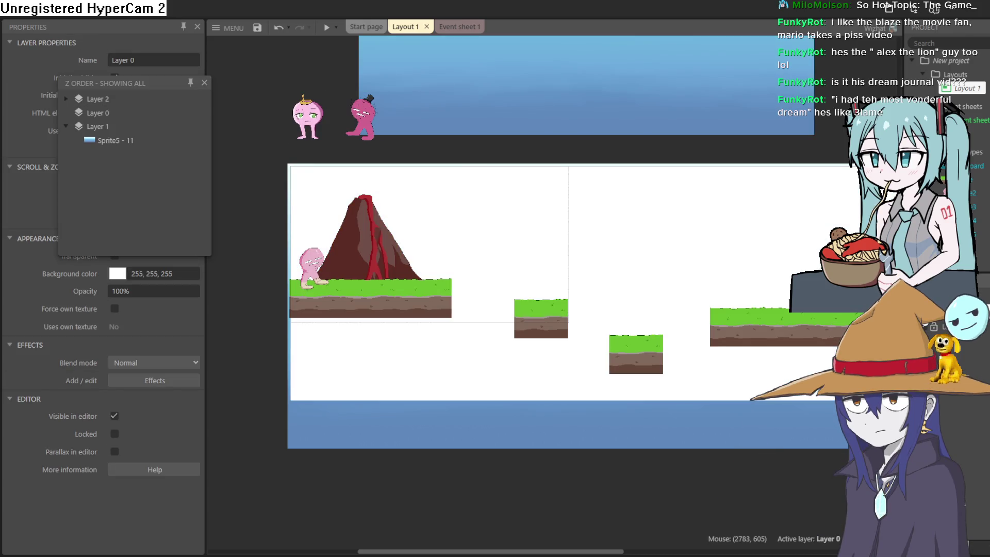
click(114, 416)
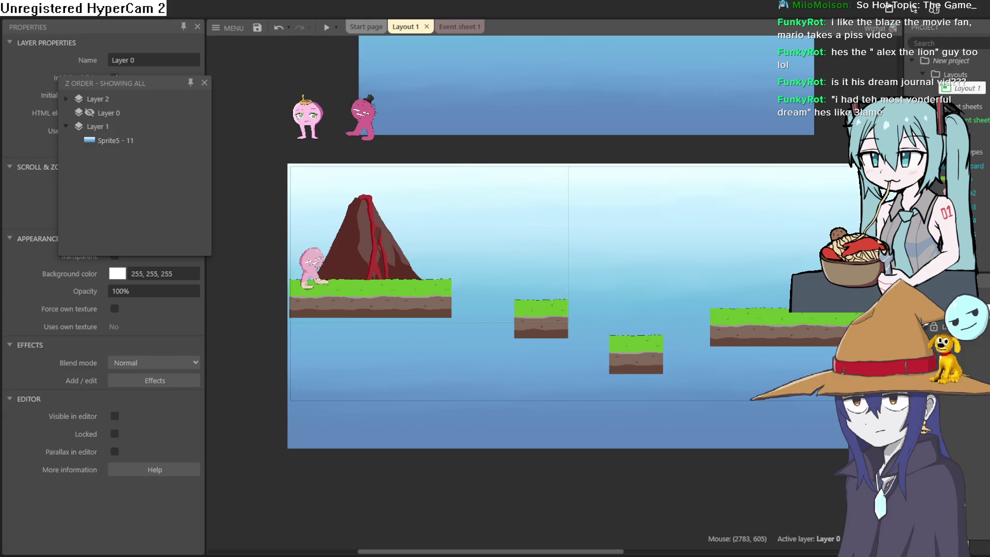
click(338, 40)
click(330, 25)
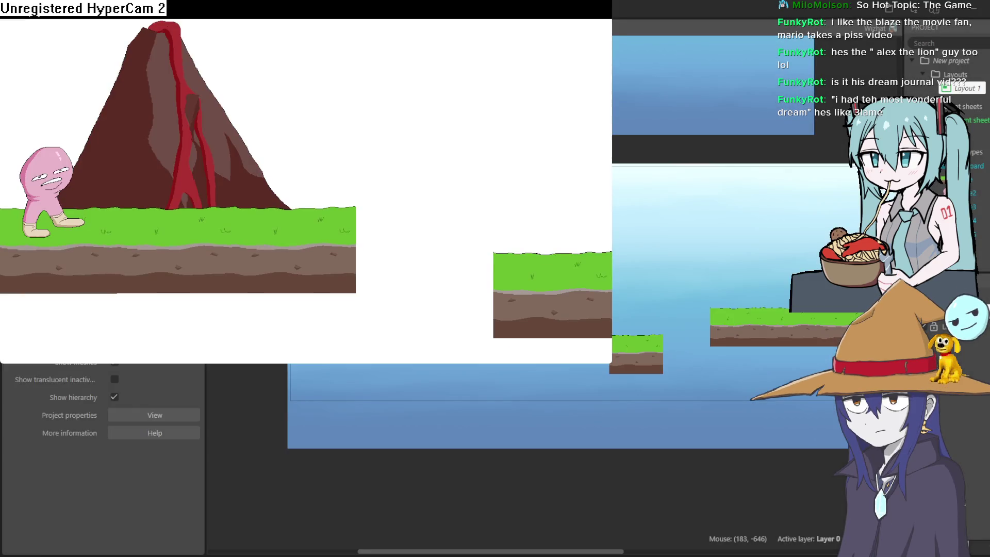
Step: Close the white-backdrop preview, make Layer 0 visible again, and drag Layer 1 above Layer 0
key(Right)
key(Left)
key(Right)
key(alt+F4)
click(89, 112)
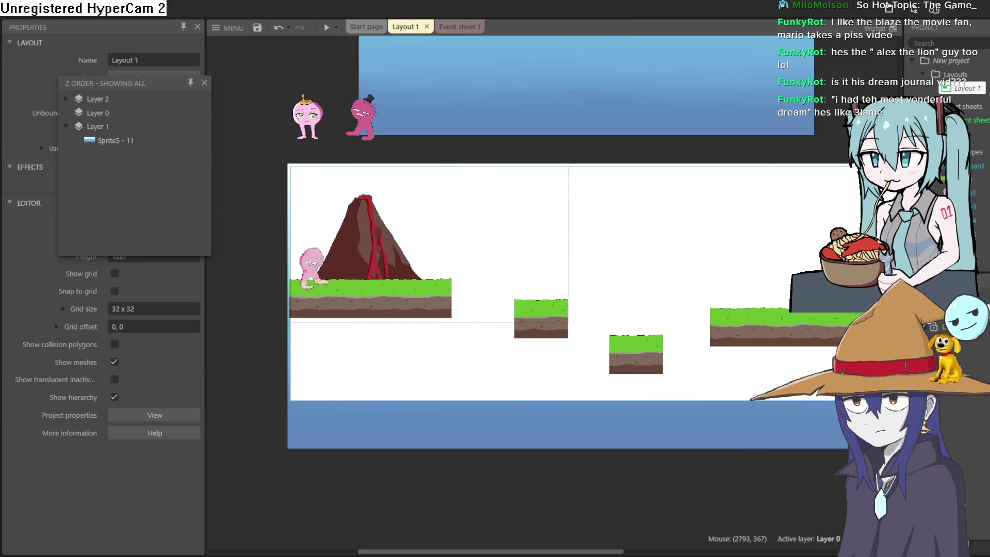
click(97, 126)
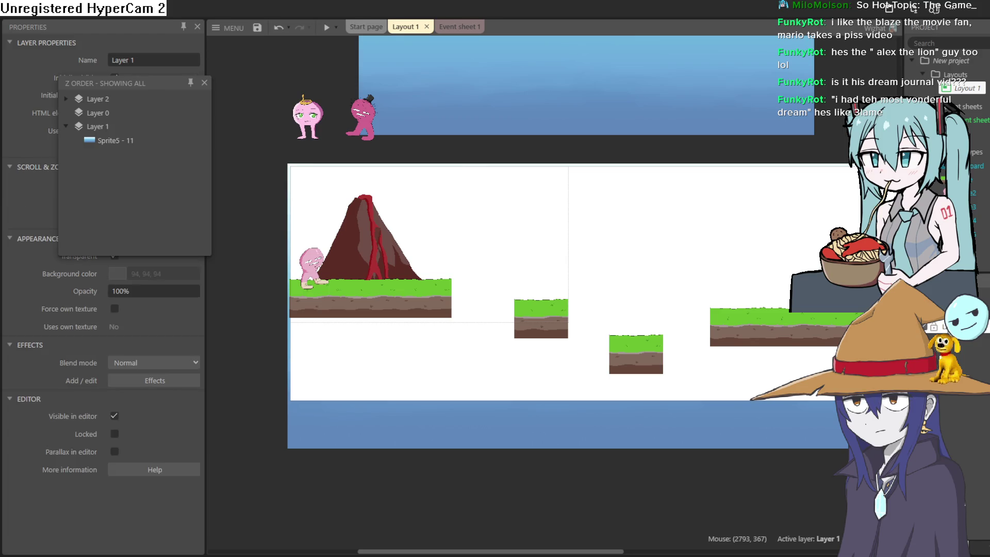
drag(98, 127, 97, 109)
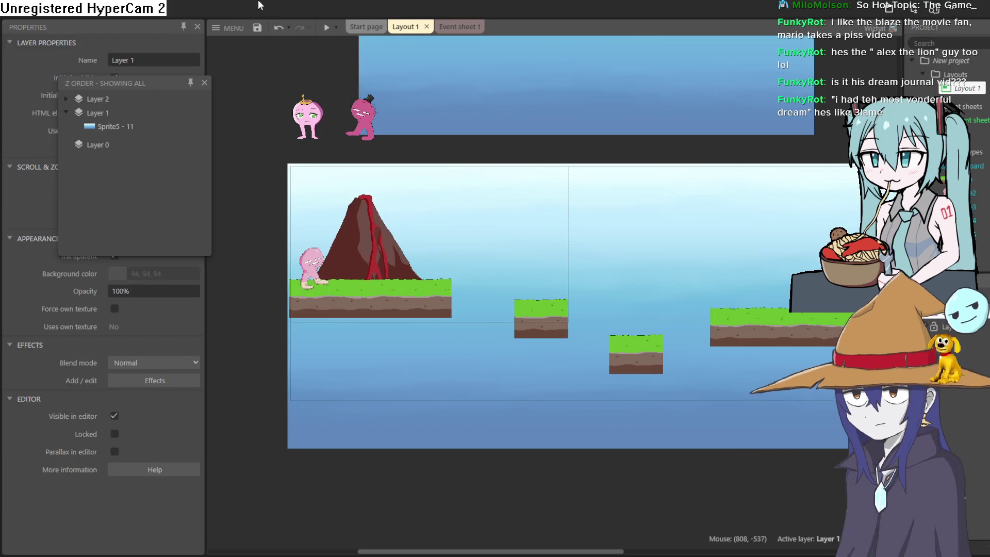
Step: Preview again and run the pink character across the platforms against the sky backdrop
click(326, 30)
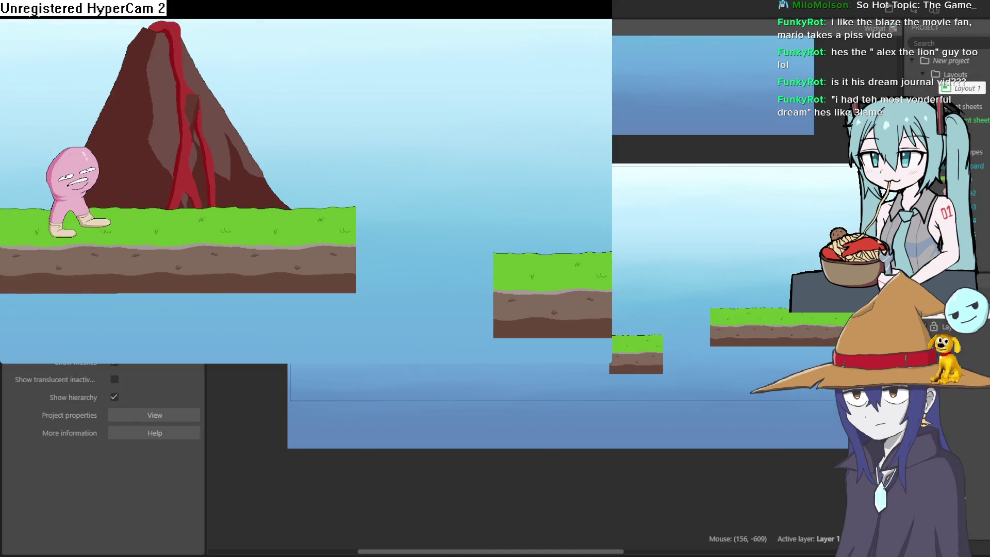
key(Right)
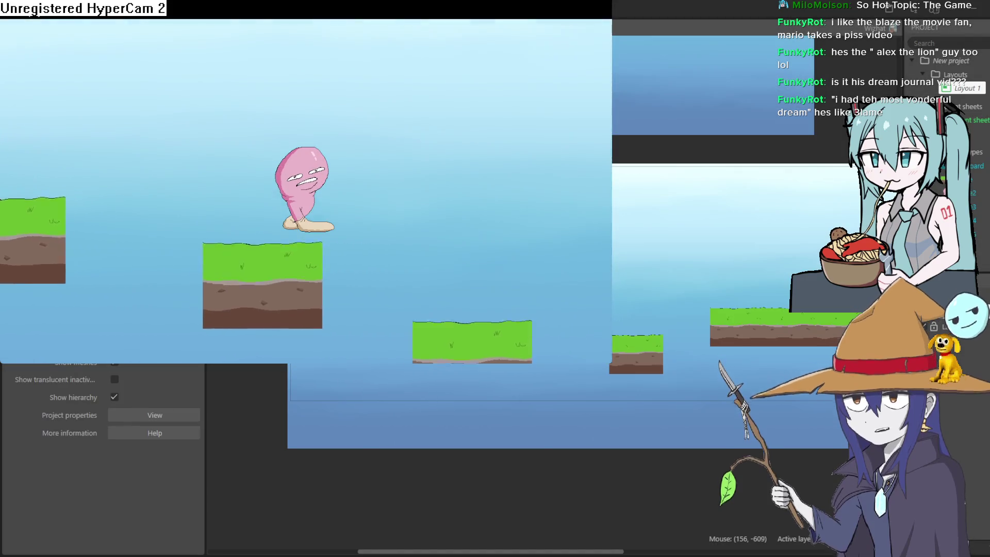
key(Up)
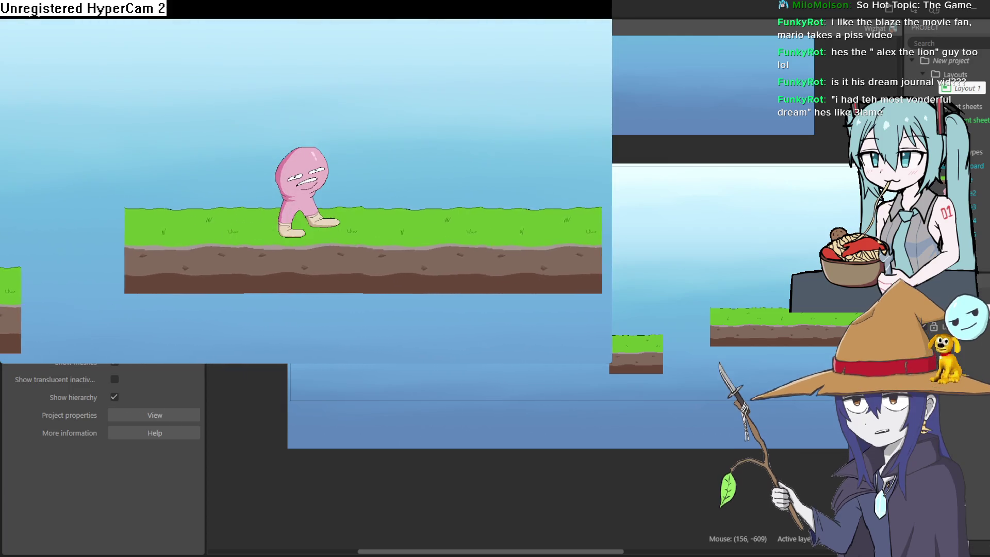
key(Left)
key(Right)
key(Up)
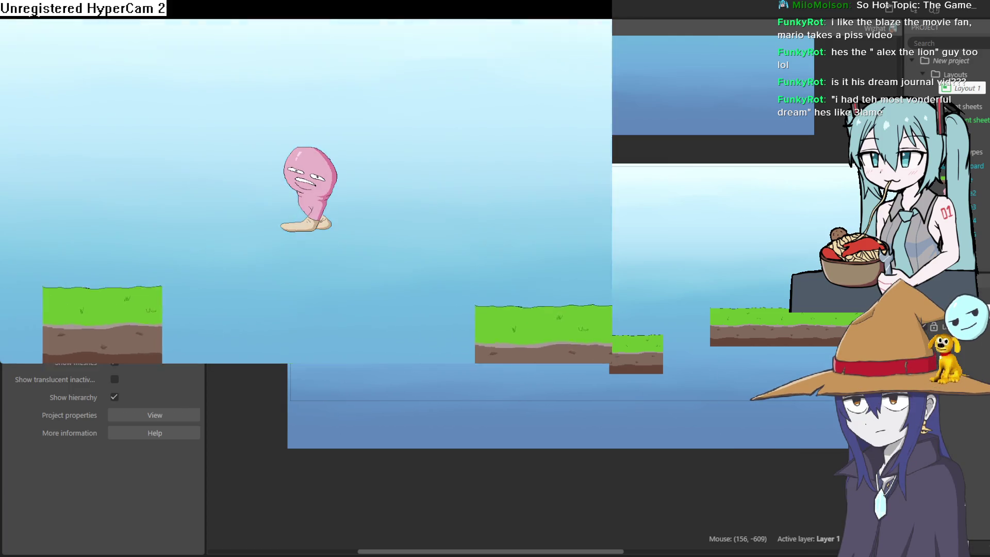
key(Left)
key(Up)
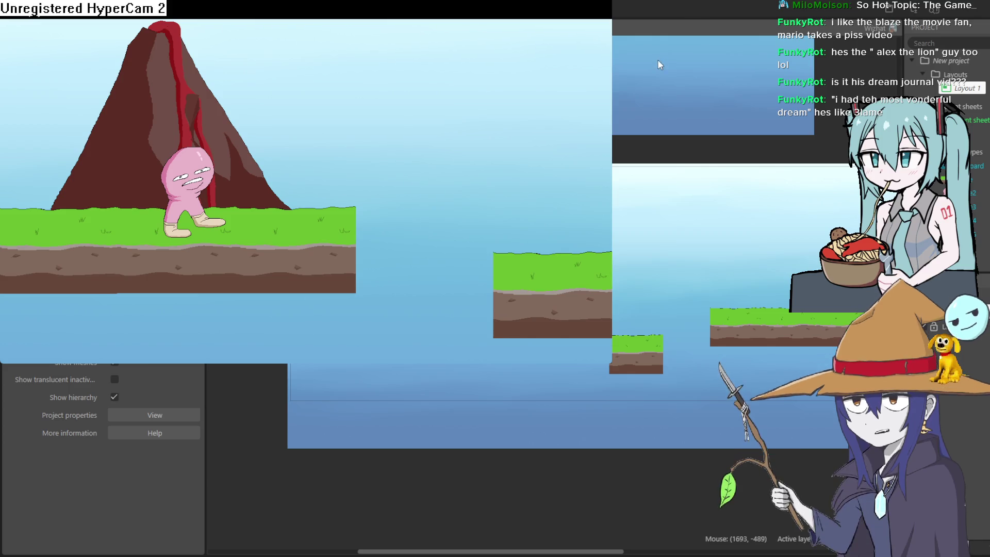
click(864, 98)
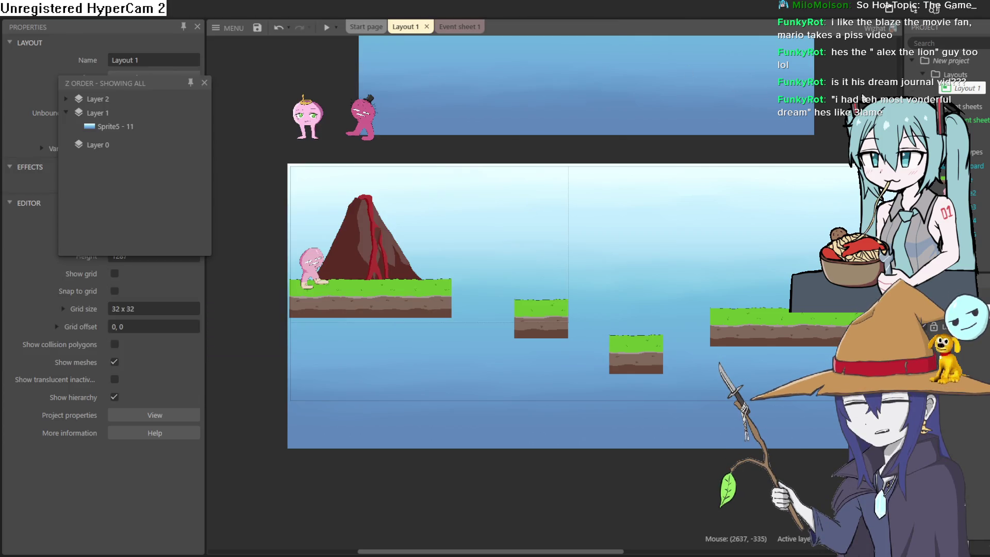
Step: Ctrl-drag a volcano copy onto the long right-hand grass platform at 2448, 501
mouse_move(766, 232)
mouse_down()
mouse_move(545, 206)
mouse_move(456, 175)
mouse_move(437, 181)
mouse_up()
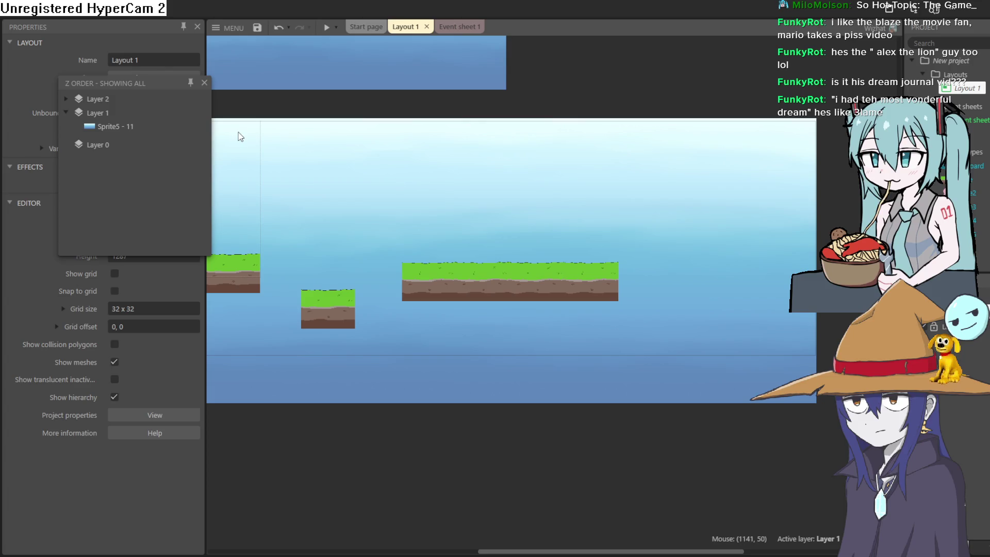
mouse_move(500, 214)
mouse_down()
mouse_move(605, 210)
mouse_move(590, 201)
mouse_up()
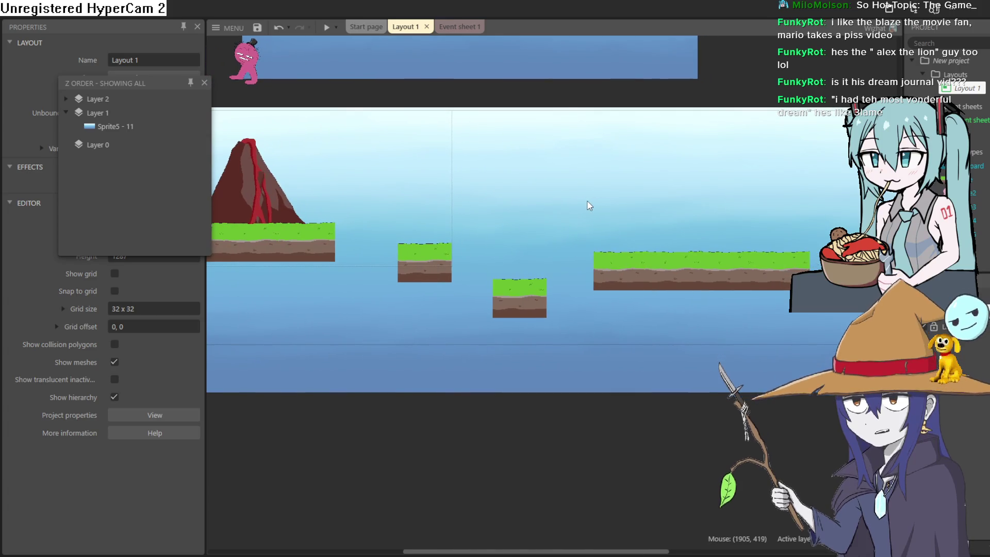
drag(574, 216, 693, 262)
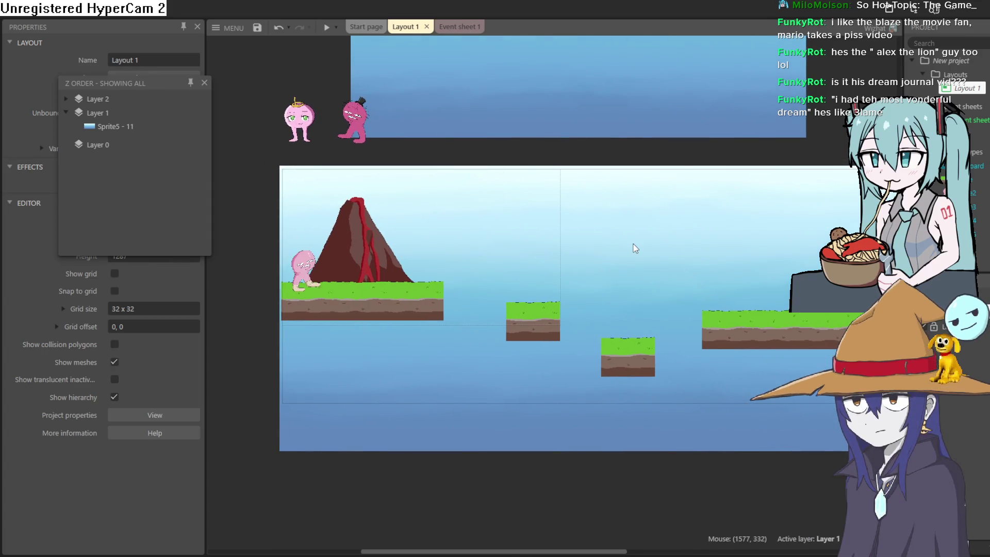
scroll(642, 250, down, 2)
mouse_move(442, 257)
mouse_down()
mouse_move(591, 246)
mouse_move(759, 278)
mouse_up()
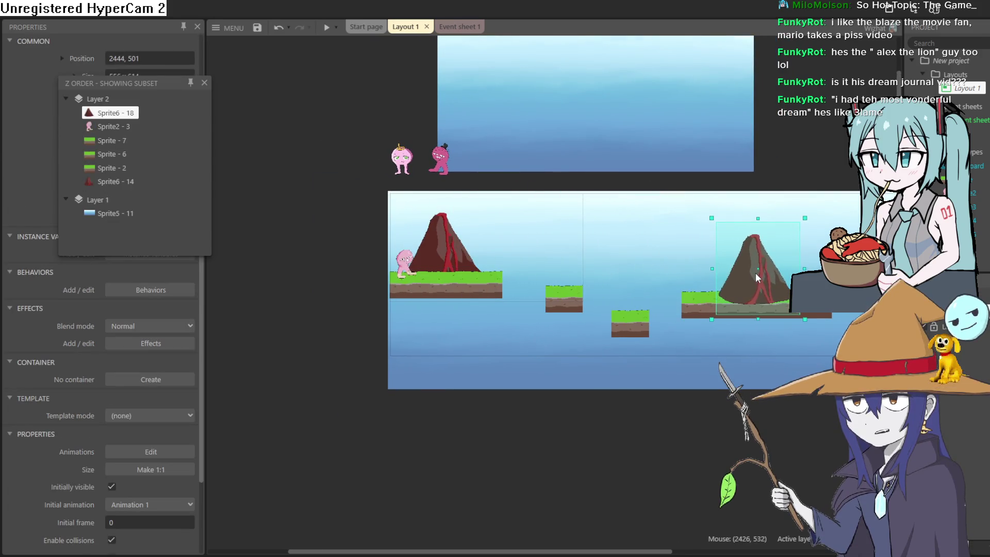
scroll(630, 332, up, 3)
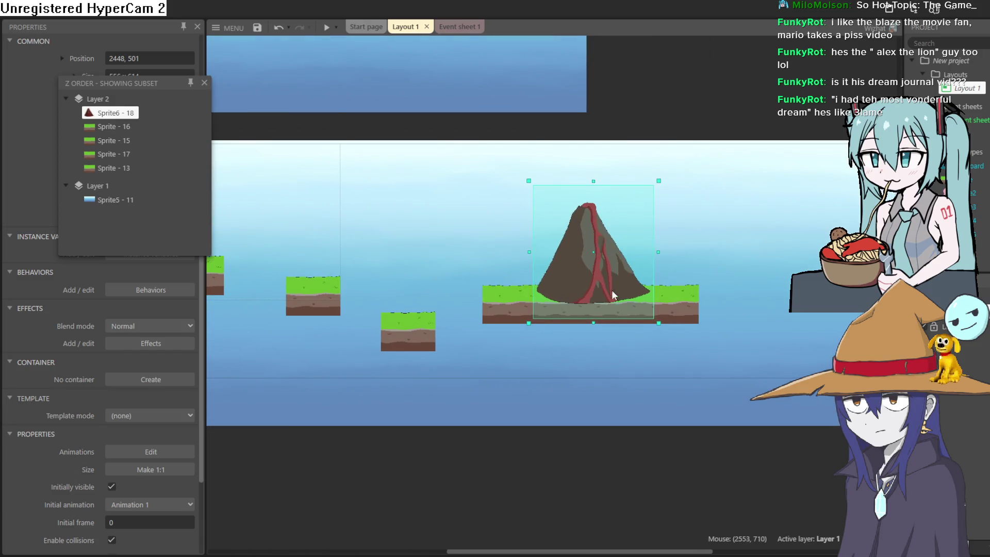
right_click(579, 265)
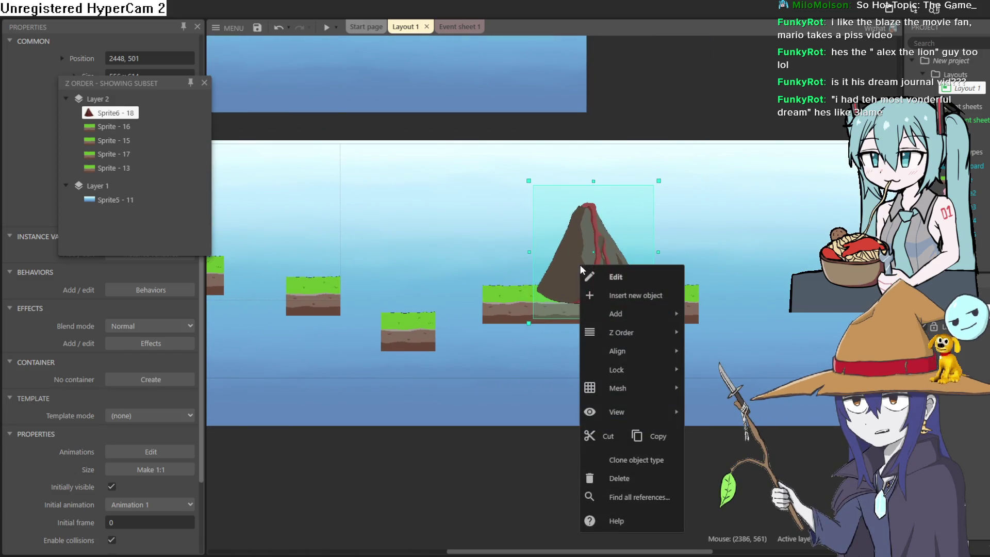
Step: Move the volcano copy to Layer 1 behind the platforms and nudge it to 2448, 472
mouse_move(654, 336)
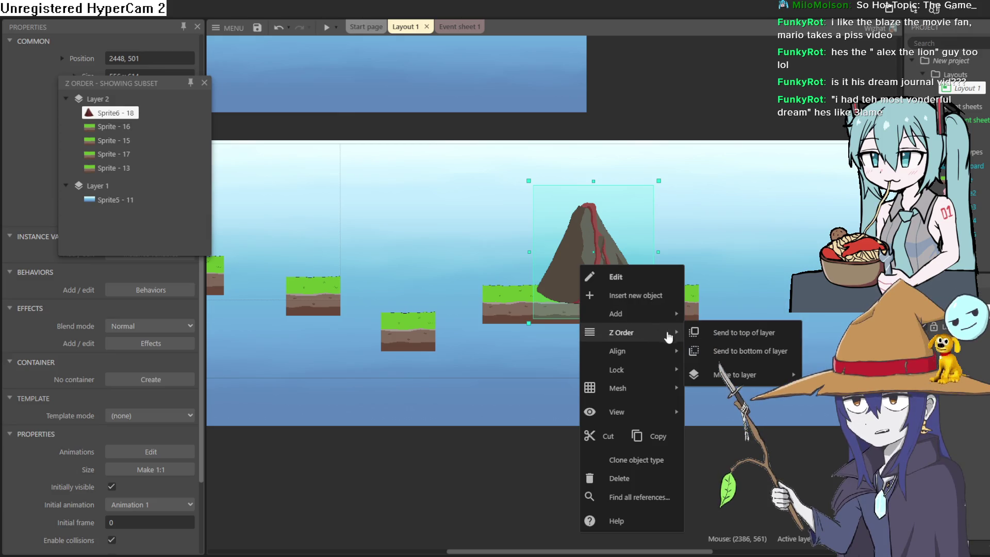
mouse_move(748, 375)
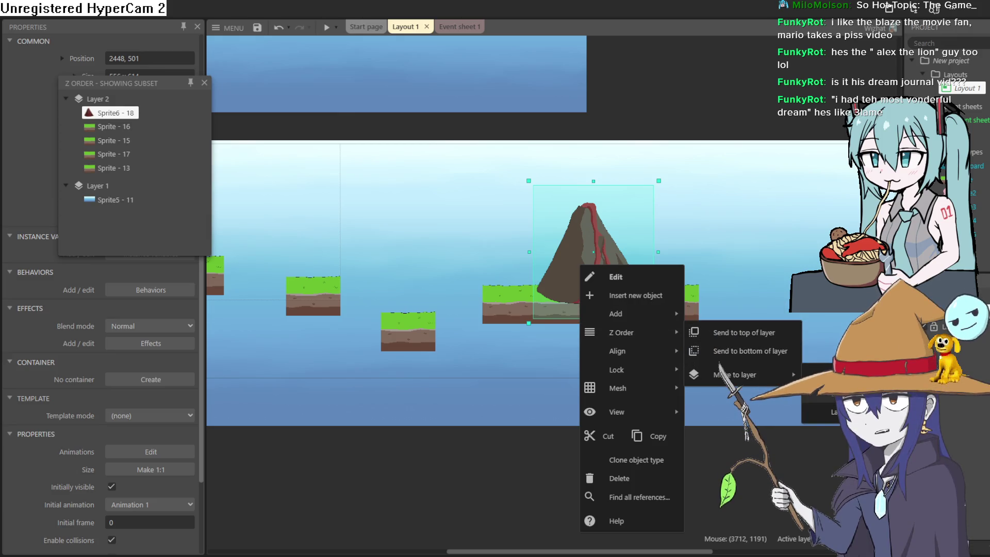
click(820, 395)
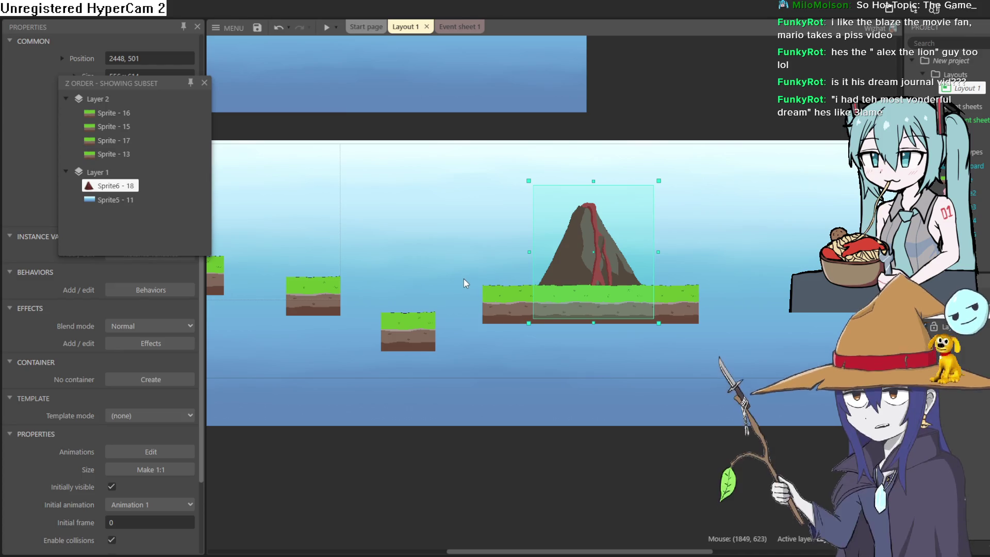
drag(600, 255, 597, 247)
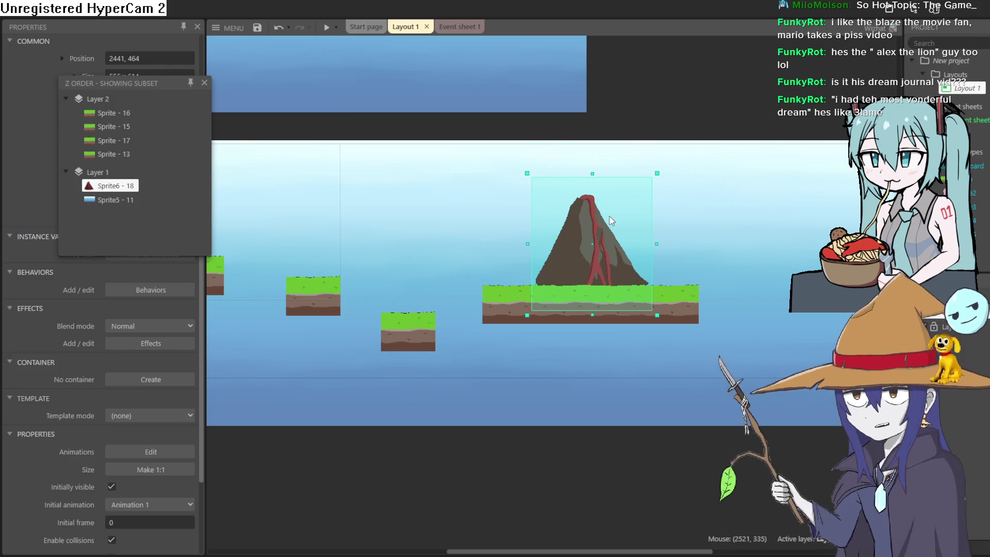
drag(600, 245, 600, 249)
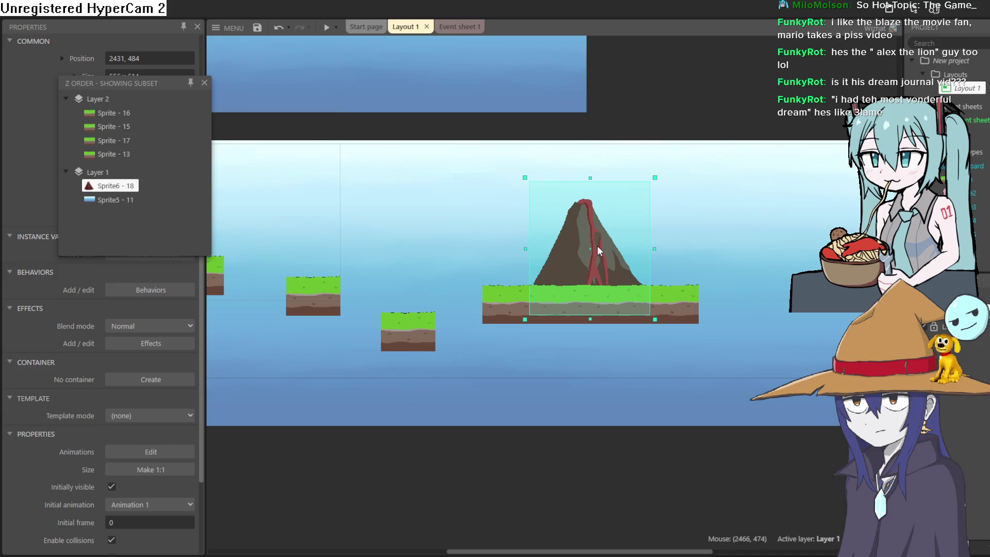
drag(600, 249, 603, 247)
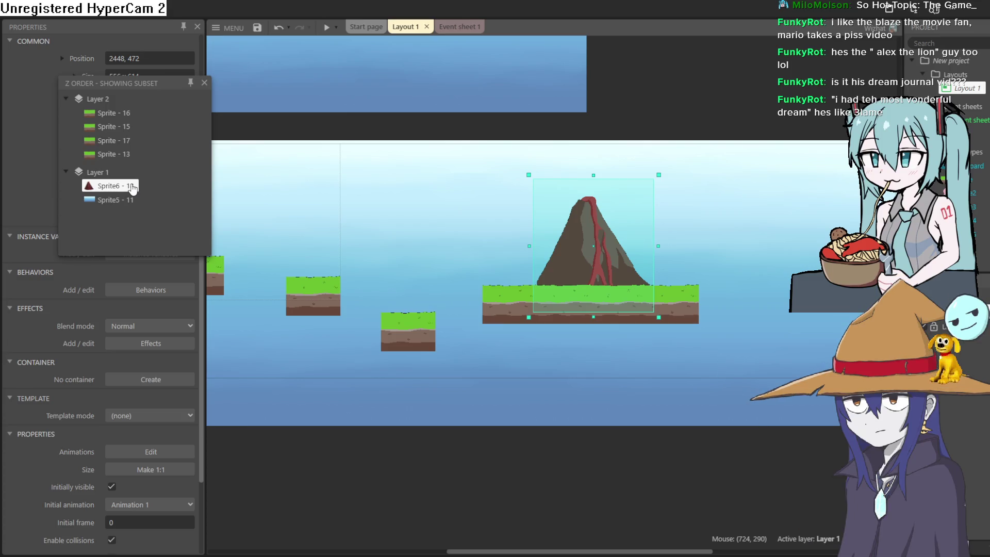
Step: Collapse and re-expand Layer 2 in the Z order list, then close the list
click(70, 101)
click(68, 100)
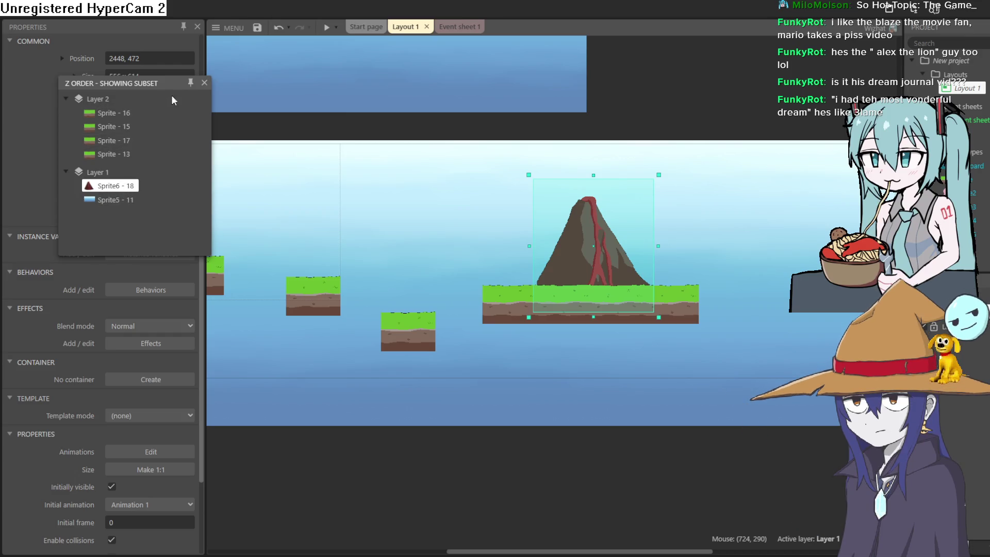
click(204, 83)
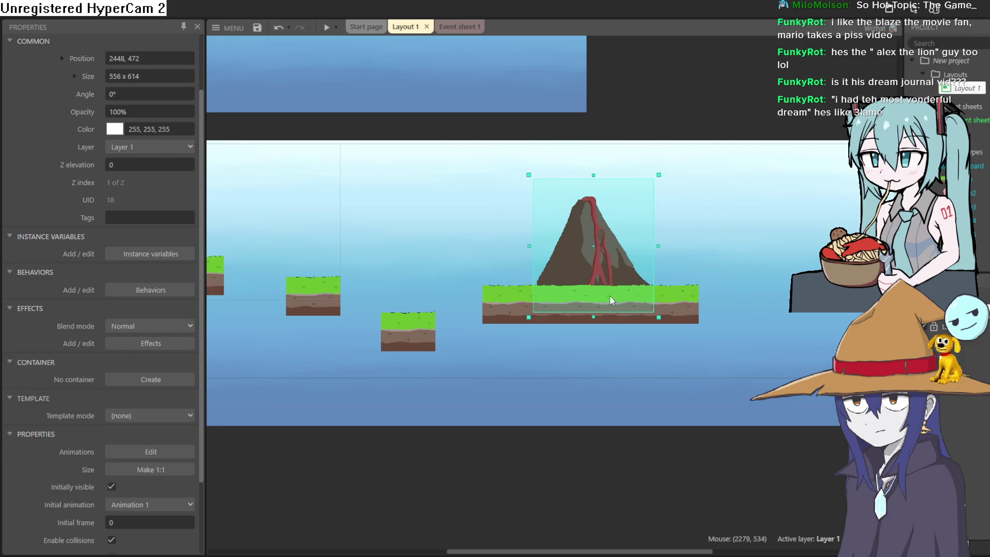
Step: Widen Layout 1 to 19200 × 1080 by setting its width to 3840*5
drag(666, 283, 350, 257)
scroll(506, 295, down, 2)
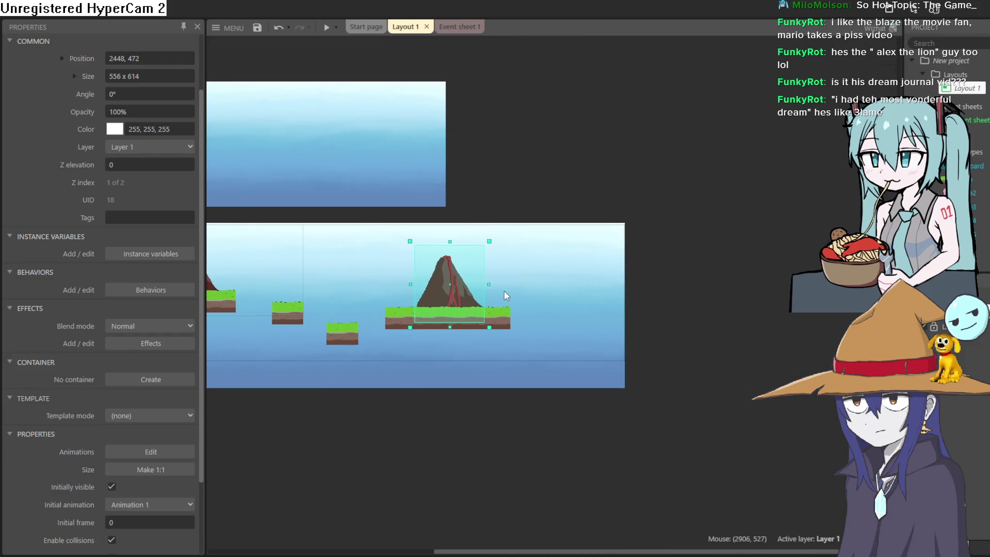
click(979, 88)
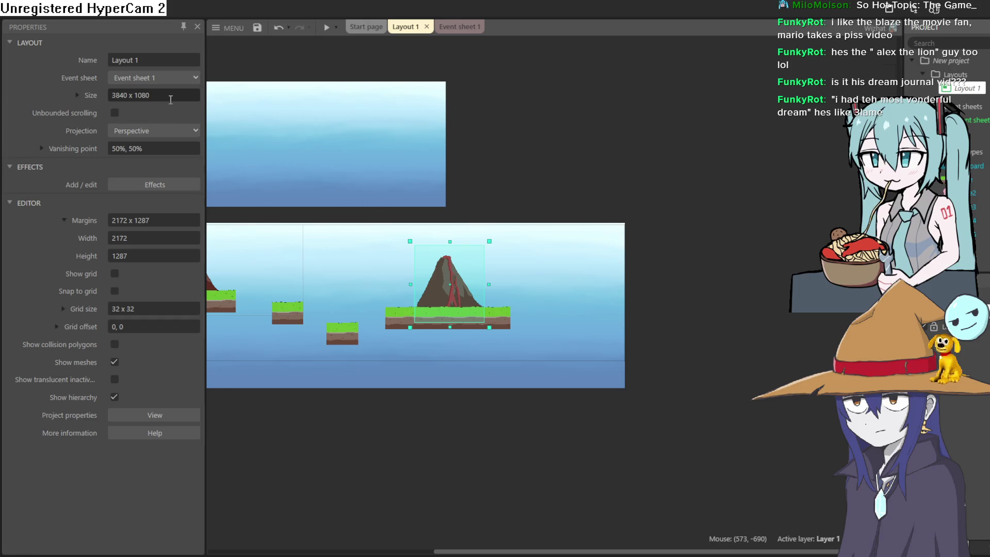
click(123, 95)
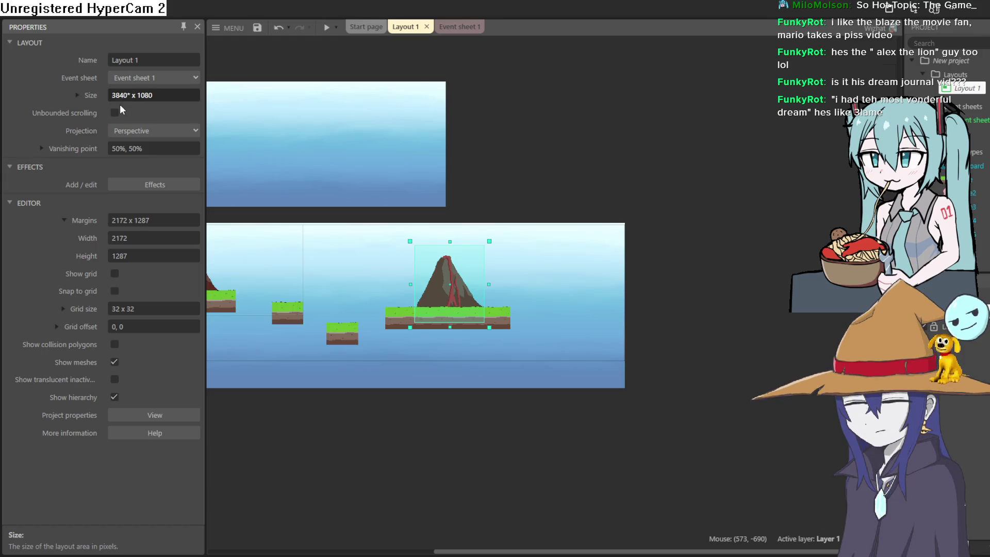
text(5)
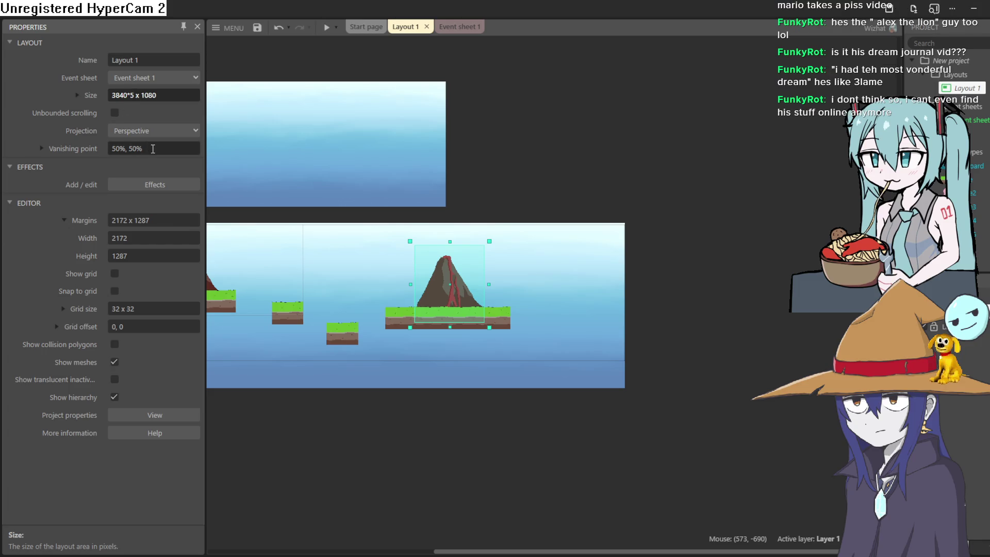
key(Tab)
Step: Stretch the sky background sprite rightward to about 19355 px, spanning the wider layout
click(615, 277)
scroll(636, 232, right, 3)
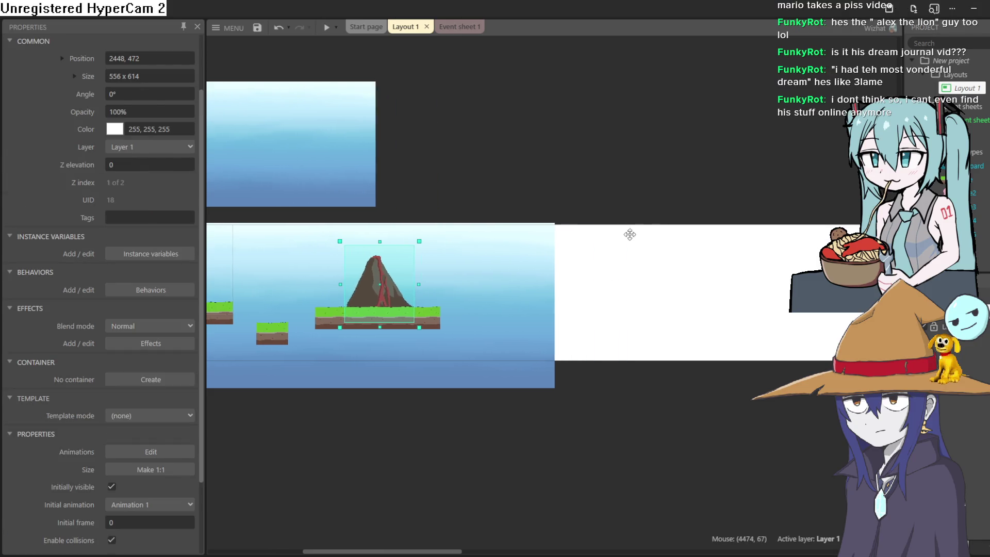
mouse_move(548, 302)
mouse_down()
mouse_move(866, 309)
mouse_move(747, 326)
mouse_move(956, 333)
mouse_move(646, 325)
mouse_move(762, 325)
mouse_move(751, 304)
mouse_move(877, 304)
mouse_up()
scroll(762, 325, down, 2)
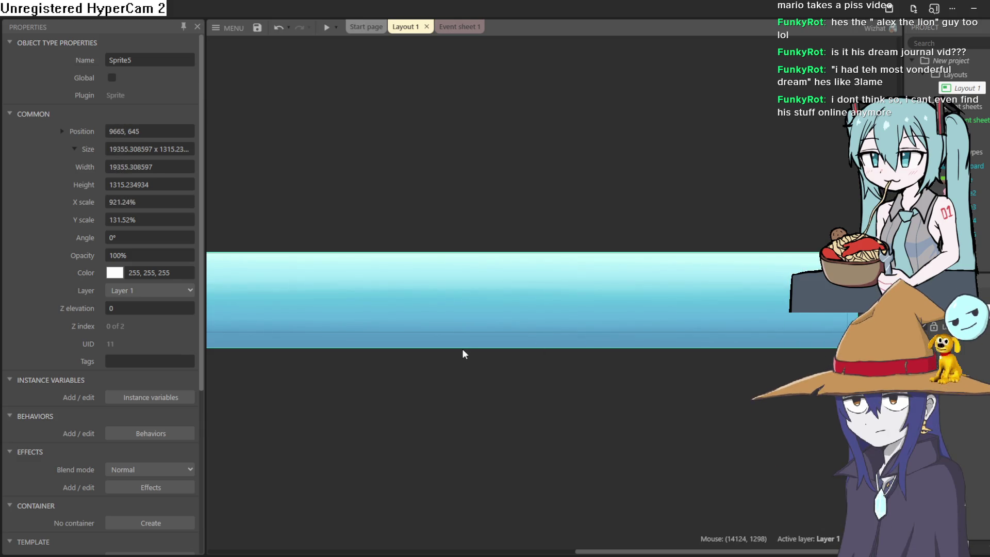
scroll(463, 340, left, 5)
scroll(457, 295, up, 4)
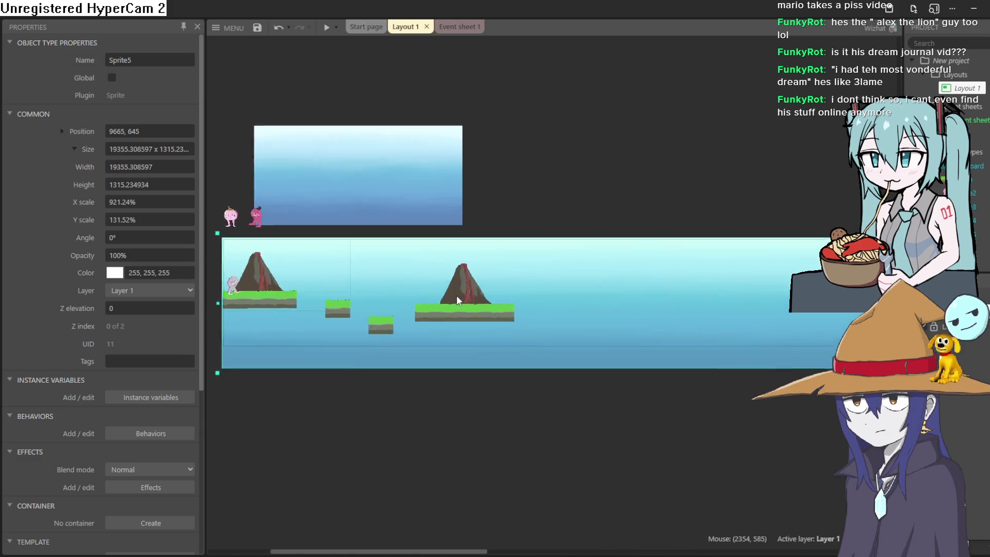
scroll(493, 332, down, 3)
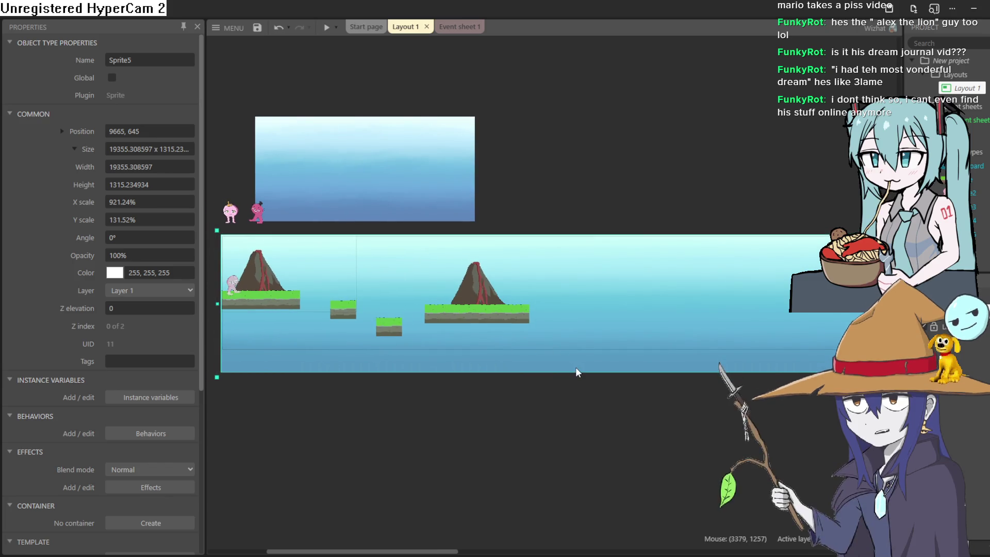
scroll(559, 386, right, 1)
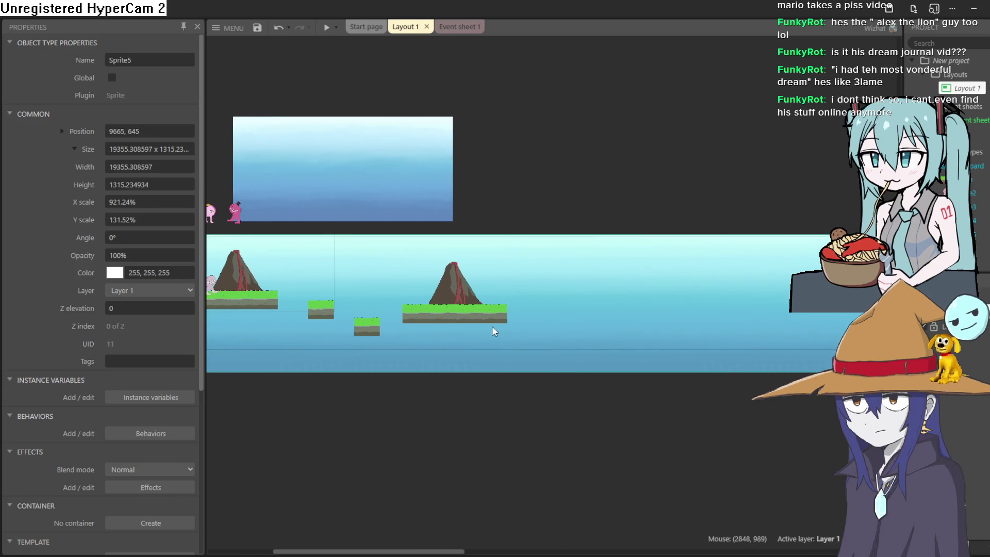
click(483, 314)
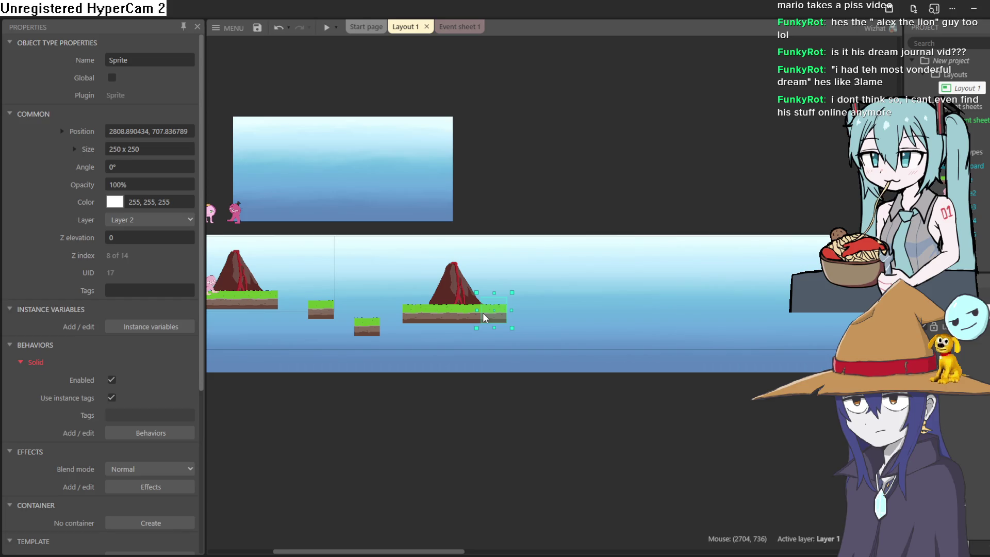
Step: Place a grass tile copy right of the island and line it up with the ground
scroll(483, 313, up, 2)
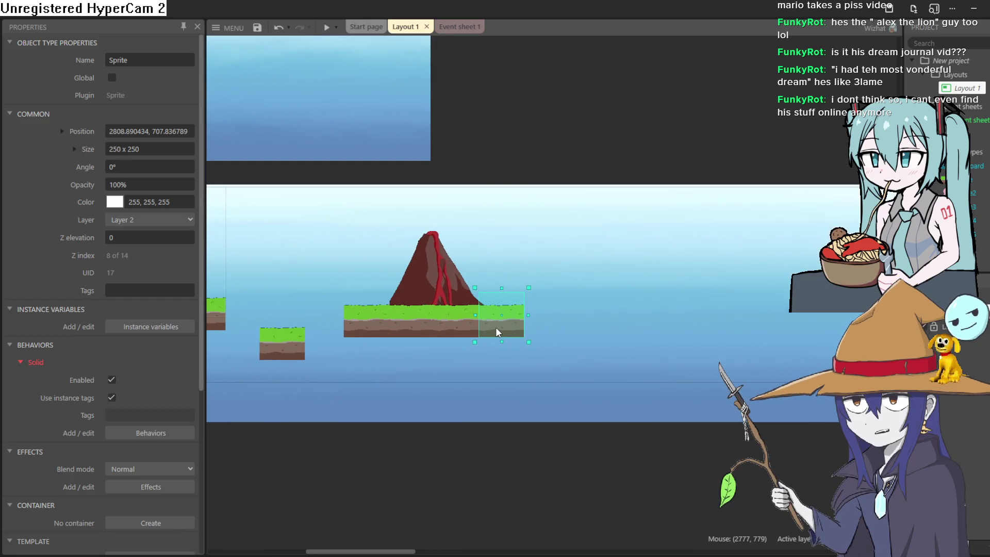
ctrl+drag(496, 328, 541, 327)
scroll(540, 326, up, 3)
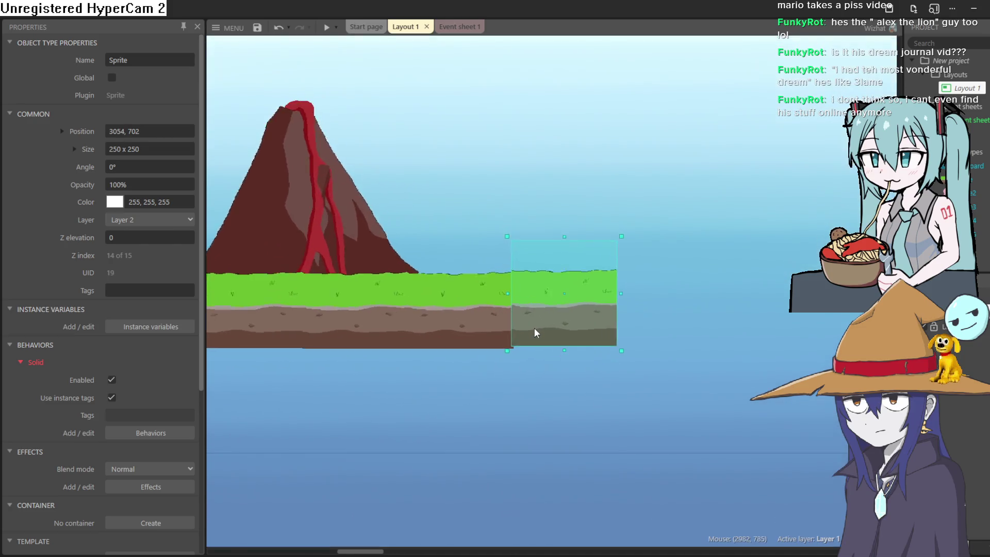
drag(545, 324, 543, 326)
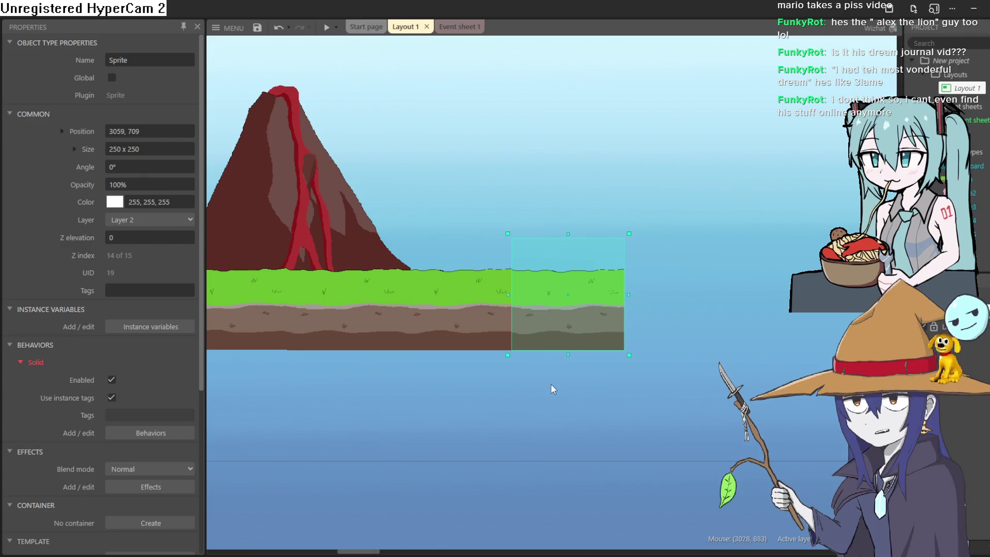
click(572, 393)
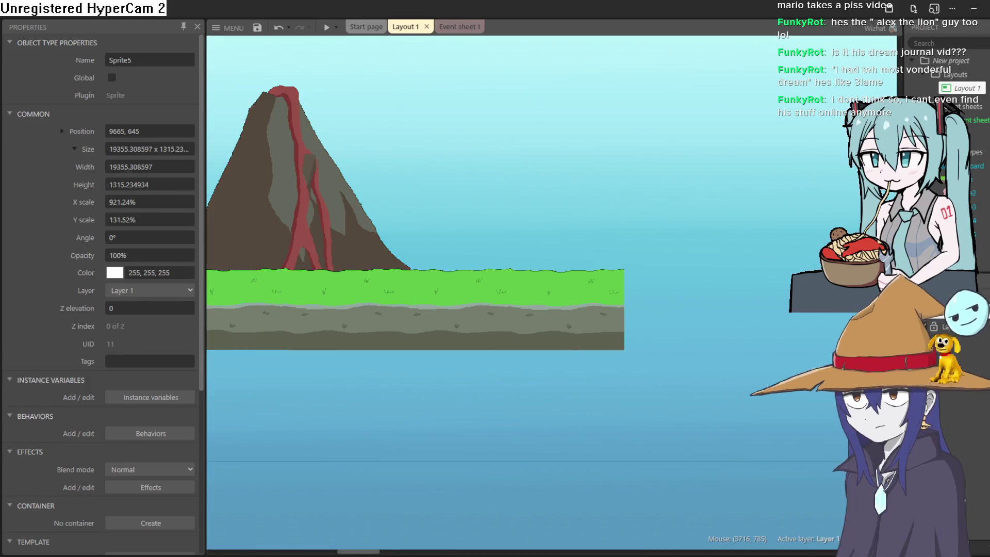
Step: Add three more grass tile copies extending the island rightward, then start a preview
mouse_move(580, 288)
mouse_down()
mouse_move(708, 292)
mouse_move(698, 297)
mouse_up()
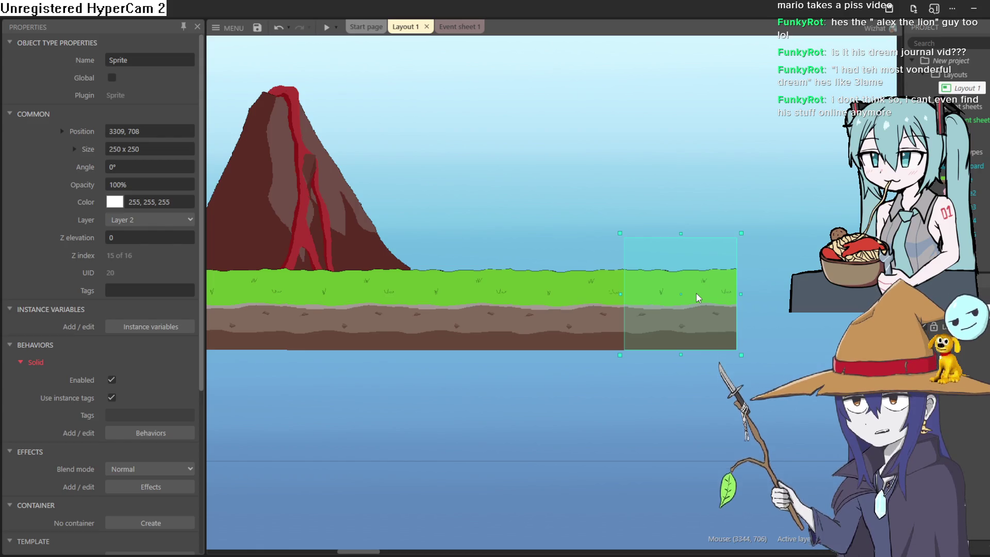
scroll(698, 297, down, 2)
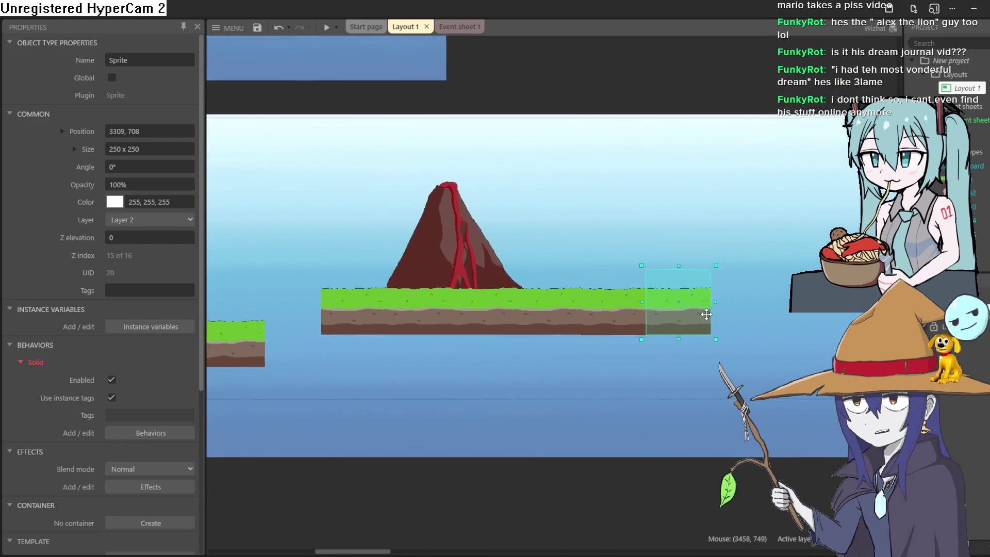
scroll(590, 325, up, 3)
mouse_move(581, 320)
mouse_down()
mouse_move(712, 323)
mouse_move(695, 322)
mouse_up()
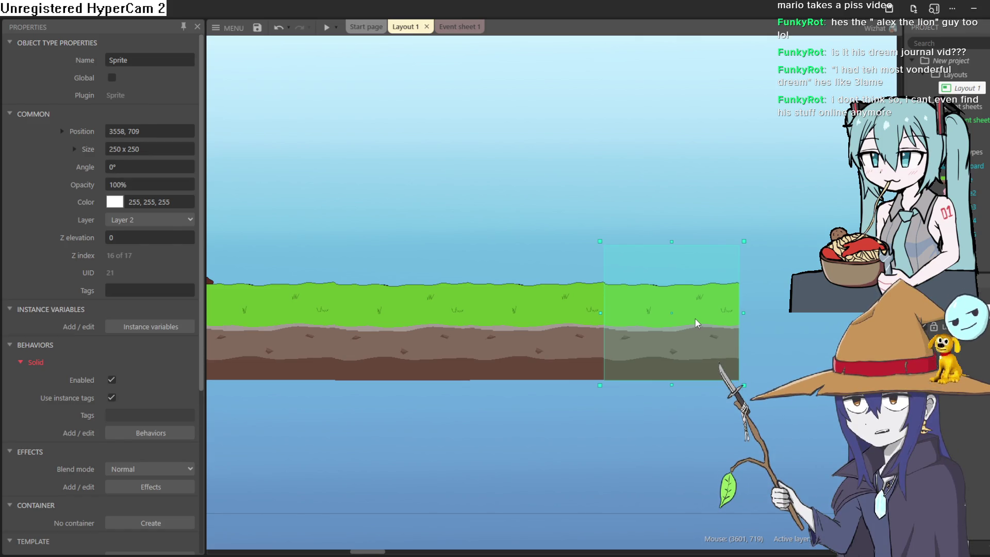
mouse_move(562, 316)
mouse_down()
mouse_move(703, 321)
mouse_move(686, 327)
mouse_move(822, 316)
mouse_up()
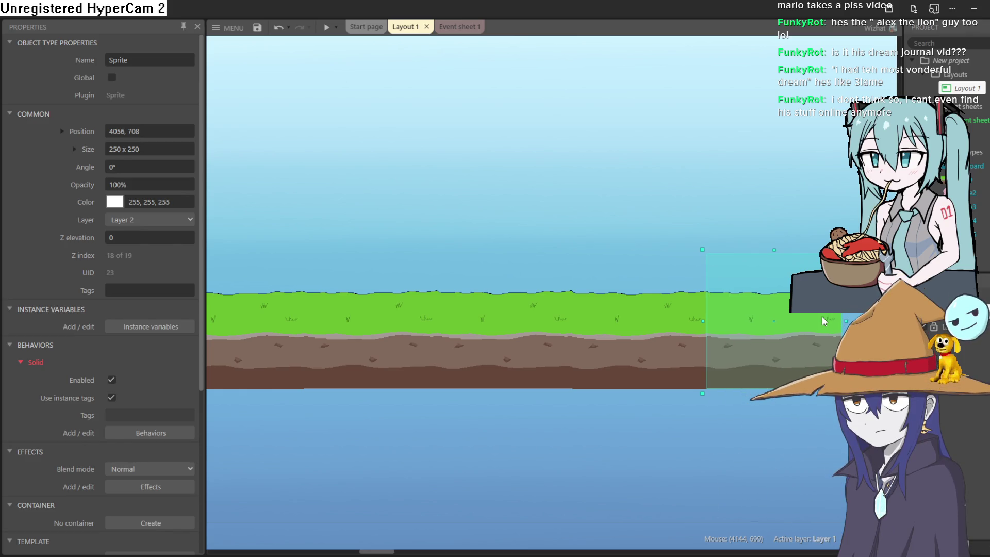
scroll(613, 369, down, 3)
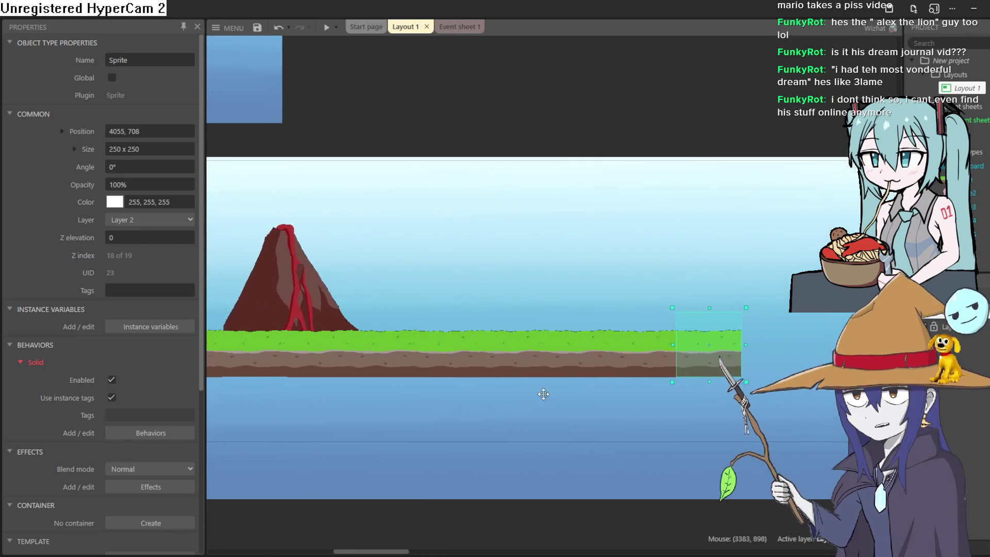
scroll(532, 398, left, 5)
scroll(600, 372, left, 5)
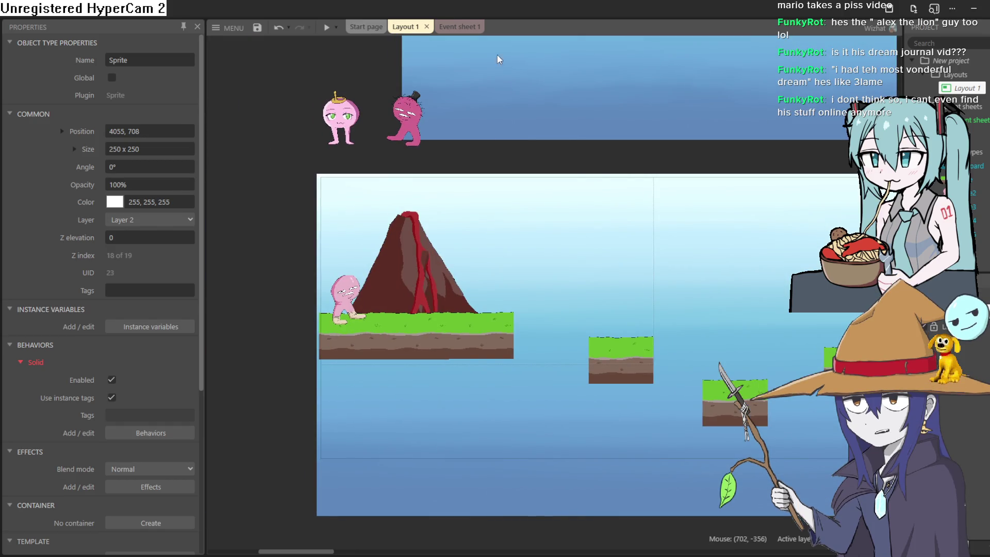
click(327, 27)
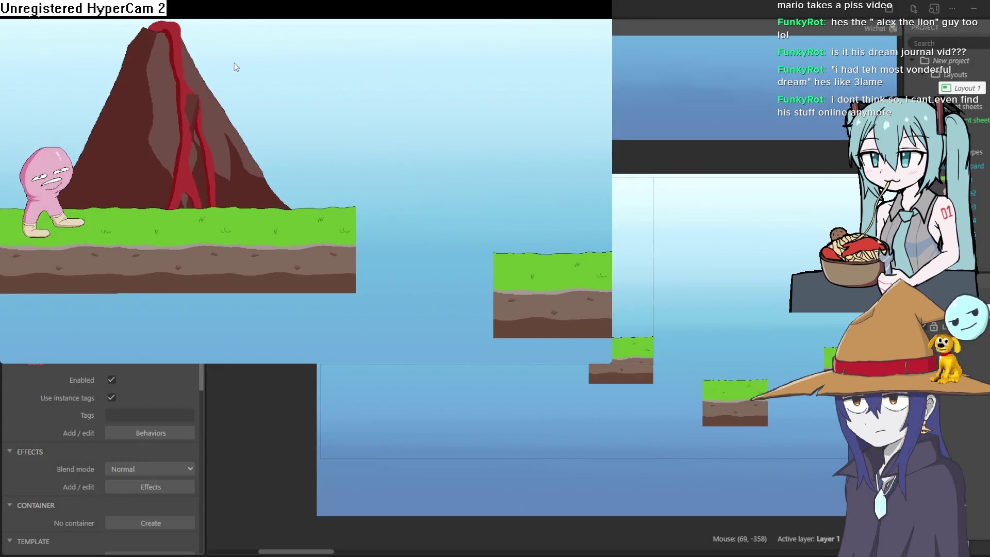
Step: Walk the character right and left in the running preview, then close it
key(Right)
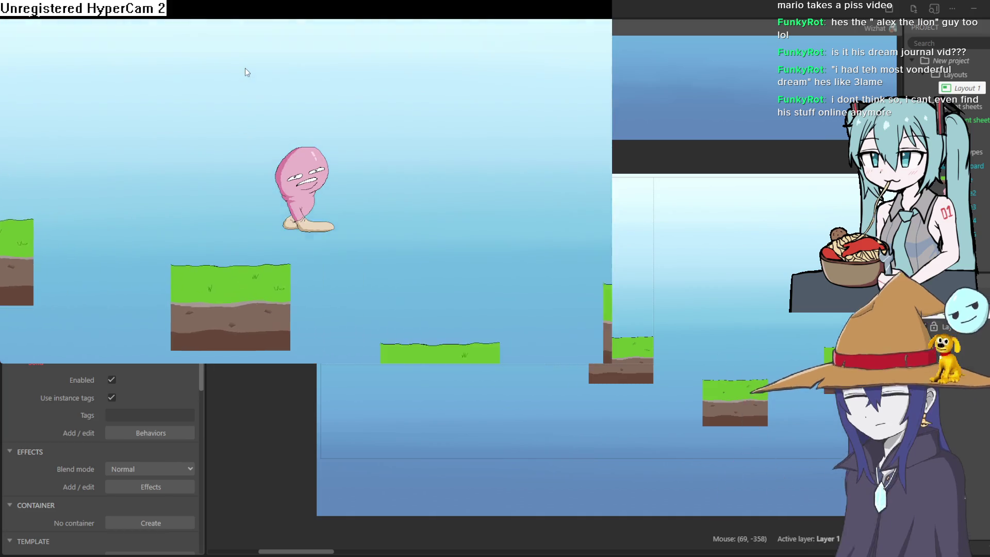
key(Left)
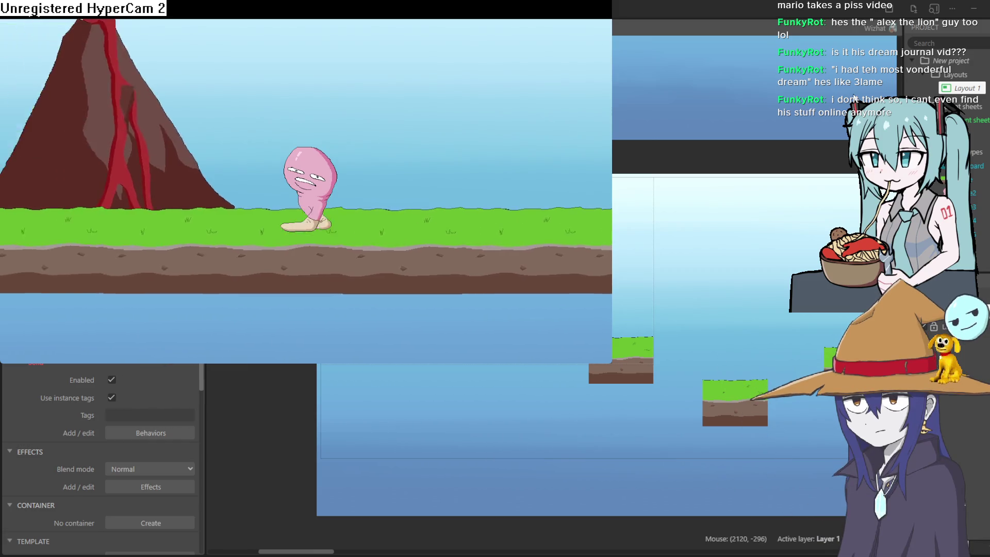
key(alt+F4)
Step: Set the pink character's Platform Max speed to 10000 and switch off double-jump
click(353, 289)
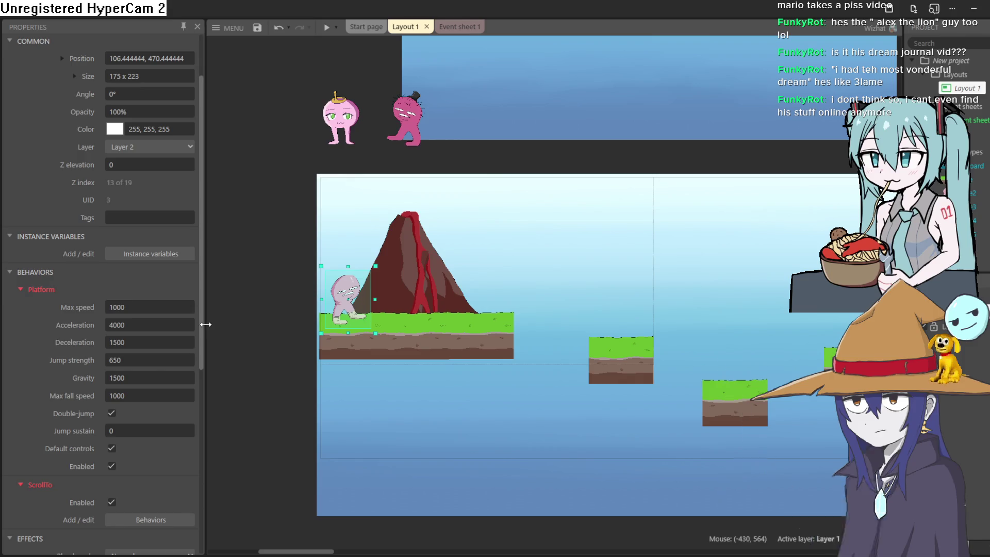
drag(206, 324, 331, 314)
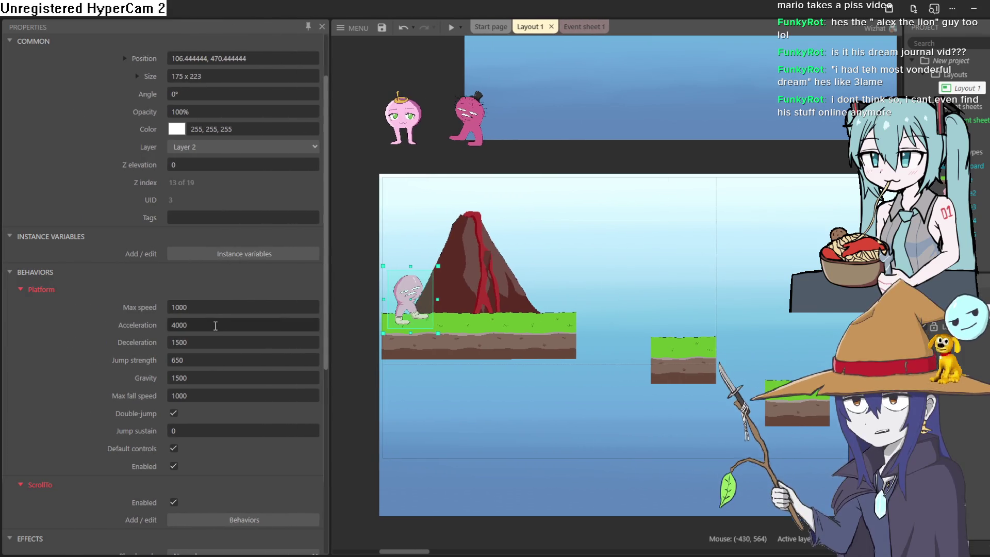
click(206, 309)
text(0)
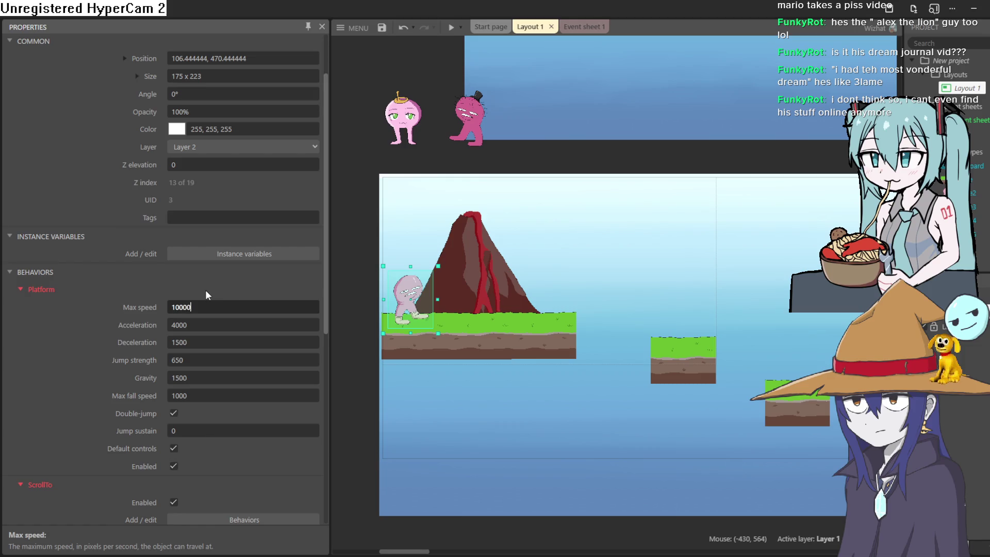
click(205, 322)
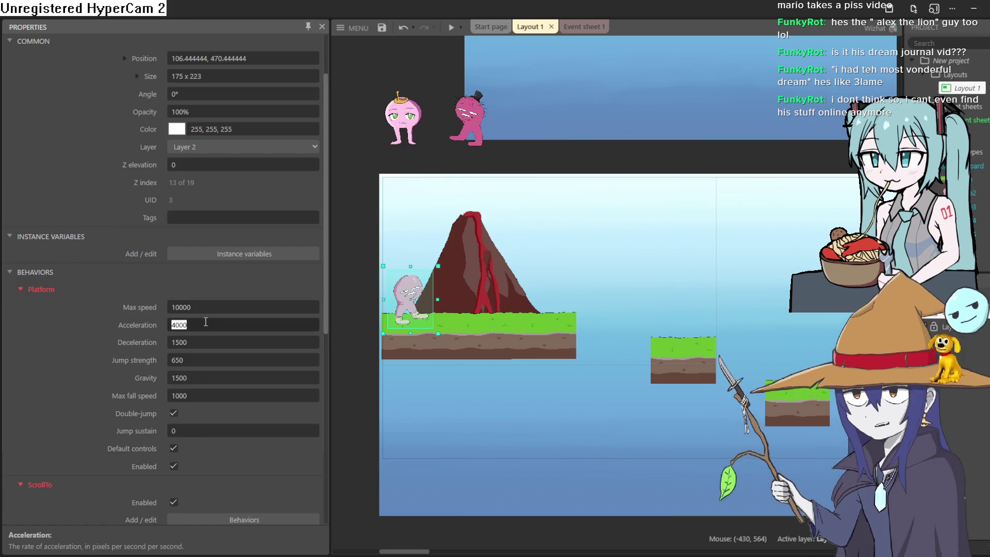
click(201, 337)
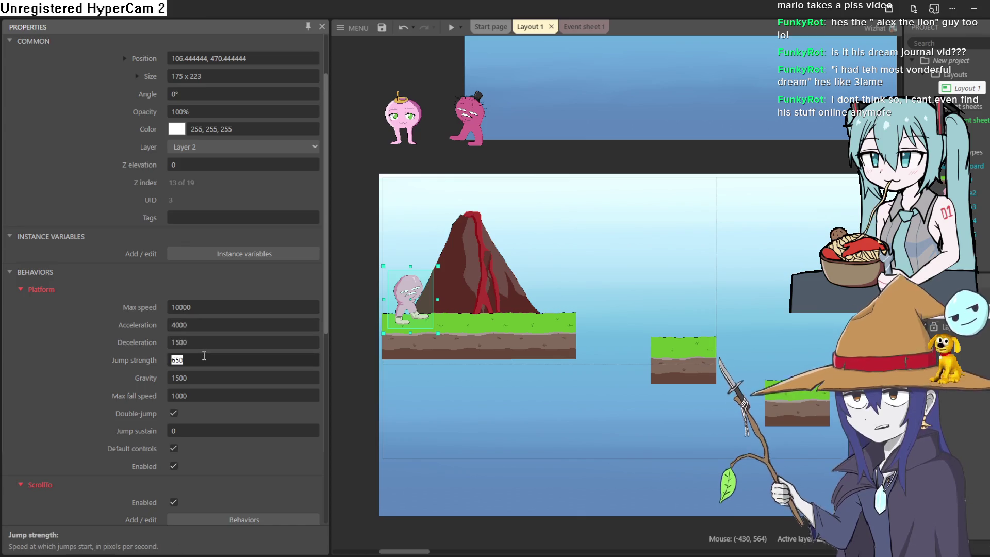
click(174, 413)
Step: Playtest the level, running right and jumping the platform gaps, then close the preview
click(451, 27)
key(Right)
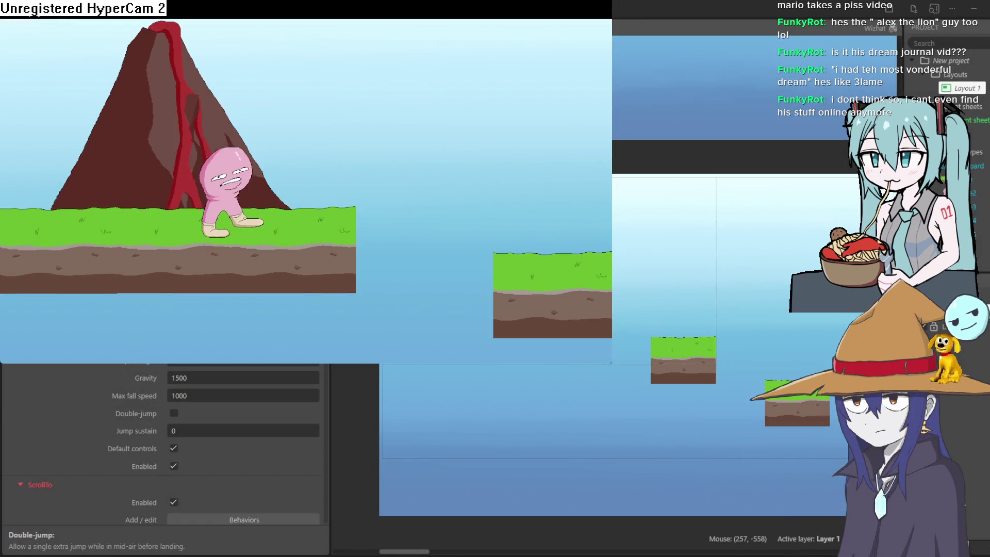
key(Up)
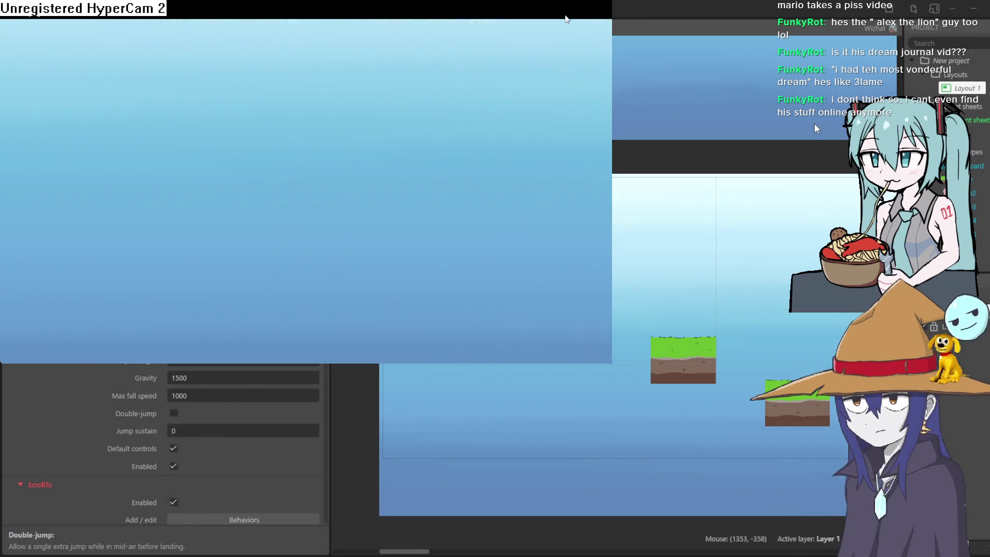
click(866, 90)
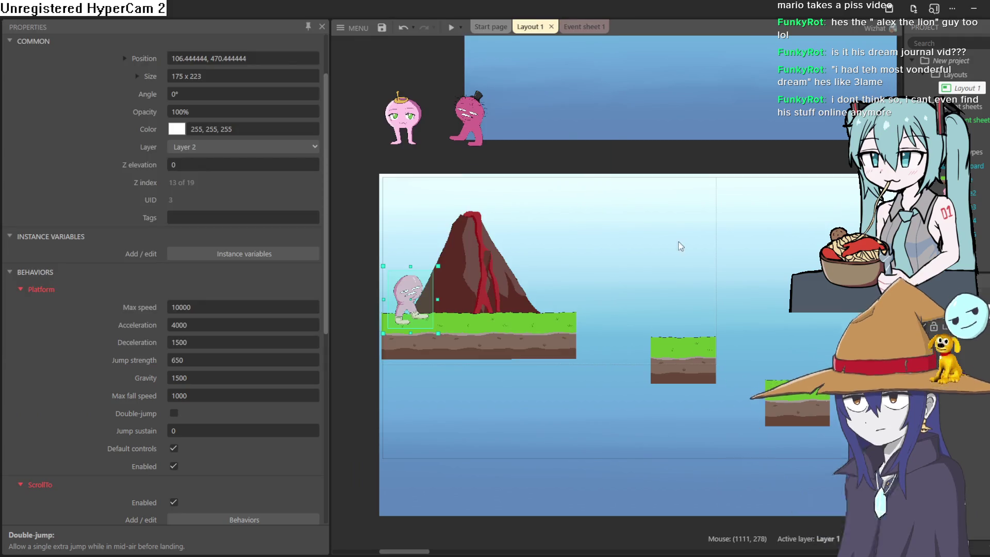
Step: Marquee-select the five grass tiles and shift them right, undoing a stray move
scroll(584, 345, right, 3)
scroll(479, 334, right, 10)
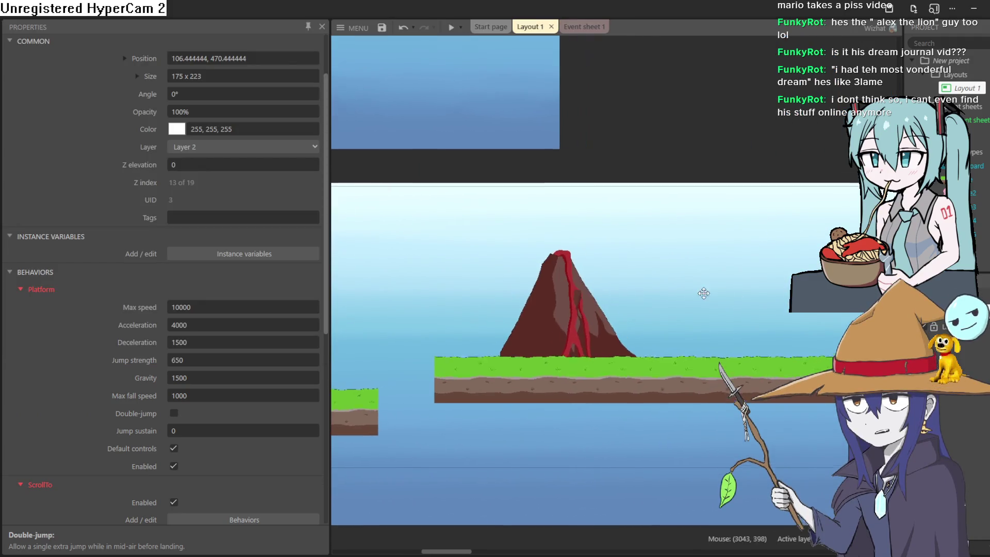
scroll(689, 302, down, 4)
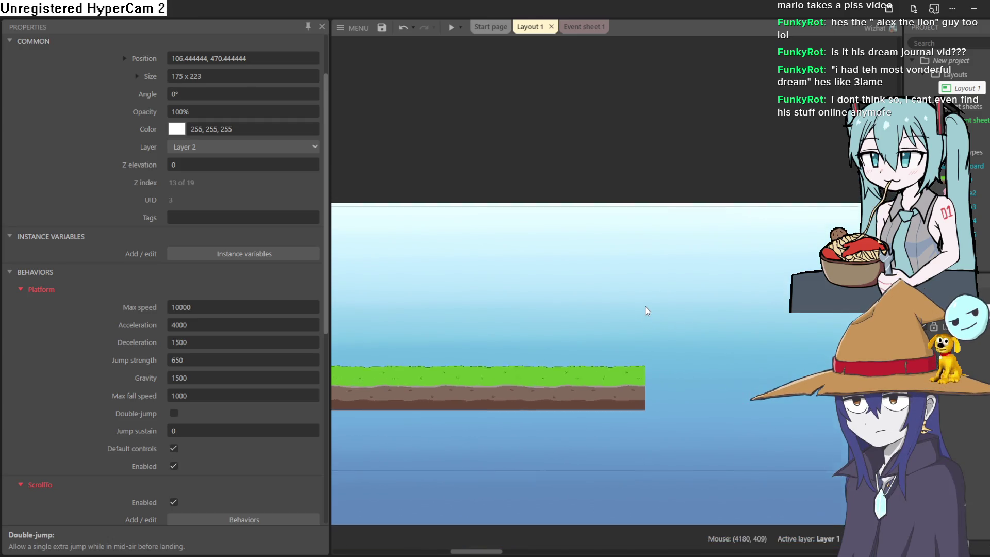
mouse_move(664, 314)
mouse_down()
mouse_move(639, 358)
mouse_move(434, 373)
mouse_up()
mouse_move(479, 347)
mouse_down()
mouse_move(676, 345)
mouse_move(668, 346)
mouse_up()
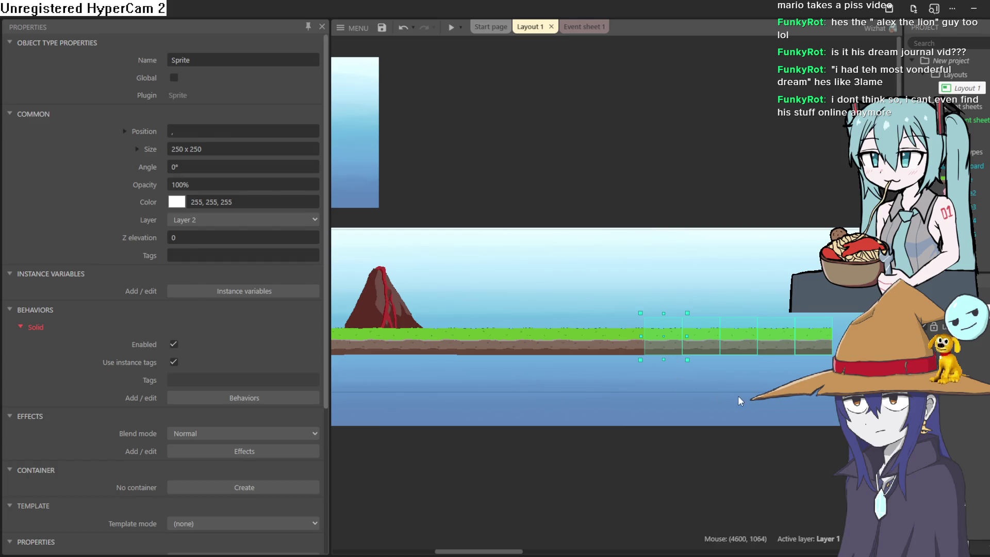
scroll(734, 395, right, 5)
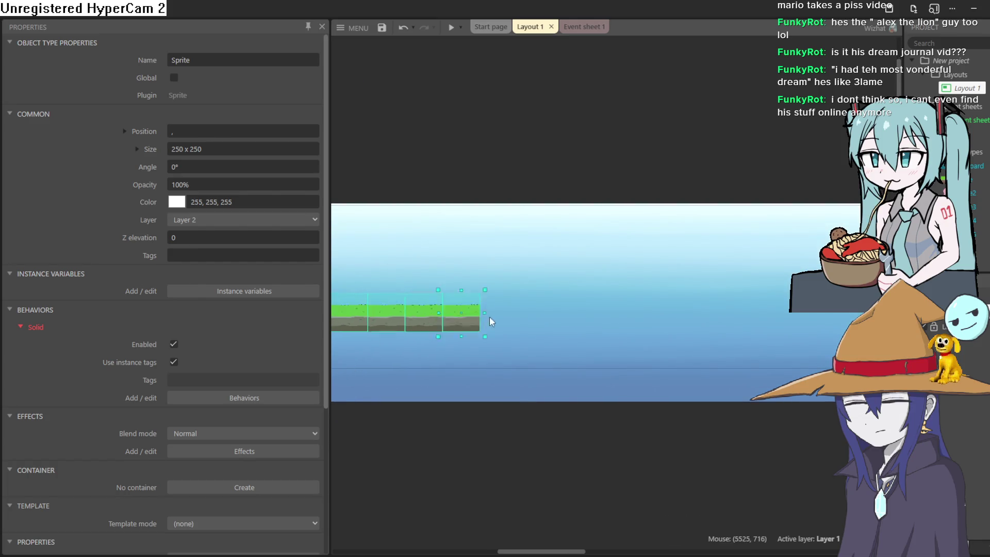
drag(469, 319, 736, 331)
key(ctrl+z)
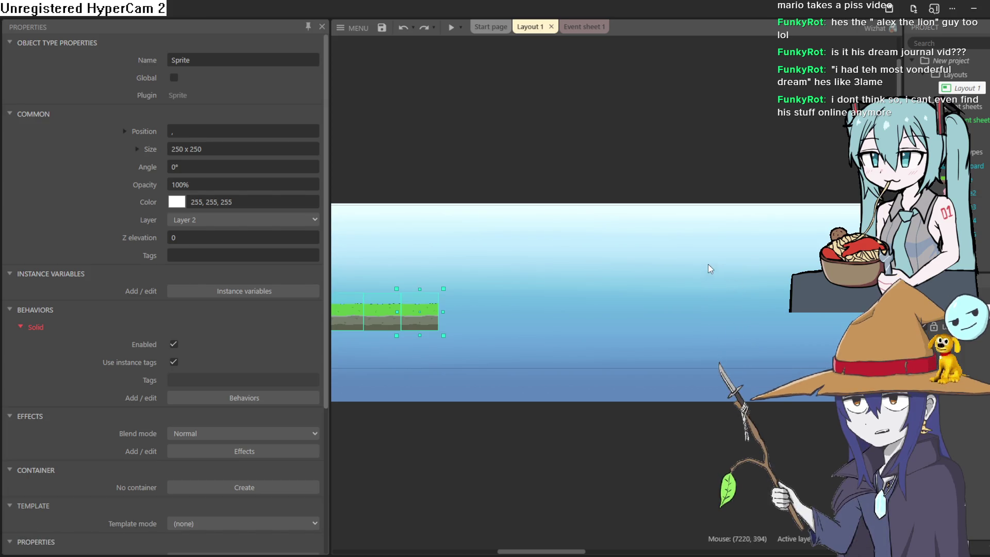
Step: Settle the five-tile platform higher to the right, undoing an accidental rotation, and playtest
scroll(582, 287, down, 1)
drag(597, 294, 766, 262)
mouse_move(617, 311)
mouse_down()
mouse_move(840, 313)
mouse_move(869, 349)
mouse_up()
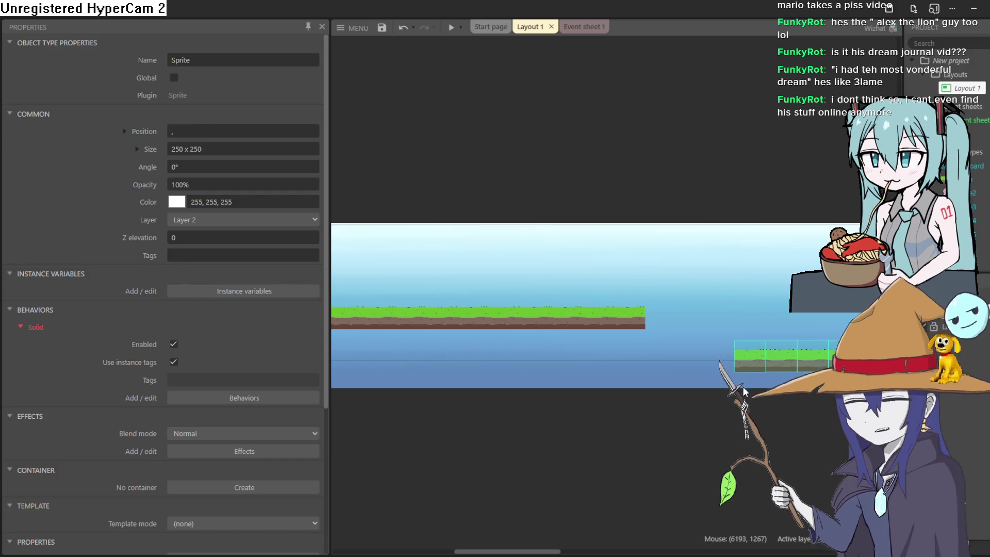
scroll(577, 401, right, 3)
scroll(578, 402, right, 1)
drag(659, 364, 681, 372)
scroll(567, 375, right, 5)
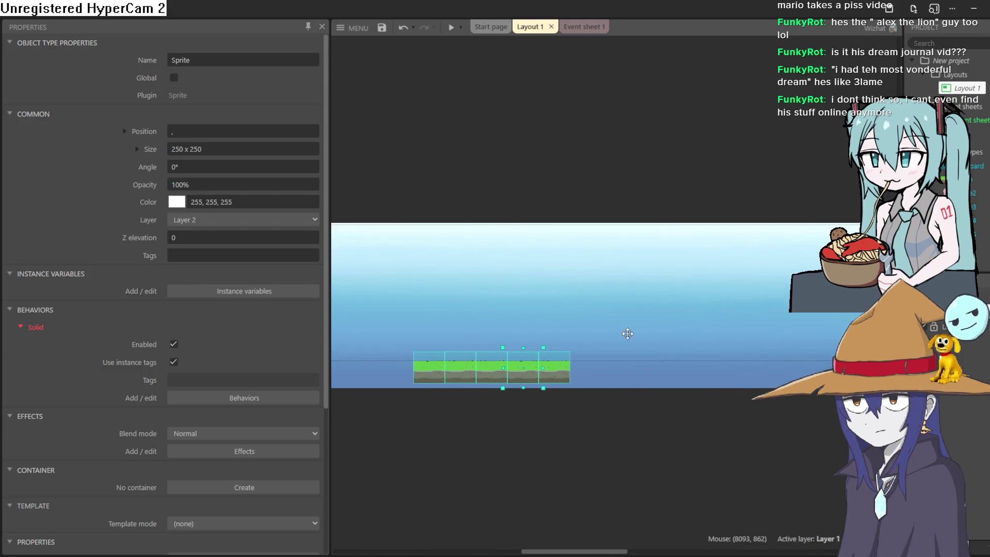
drag(567, 376, 641, 356)
key(ctrl+z)
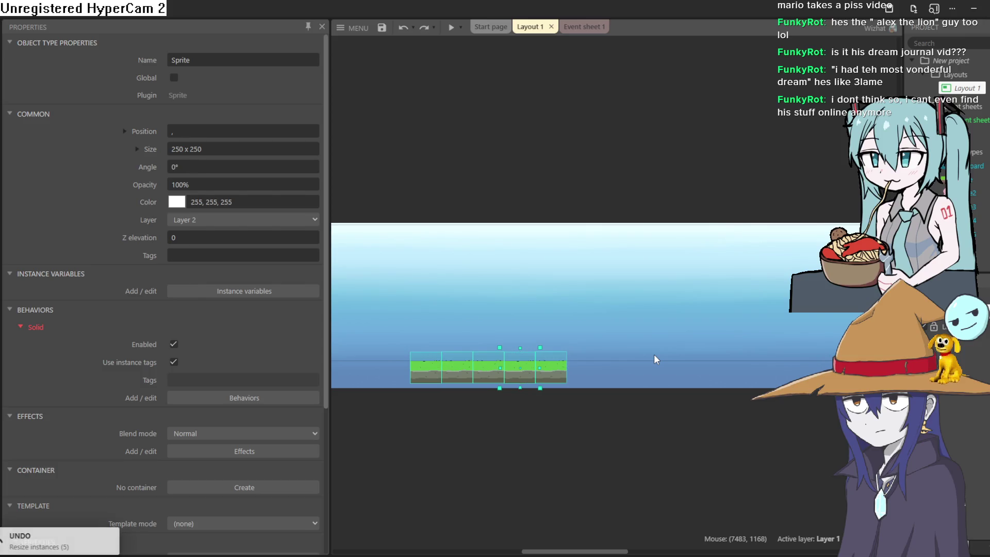
mouse_move(560, 370)
mouse_down()
mouse_move(710, 357)
mouse_move(552, 367)
mouse_move(789, 345)
mouse_move(797, 328)
mouse_move(791, 339)
mouse_move(815, 333)
mouse_up()
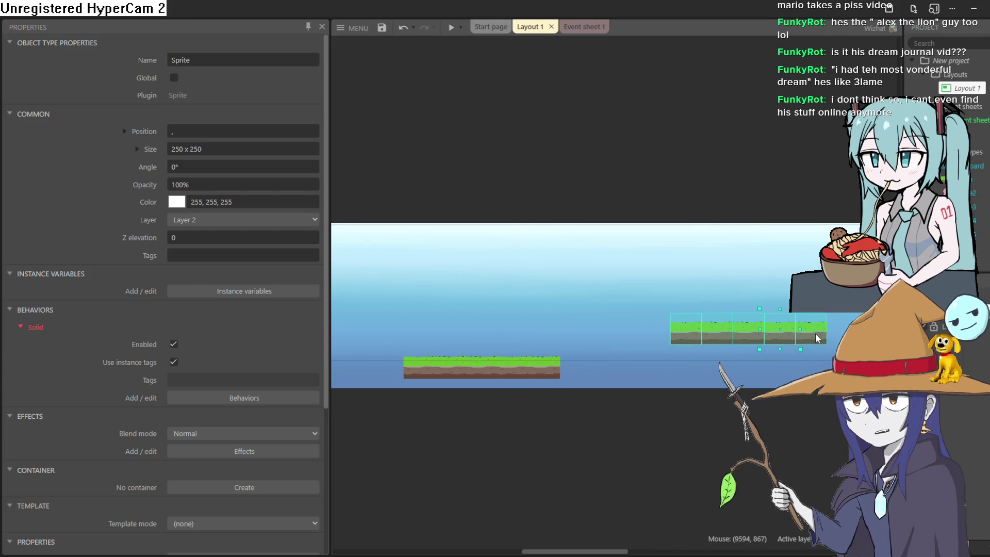
click(450, 30)
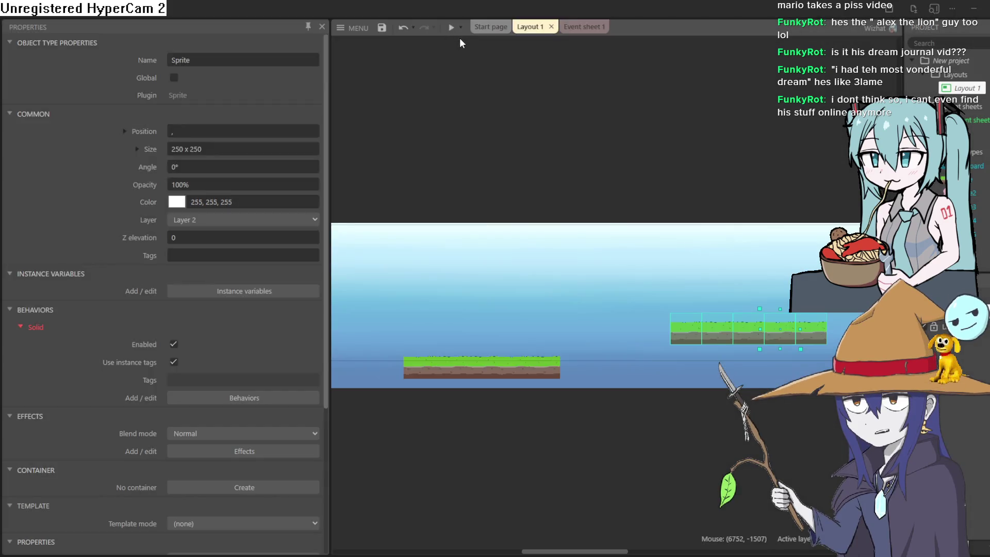
key(Right)
key(Up)
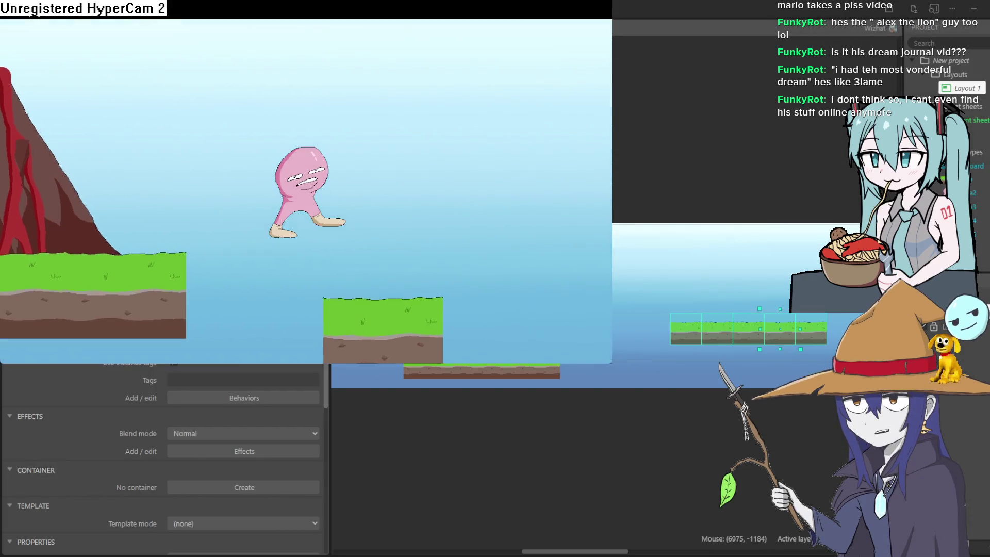
key(Right)
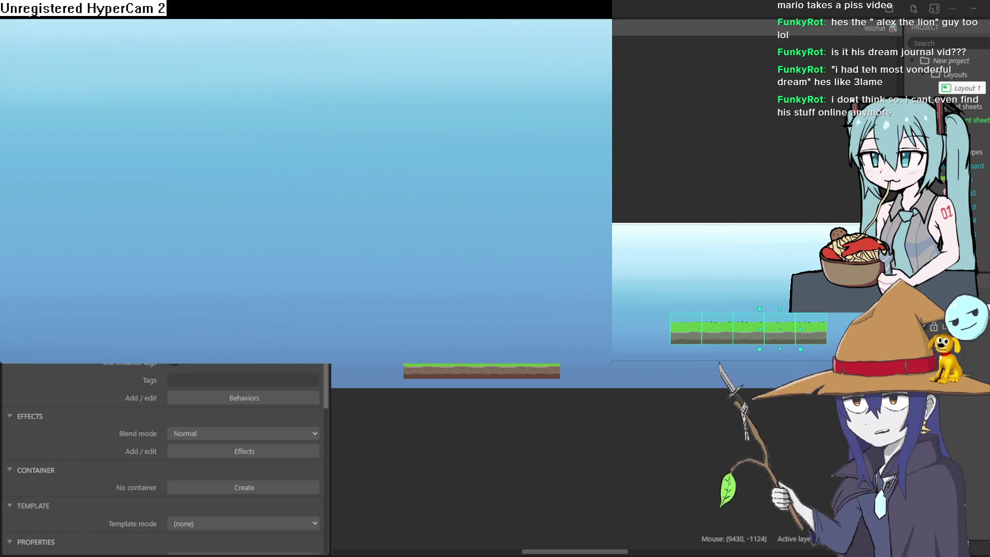
click(836, 103)
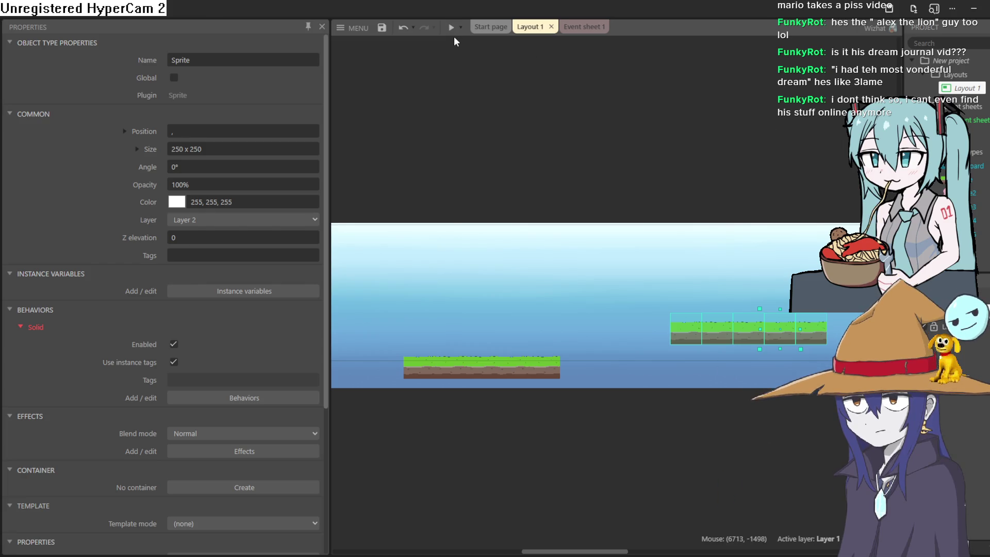
Step: Open the Z Order bar from a grass tile's context menu
scroll(617, 256, right, 5)
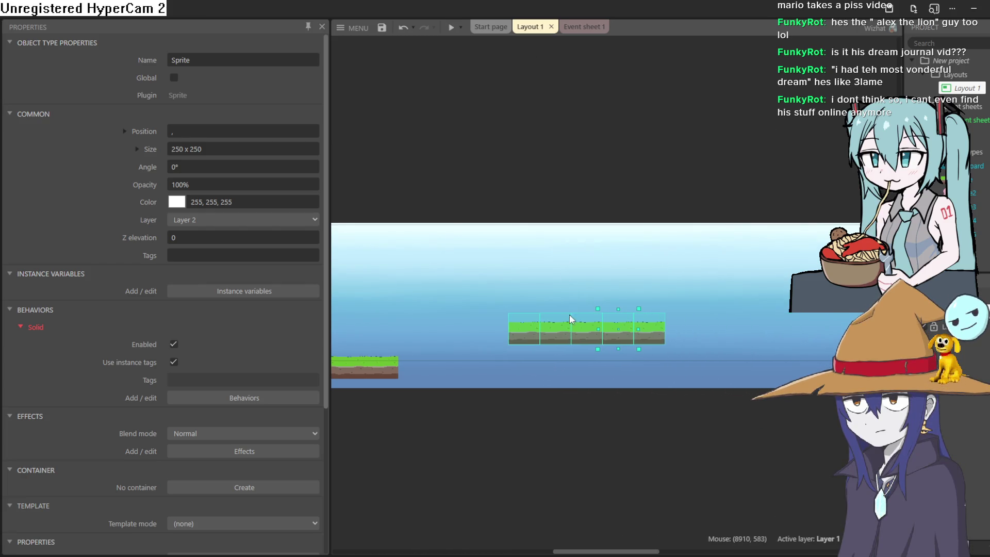
scroll(569, 331, up, 2)
scroll(542, 330, down, 2)
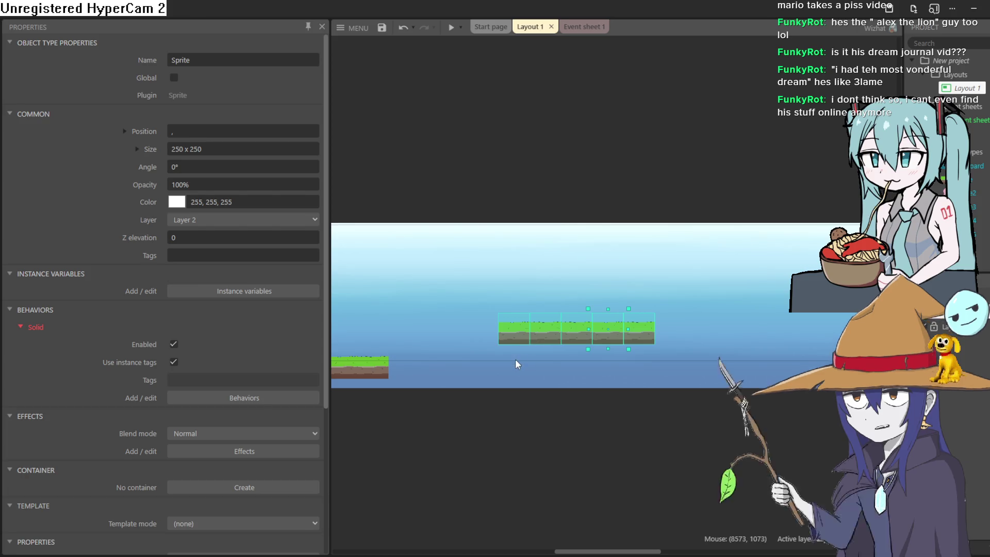
right_click(555, 336)
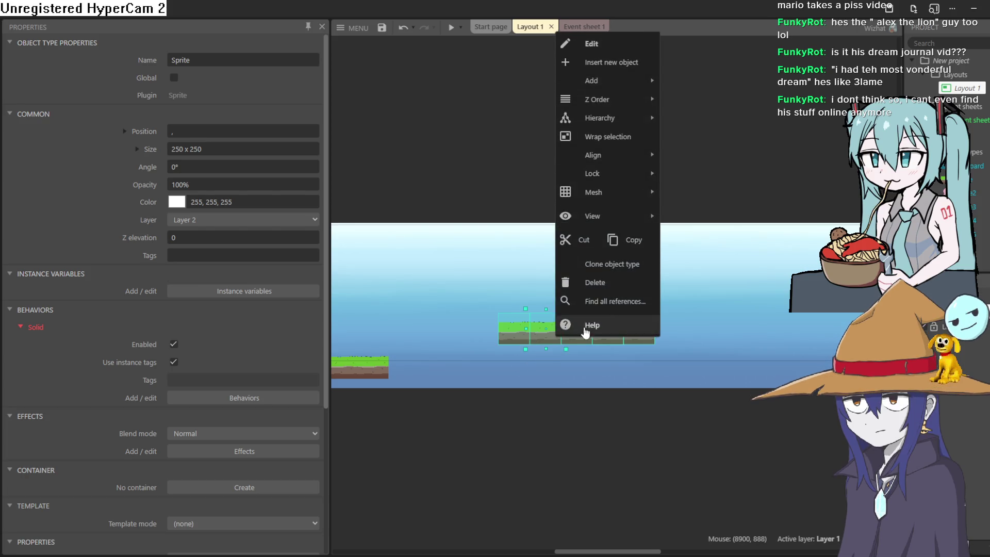
mouse_move(636, 98)
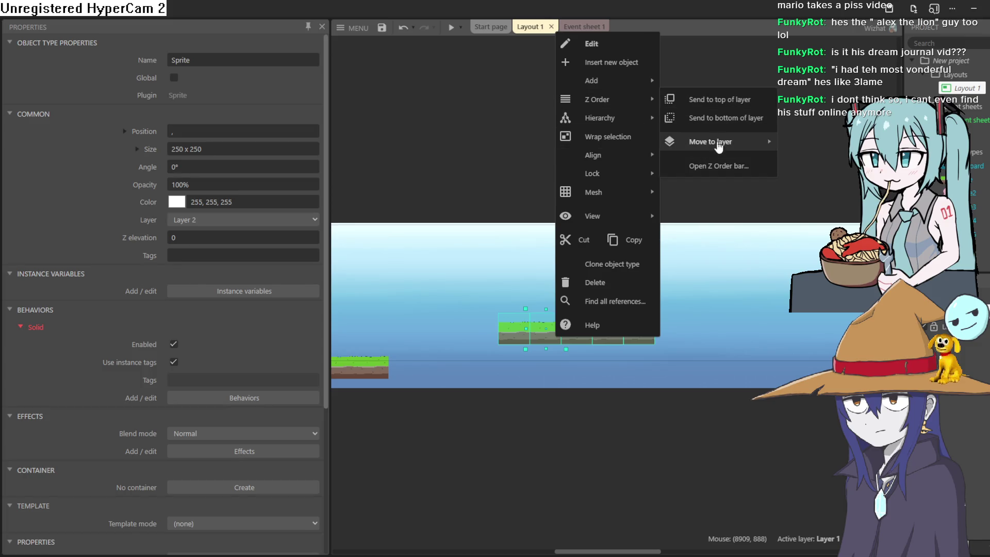
click(724, 167)
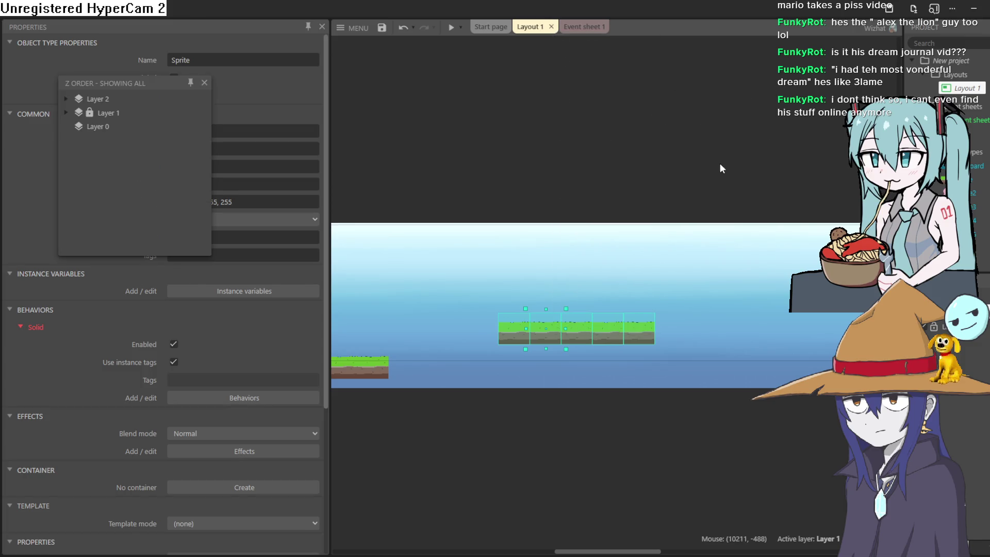
Step: Expand Layer 2 and drag Sprite2 - 3 to the top of its list
click(67, 109)
click(67, 109)
click(66, 101)
scroll(120, 147, down, 5)
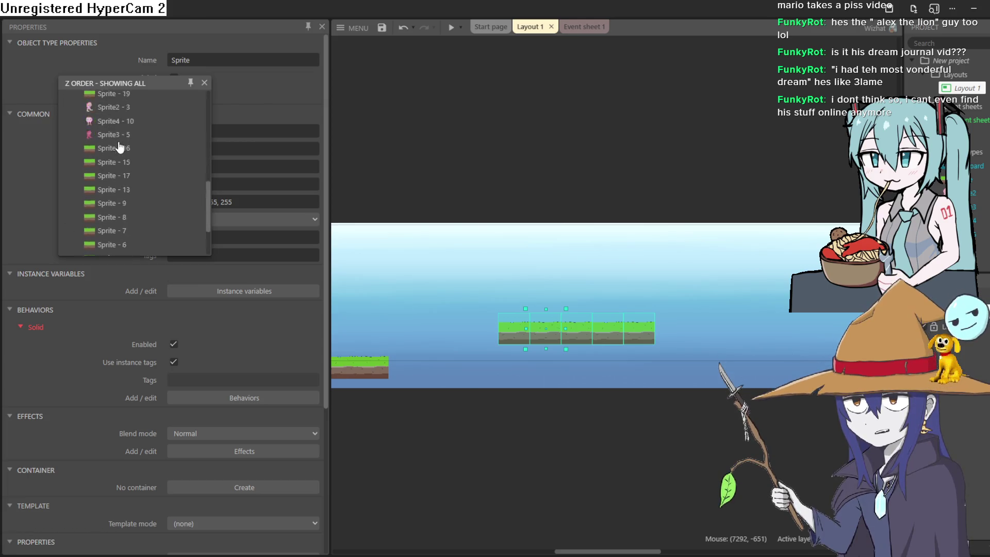
scroll(120, 147, up, 3)
scroll(120, 149, down, 3)
click(123, 147)
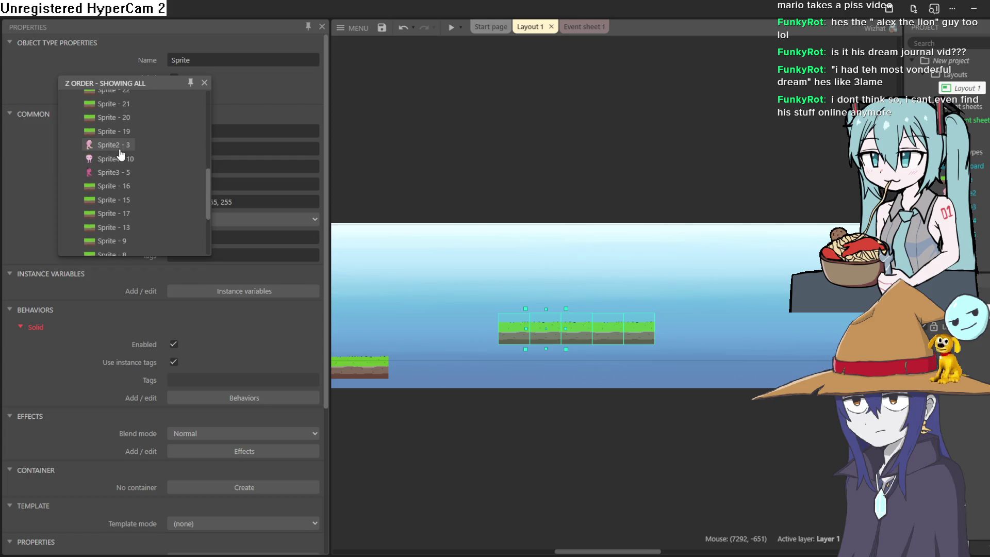
scroll(165, 155, up, 3)
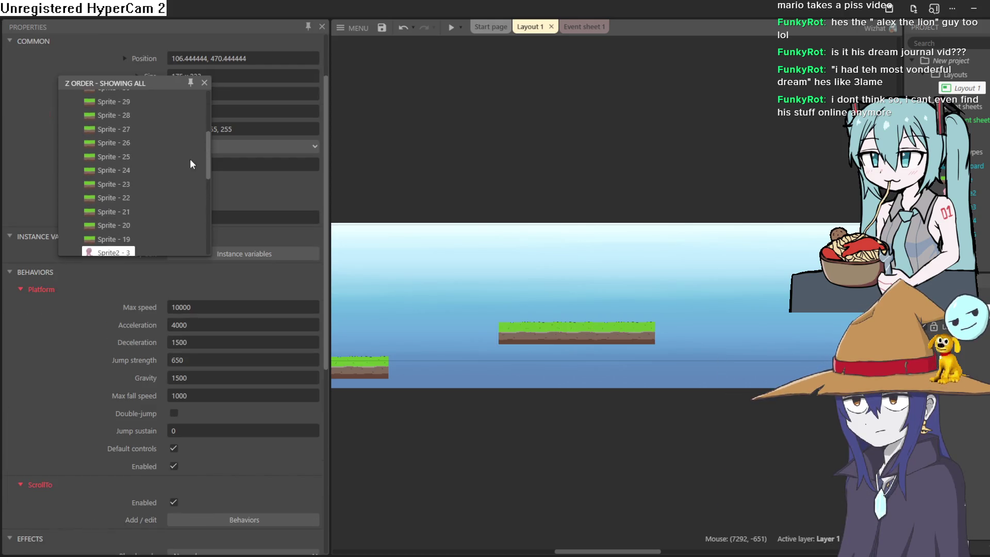
scroll(207, 172, down, 2)
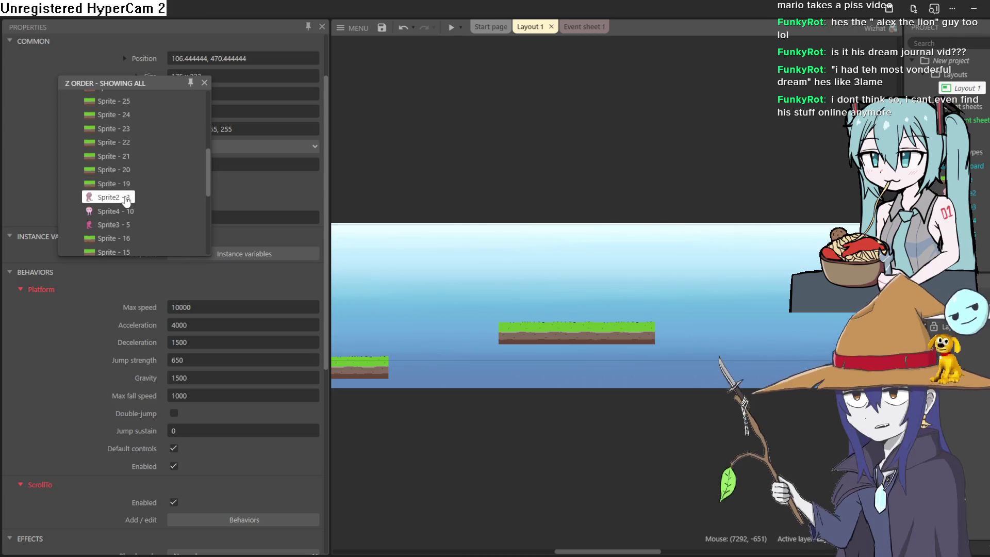
mouse_move(123, 147)
mouse_down()
mouse_move(138, 93)
mouse_move(130, 74)
mouse_move(128, 107)
mouse_up()
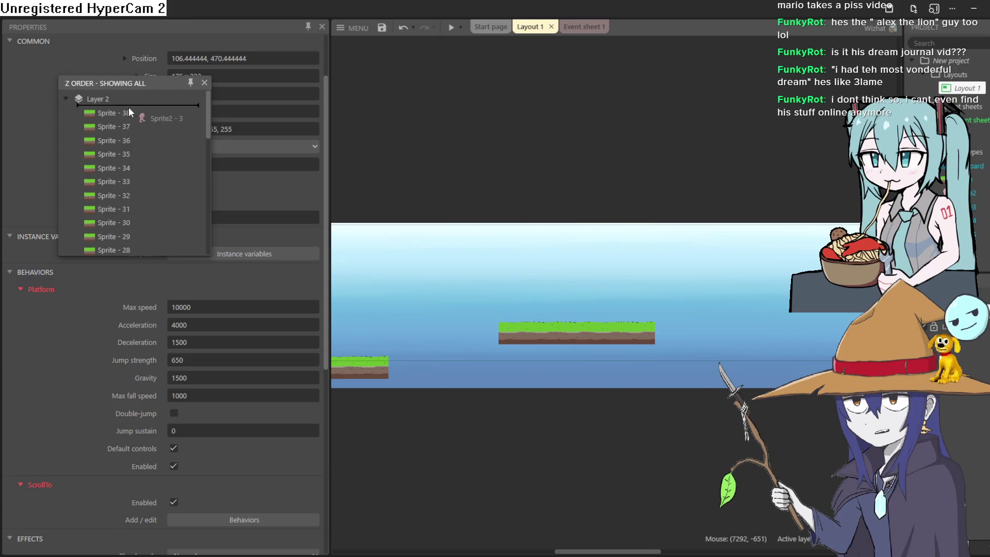
click(204, 83)
click(449, 29)
key(Right)
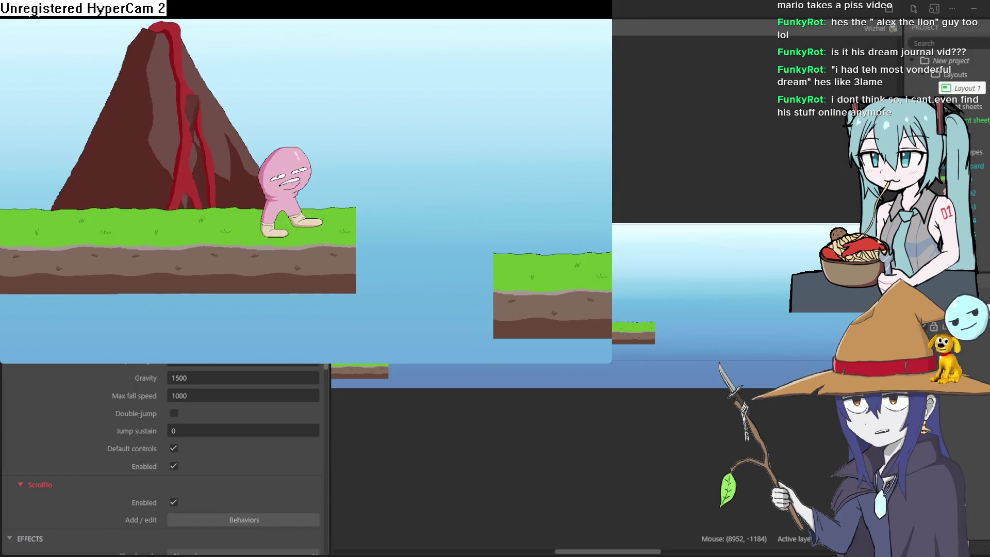
key(Up)
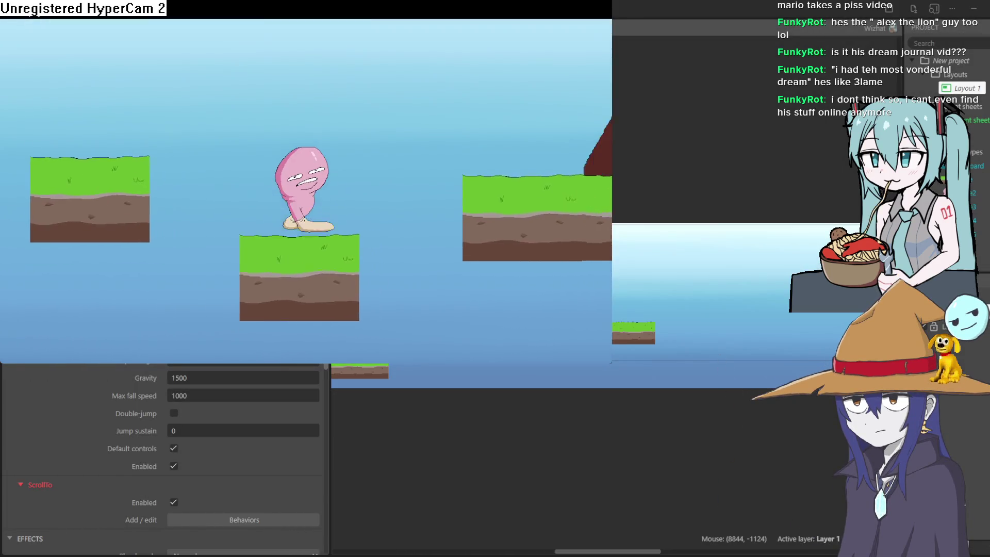
key(Left)
key(Right)
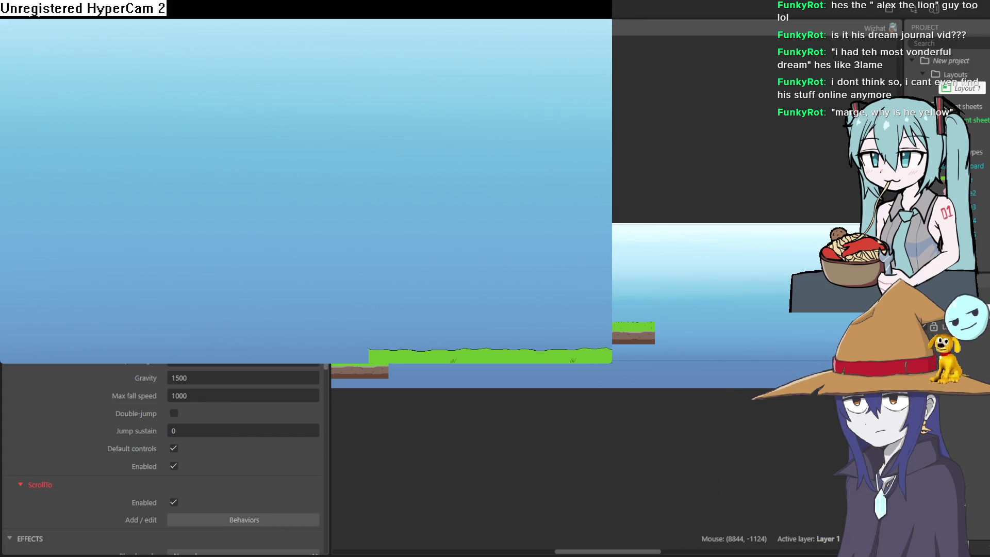
click(600, 9)
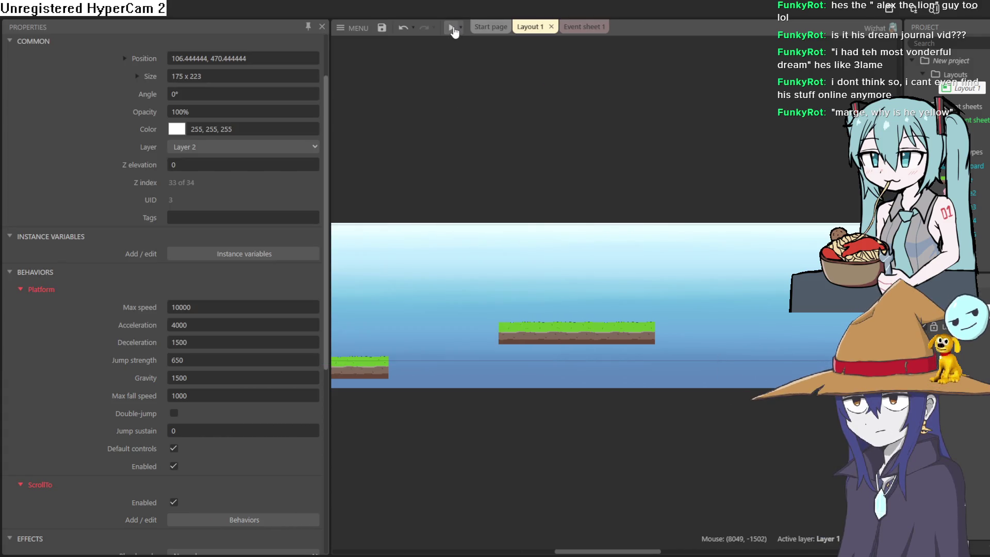
click(452, 28)
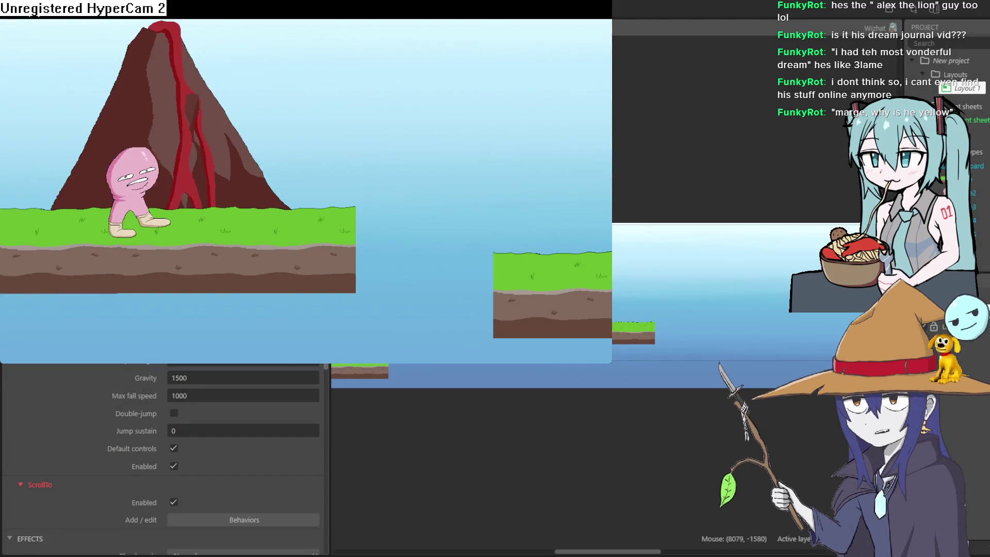
key(Right)
key(Up)
key(Up)
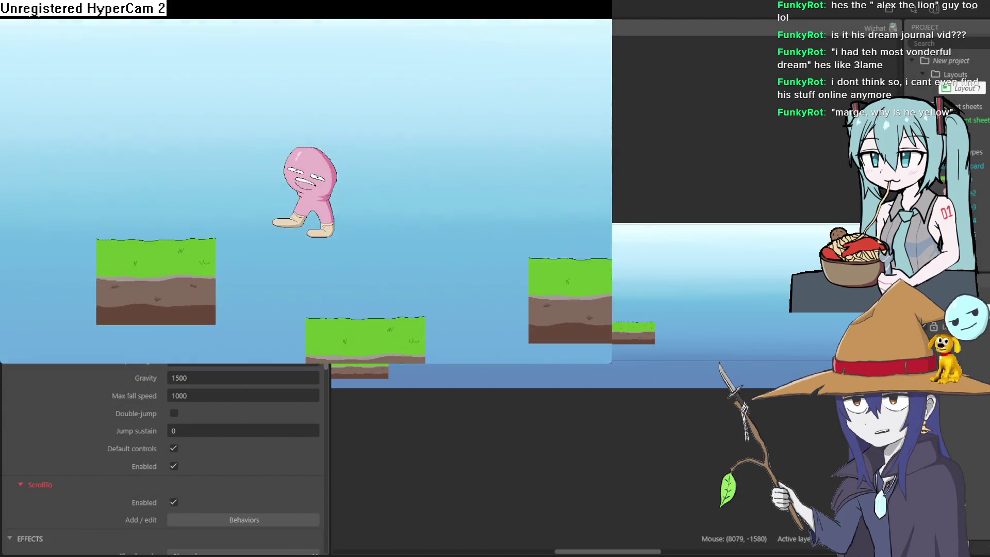
key(Left)
key(Left)
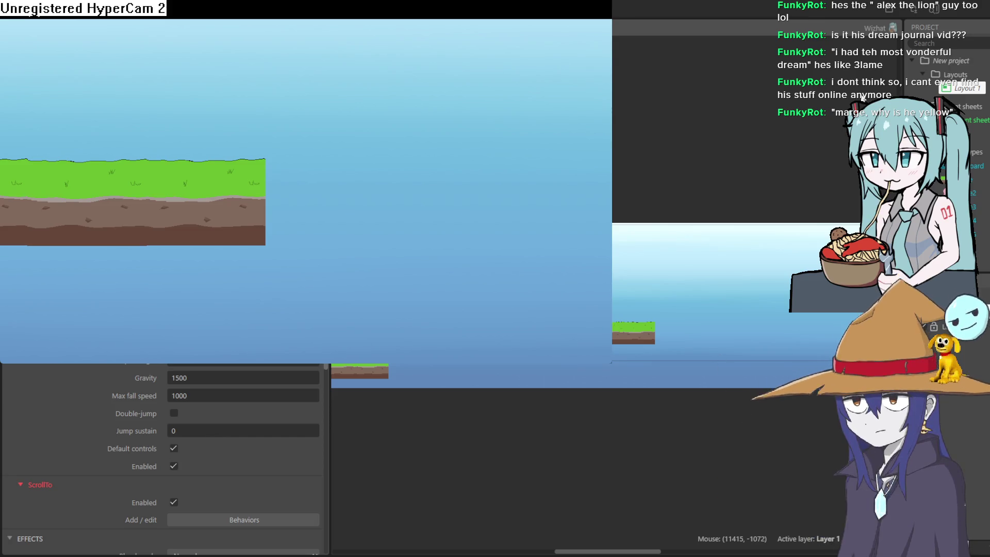
click(598, 3)
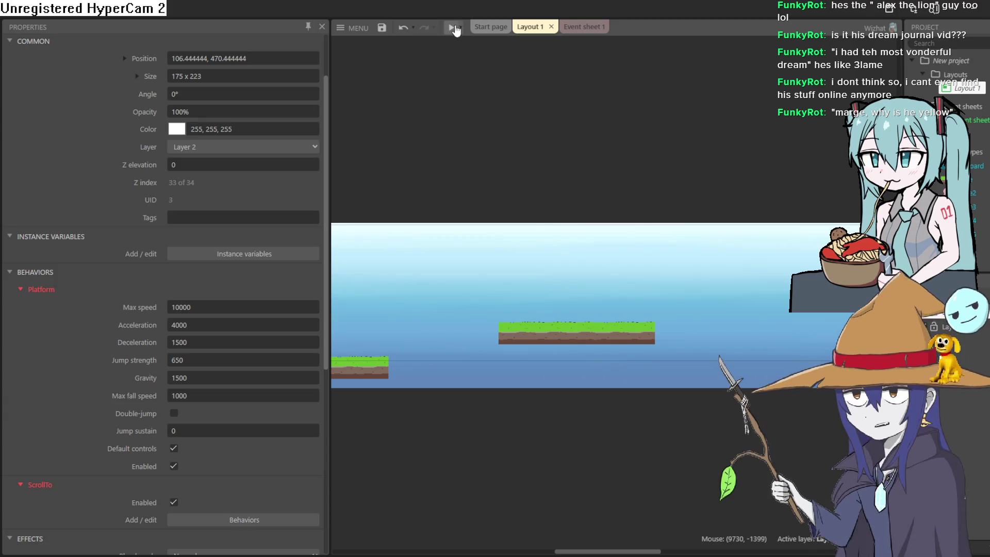
drag(452, 288, 761, 213)
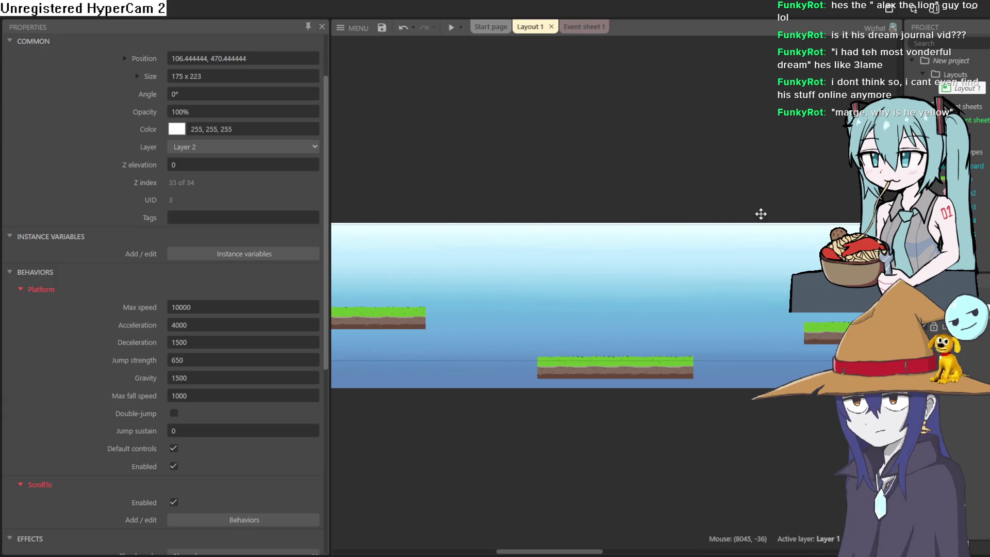
click(453, 33)
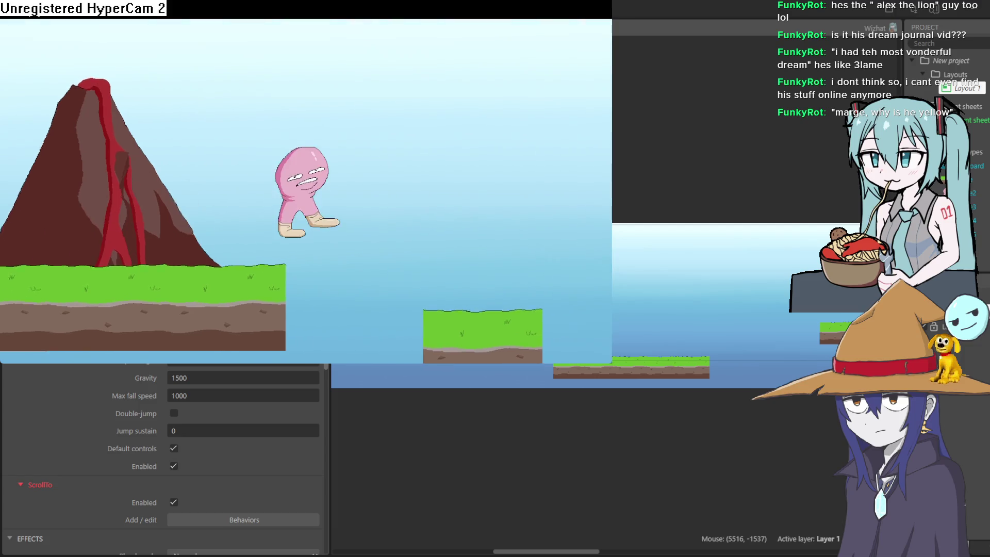
key(Left)
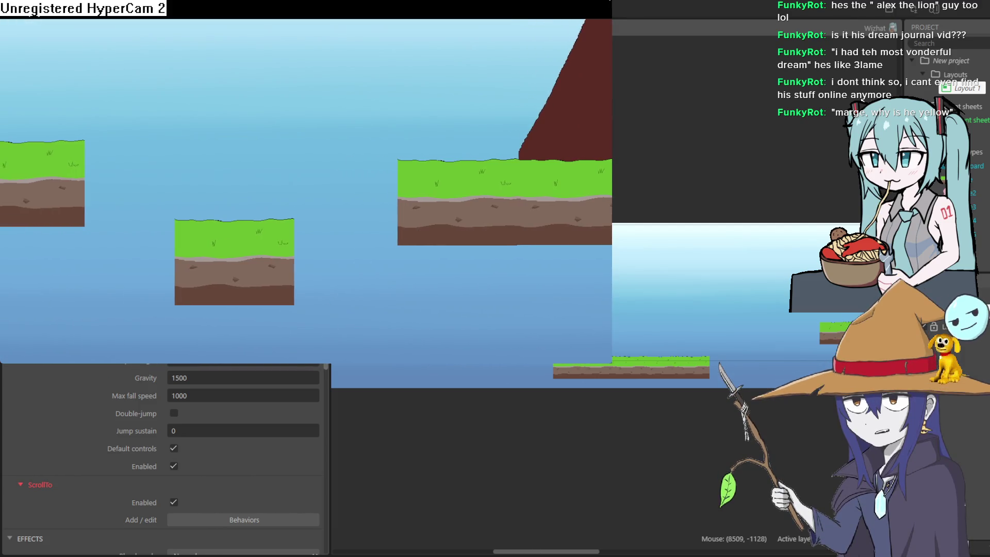
key(alt+F4)
click(213, 308)
Step: Set Platform Max speed to 6000 and playtest running and jumping across the platforms
double_click(213, 308)
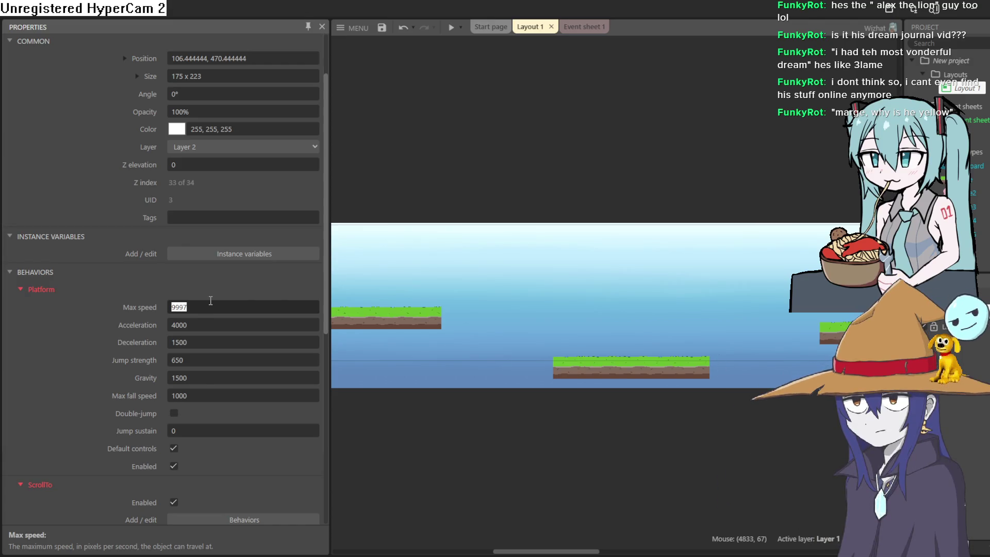
text(6000)
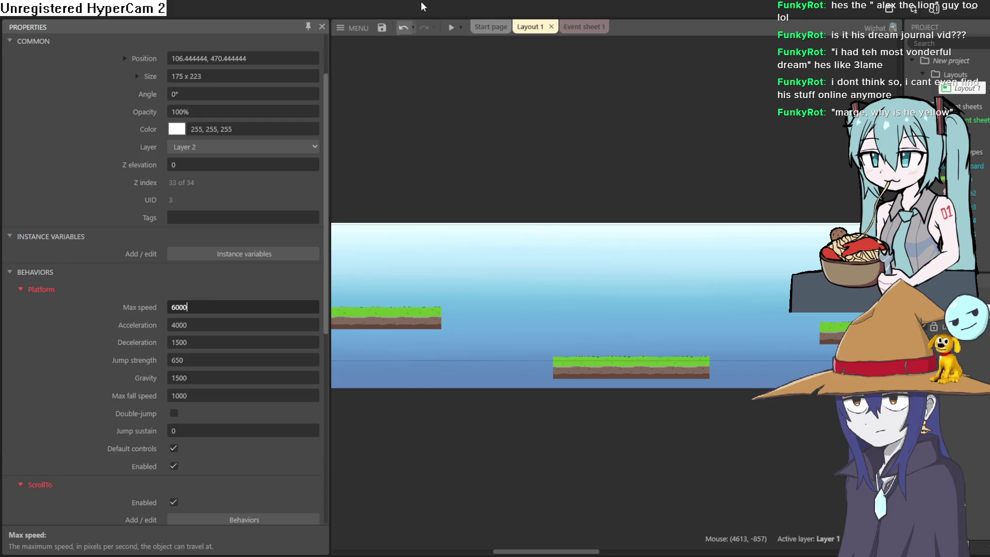
click(451, 27)
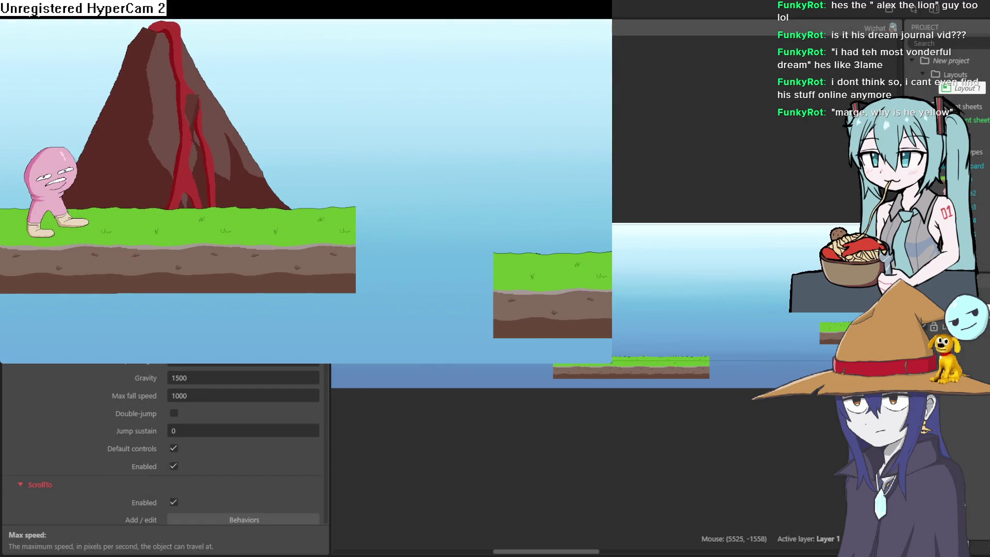
key(Right)
key(Up)
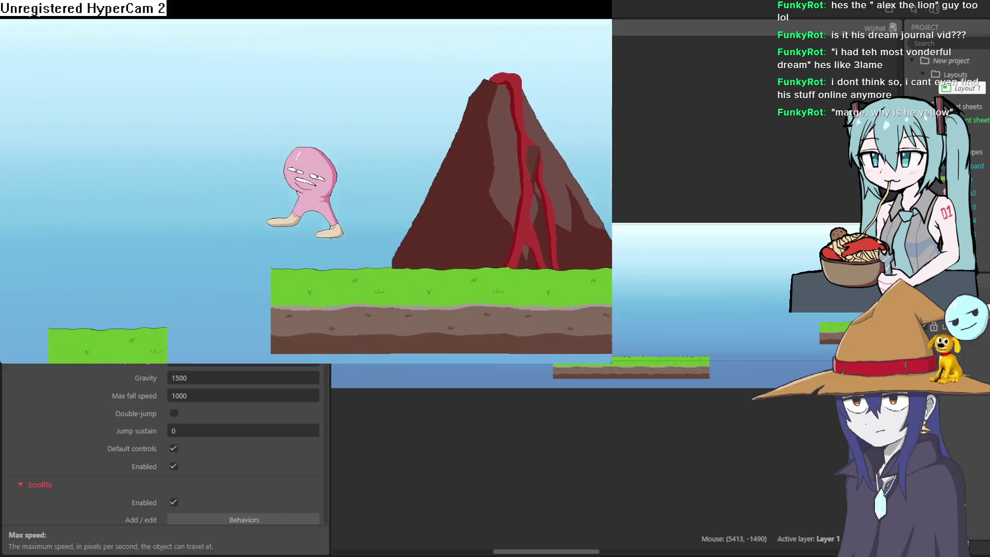
key(Right)
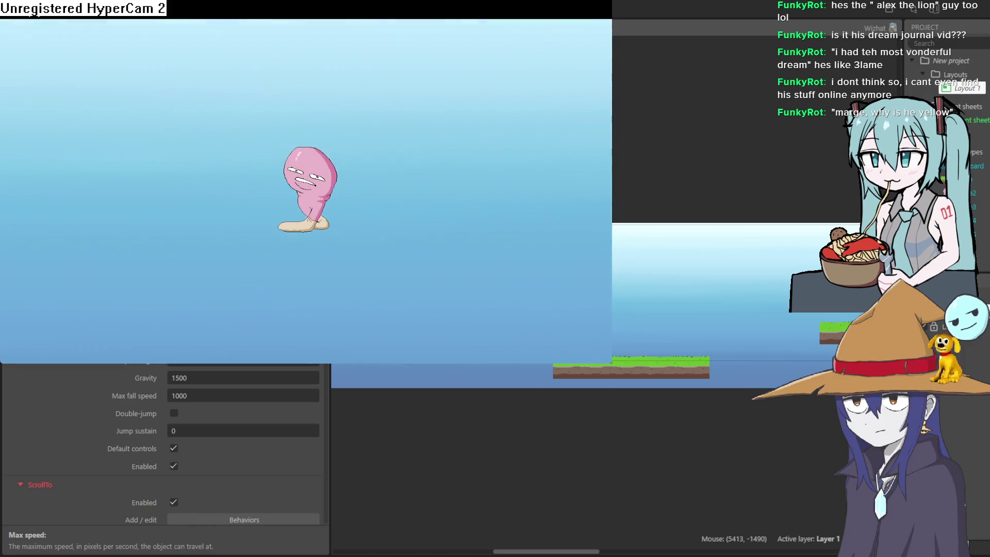
key(alt+F4)
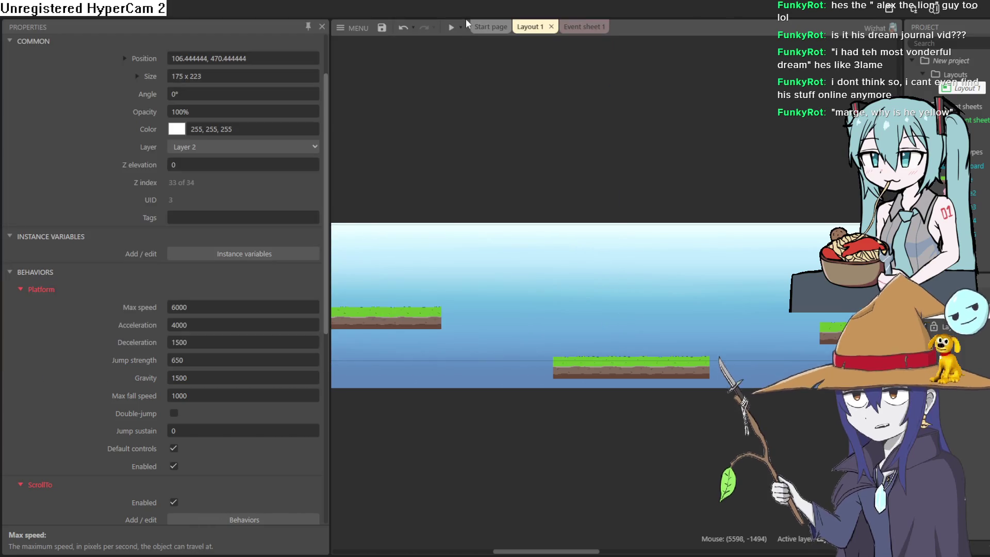
Step: Playtest the level twice more running right to the flat ground, then start another preview
click(451, 27)
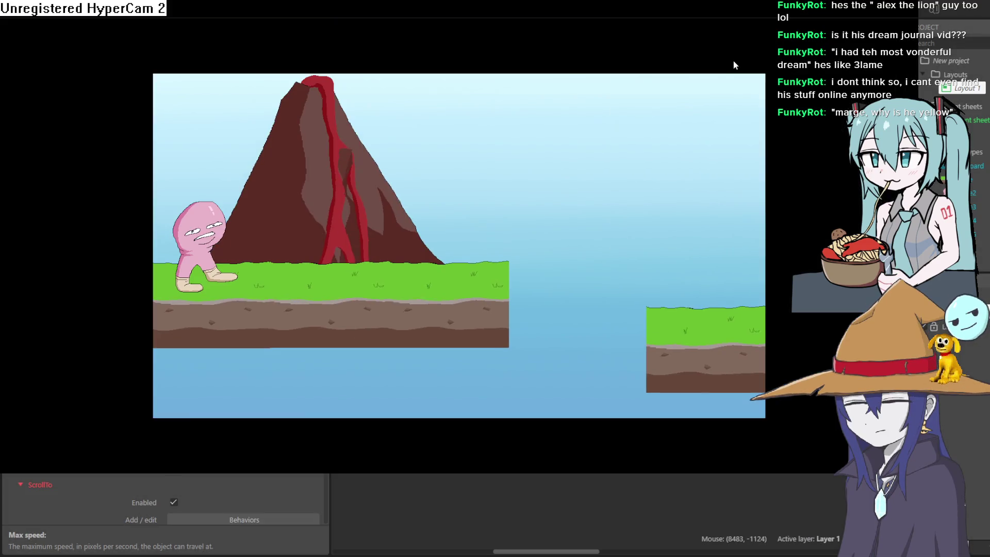
key(Right)
key(Right)
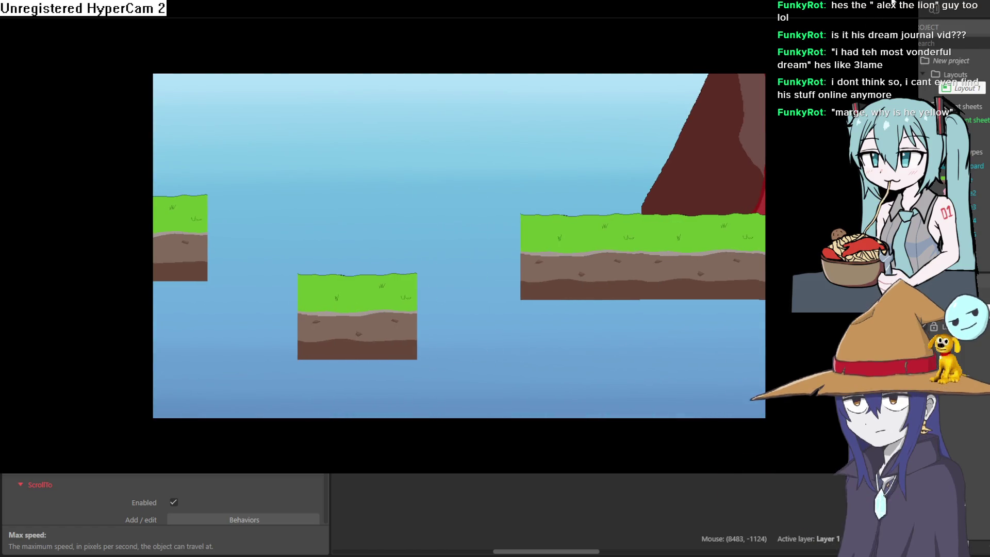
key(alt+F4)
click(454, 29)
key(Right)
key(Up)
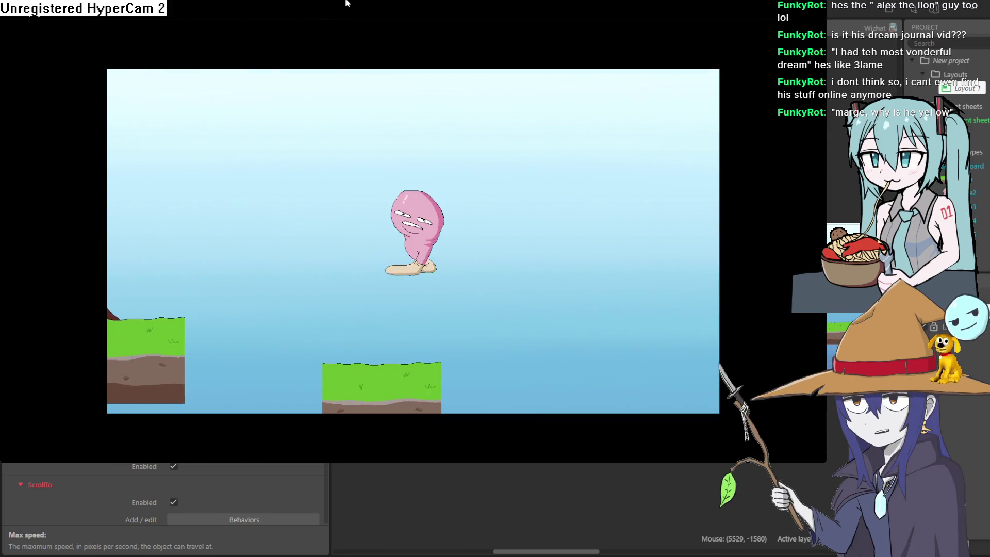
key(Right)
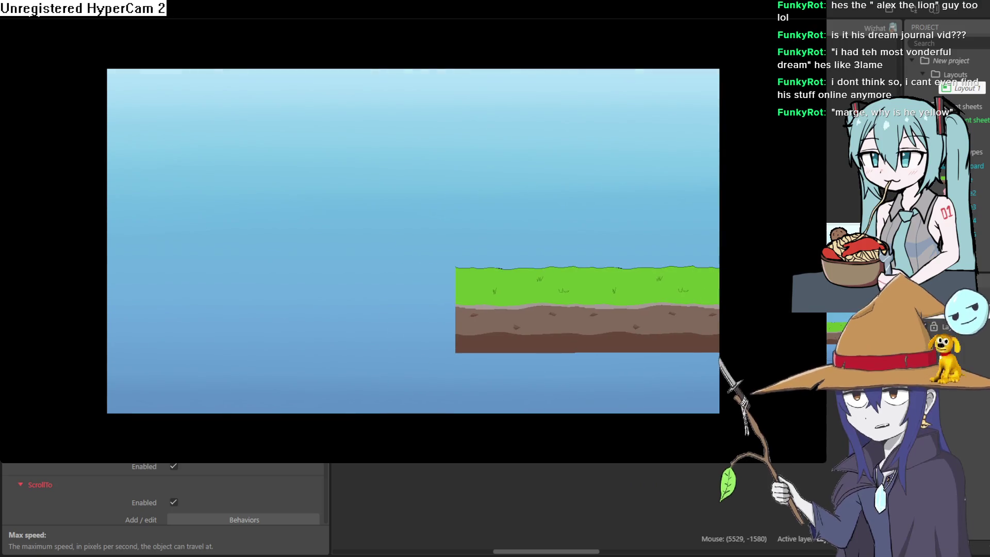
click(817, 9)
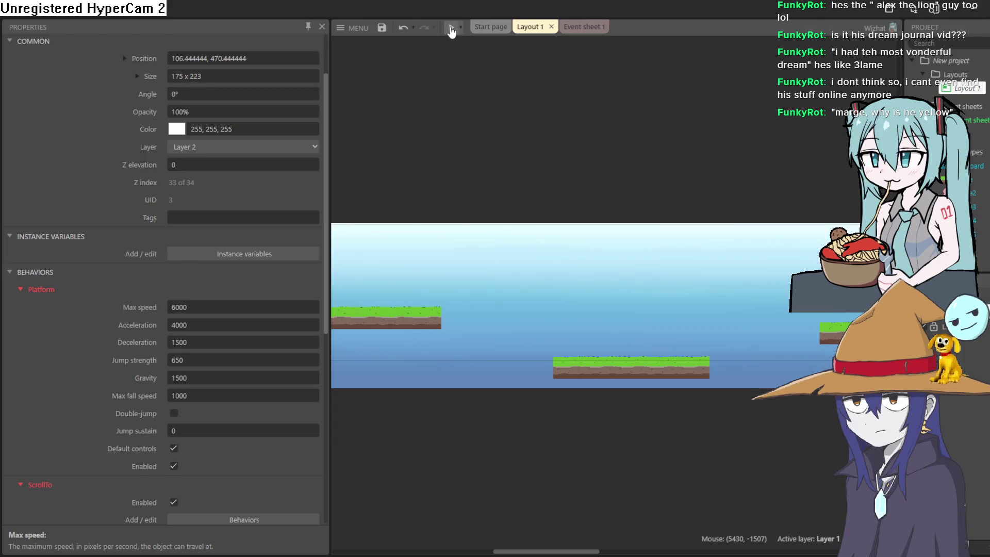
scroll(736, 159, left, 10)
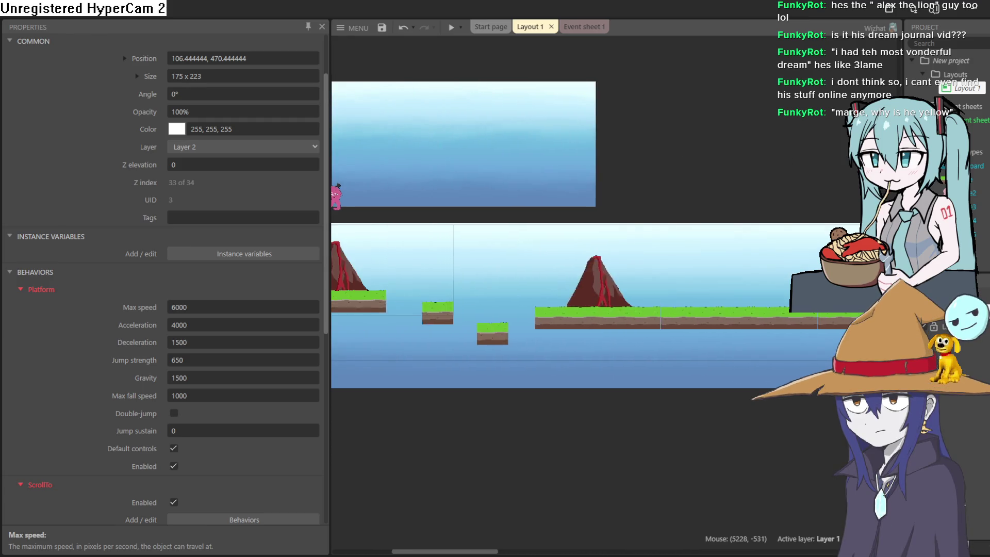
scroll(660, 247, left, 5)
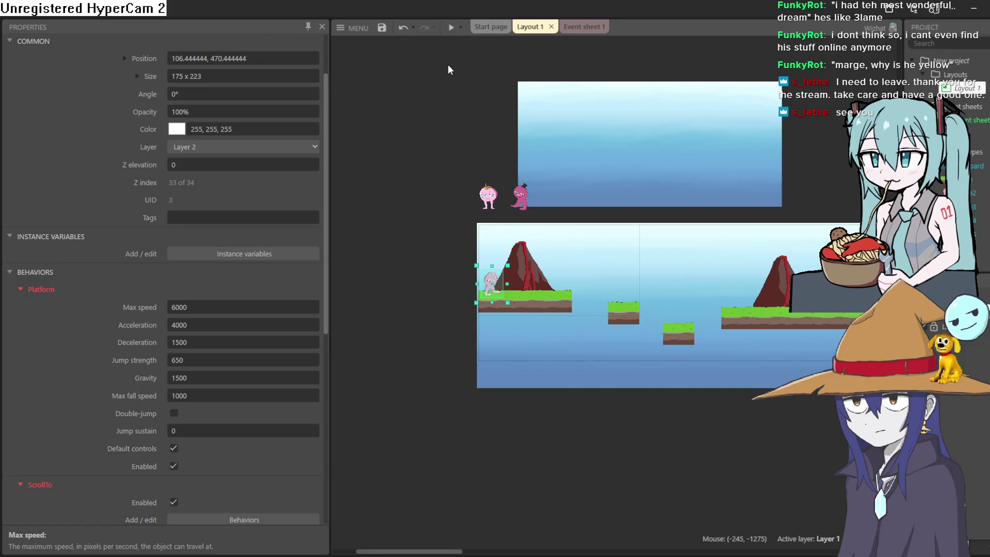
click(451, 27)
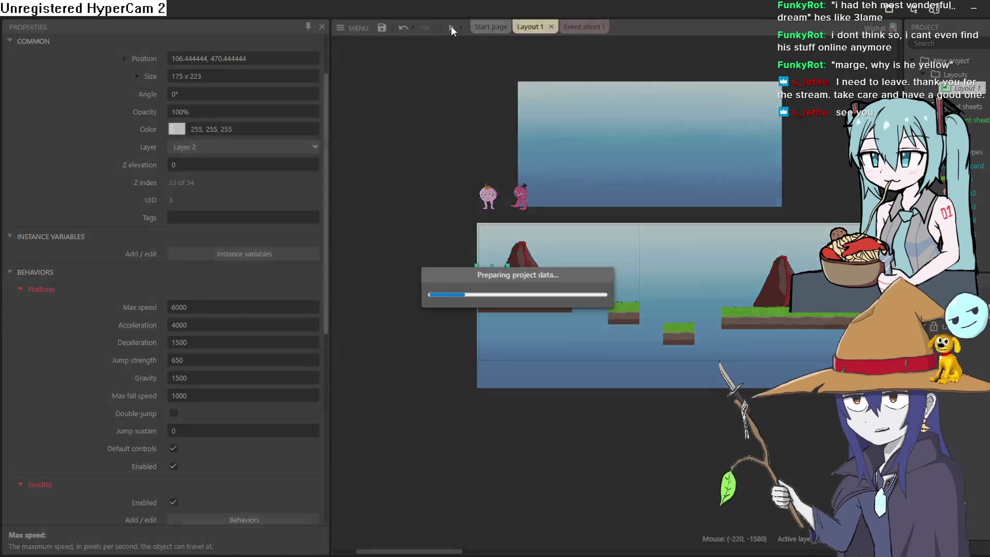
key(Right)
key(Up)
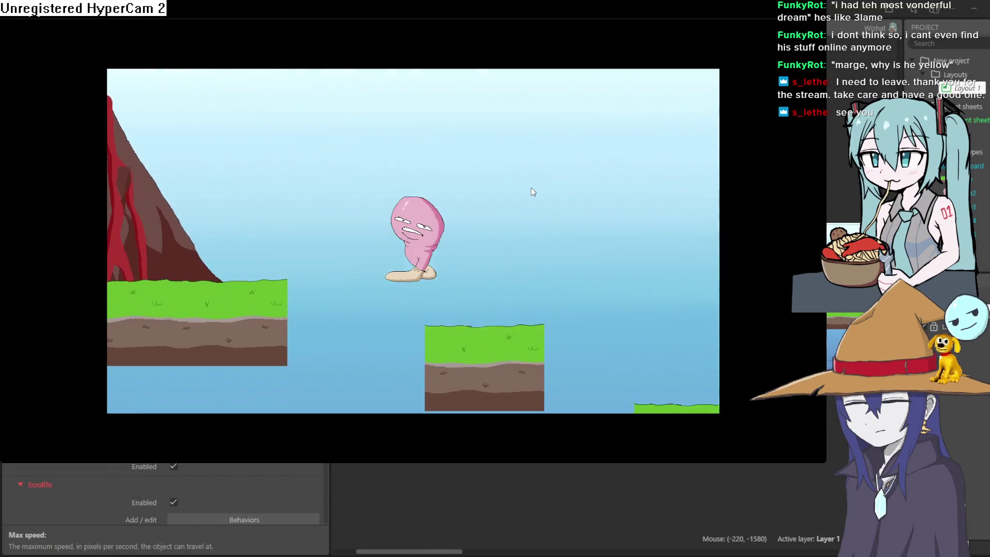
key(Right)
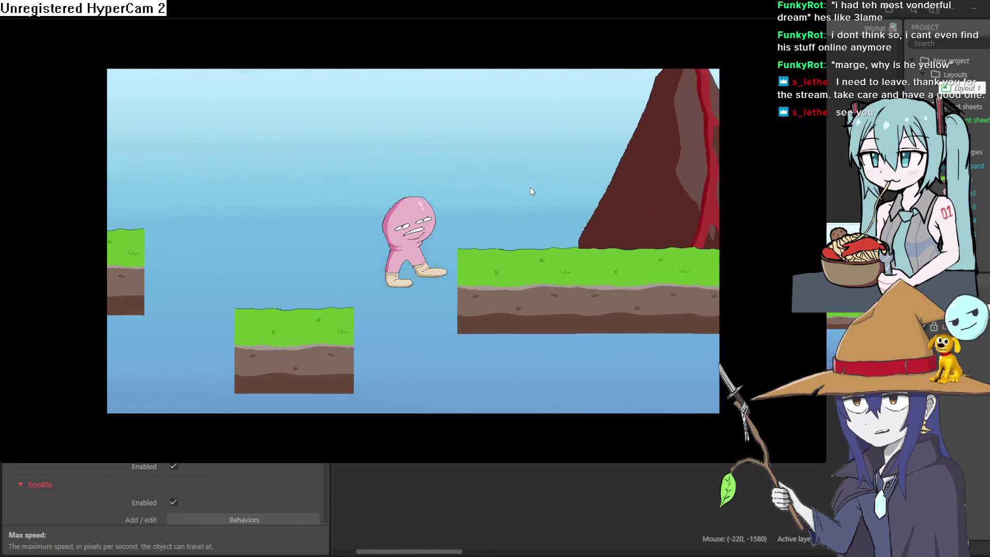
key(Right)
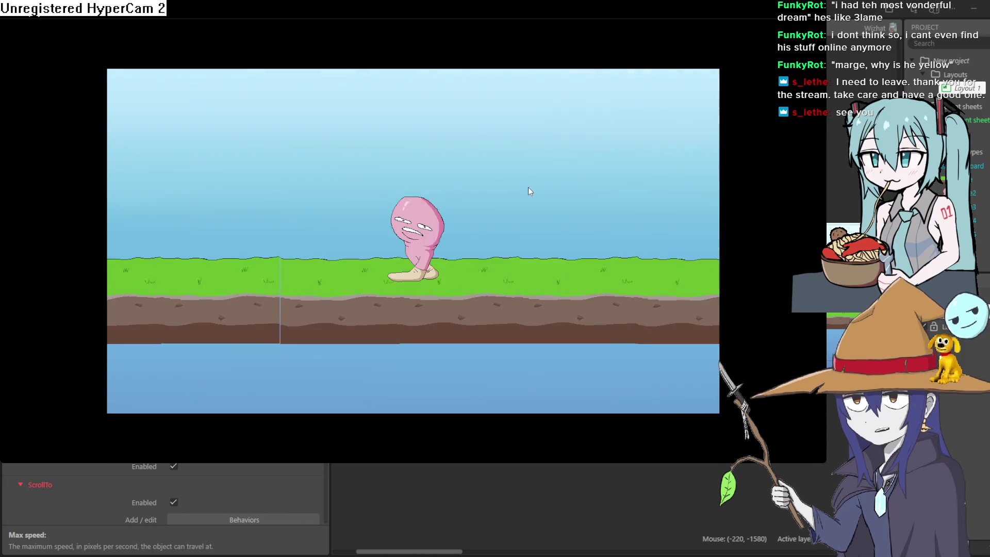
key(Right)
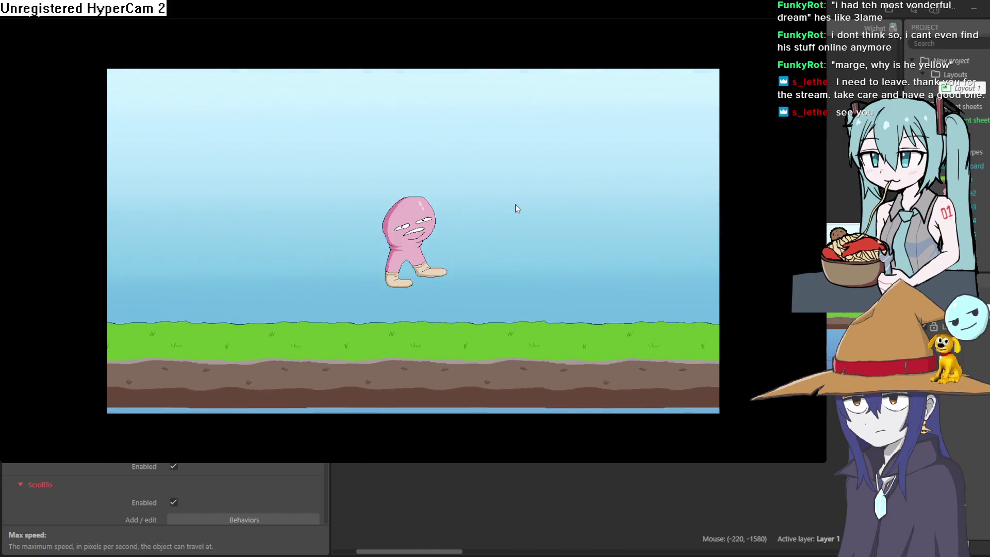
key(Up)
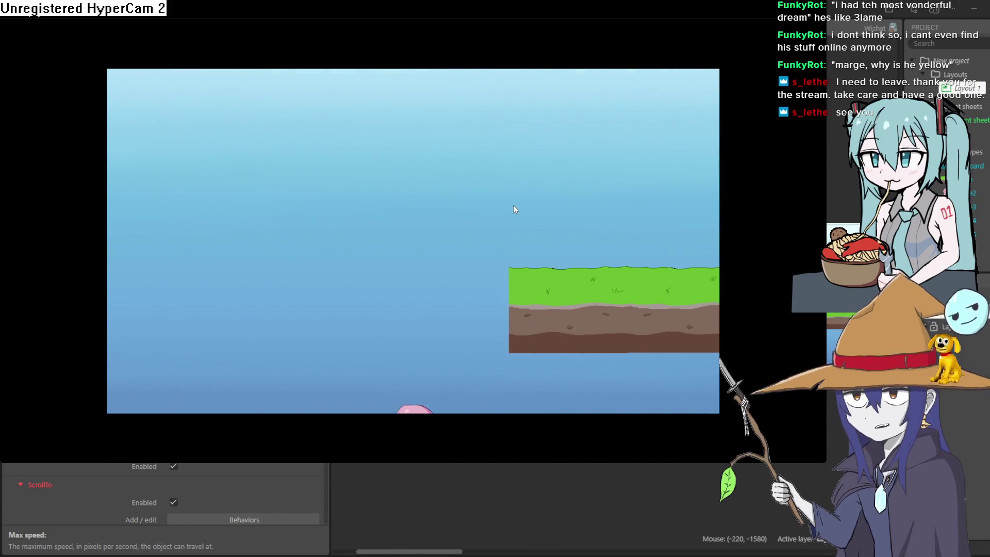
click(976, 26)
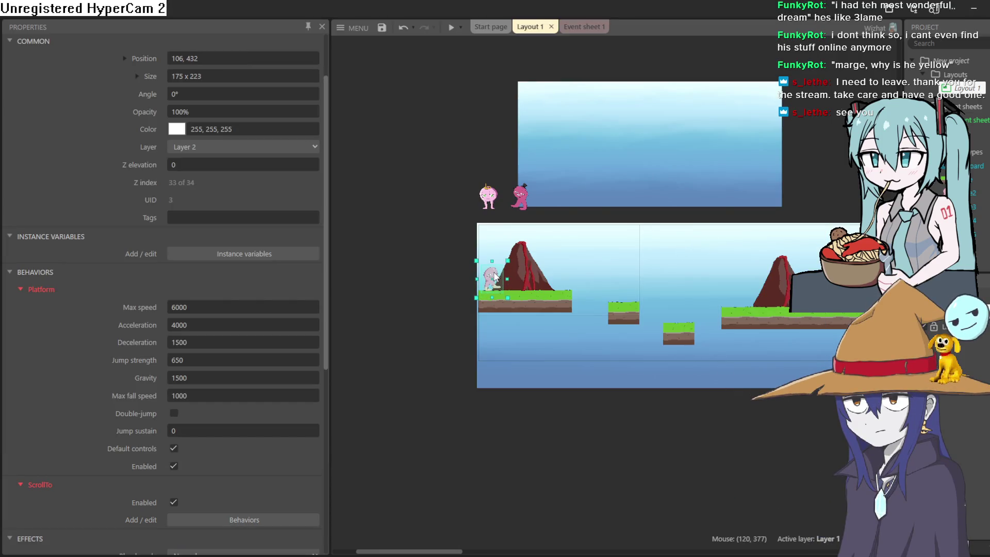
Step: Nudge the player character a few pixels on the starting platform, pan the layout, then switch to Aseprite
drag(494, 275, 494, 279)
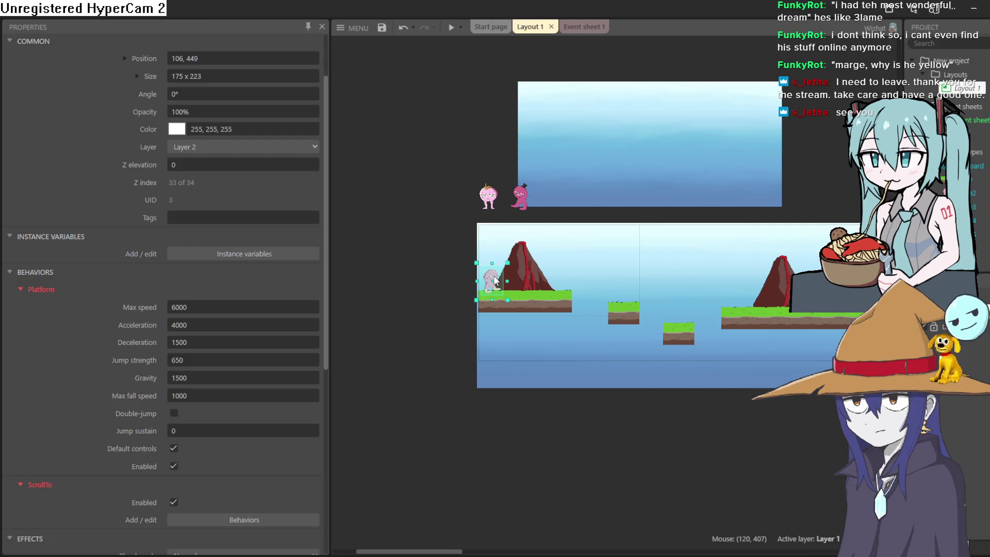
drag(494, 281, 495, 280)
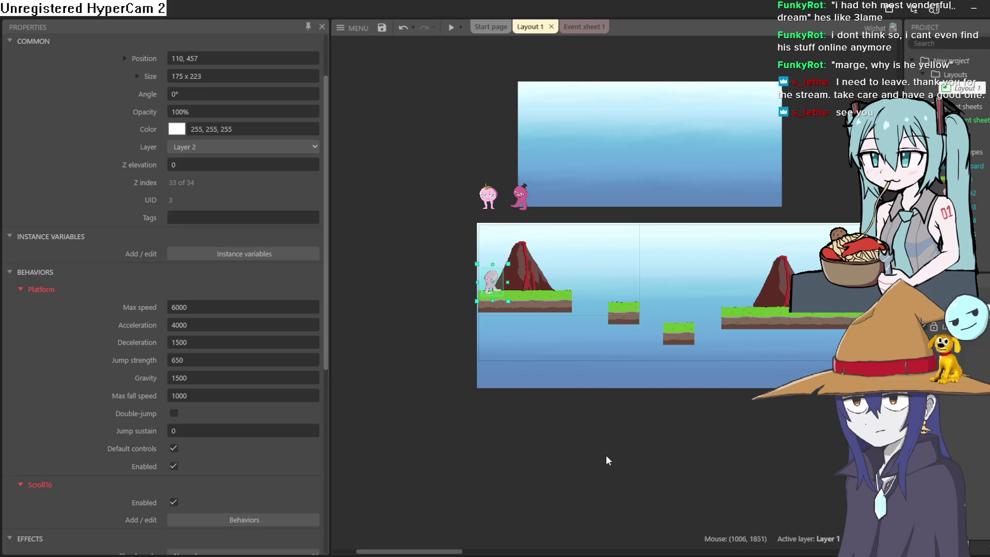
mouse_move(605, 456)
mouse_down()
mouse_move(558, 347)
mouse_move(358, 336)
mouse_move(575, 361)
mouse_move(608, 394)
mouse_move(596, 400)
mouse_up()
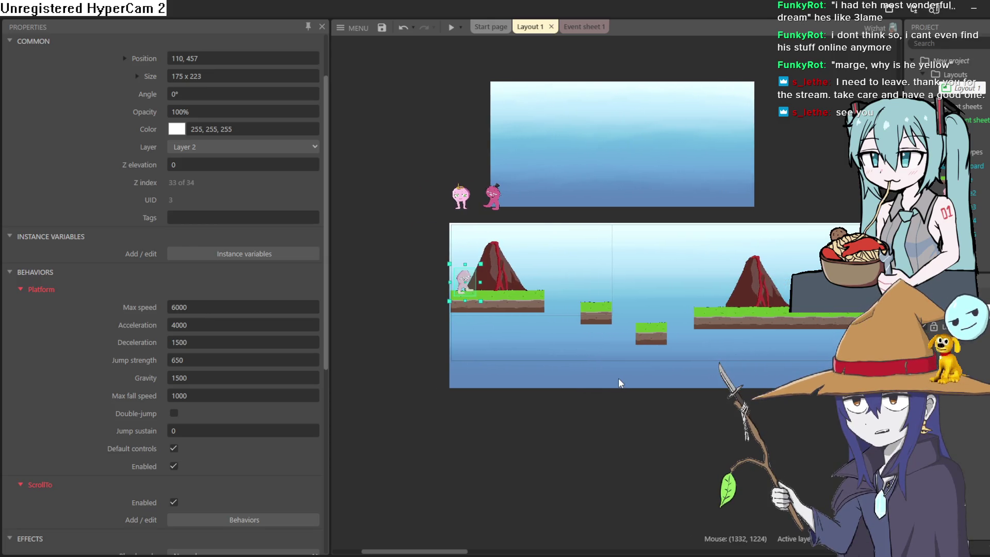
mouse_move(662, 356)
mouse_down()
mouse_move(570, 347)
mouse_move(608, 345)
mouse_up()
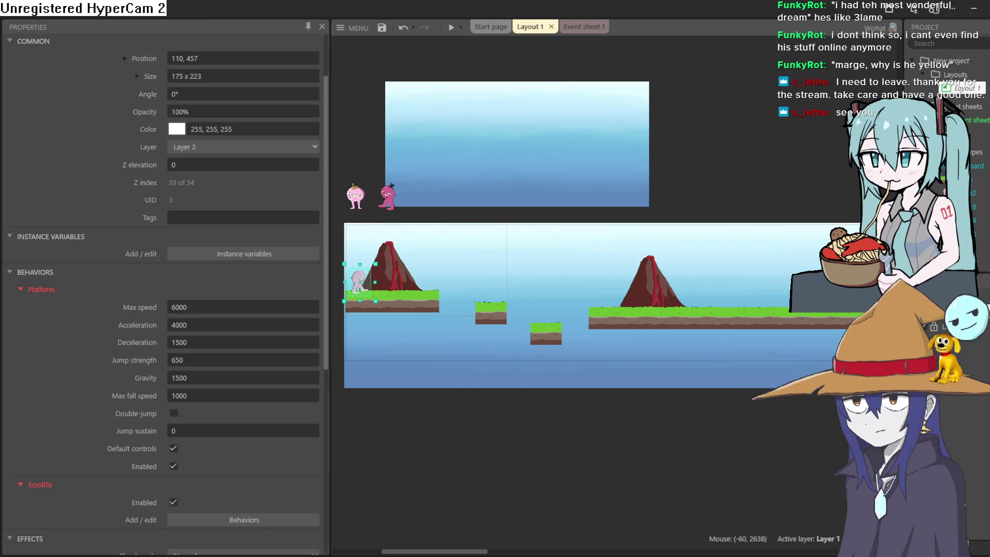
click(964, 11)
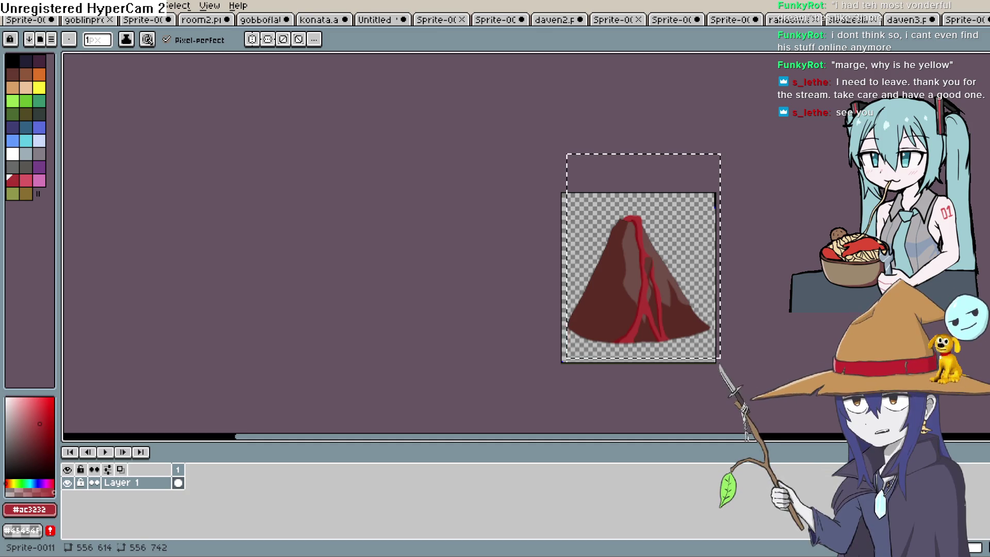
Step: Zoom into the Gamedev2dolist to-do canvas in Clip Studio Paint, then return to Construct 3
key(alt+Tab)
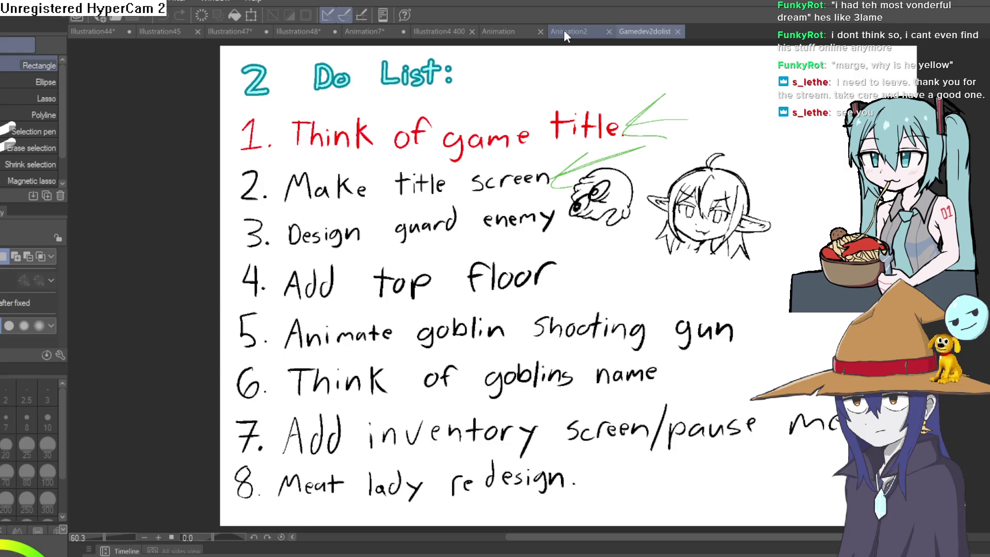
scroll(462, 144, up, 2)
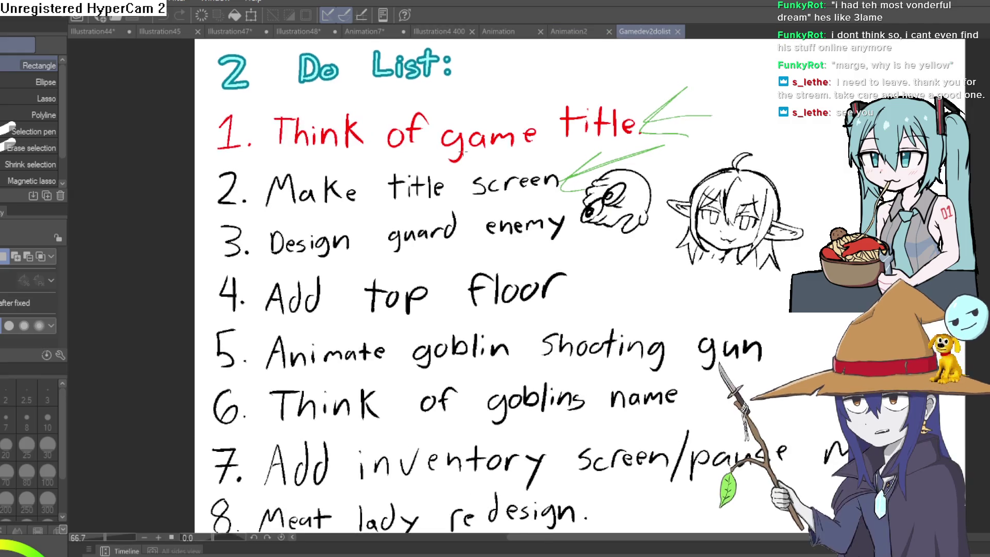
scroll(462, 149, up, 2)
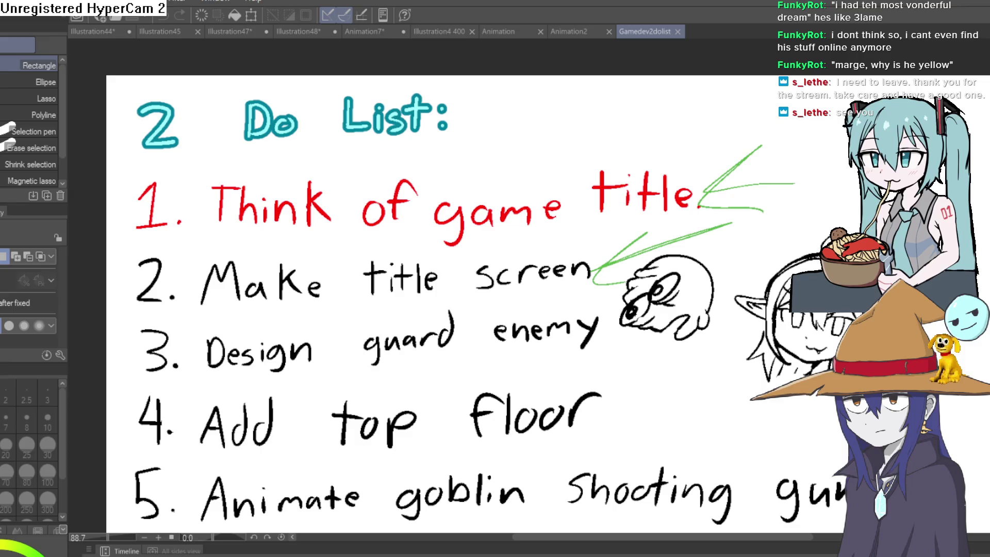
key(alt+Tab)
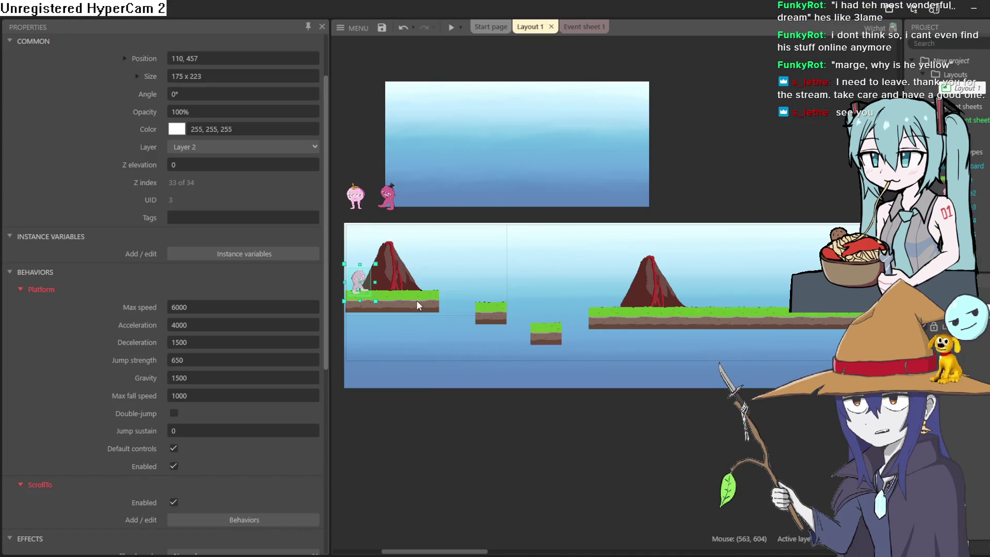
Step: Zoom into the starting platform, preview the character running right, then switch to Aseprite
scroll(358, 280, up, 5)
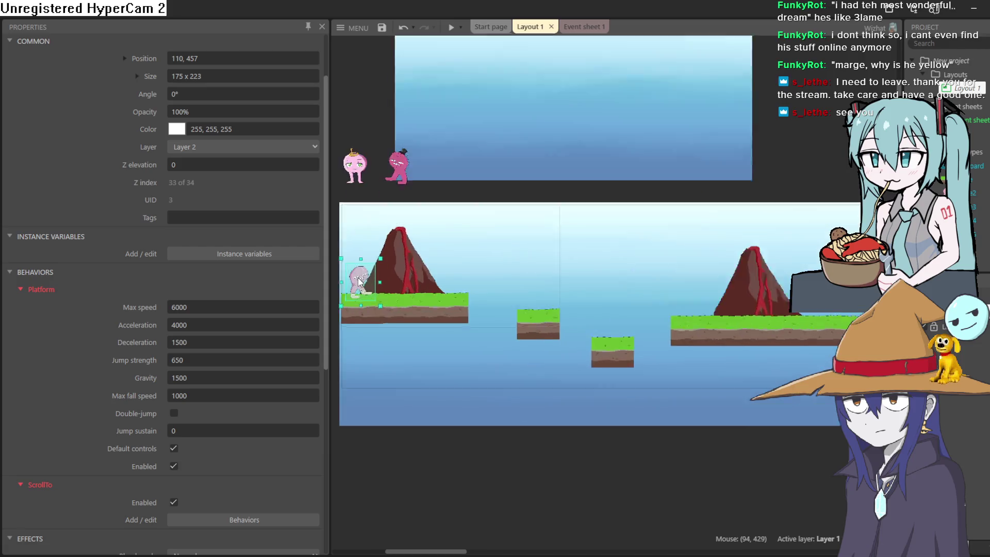
scroll(551, 294, up, 2)
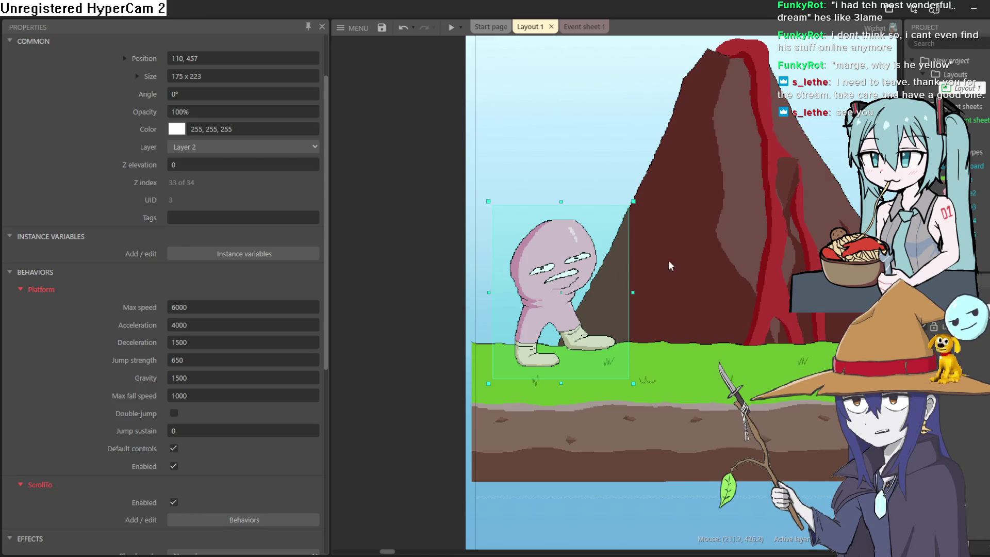
drag(680, 279, 628, 277)
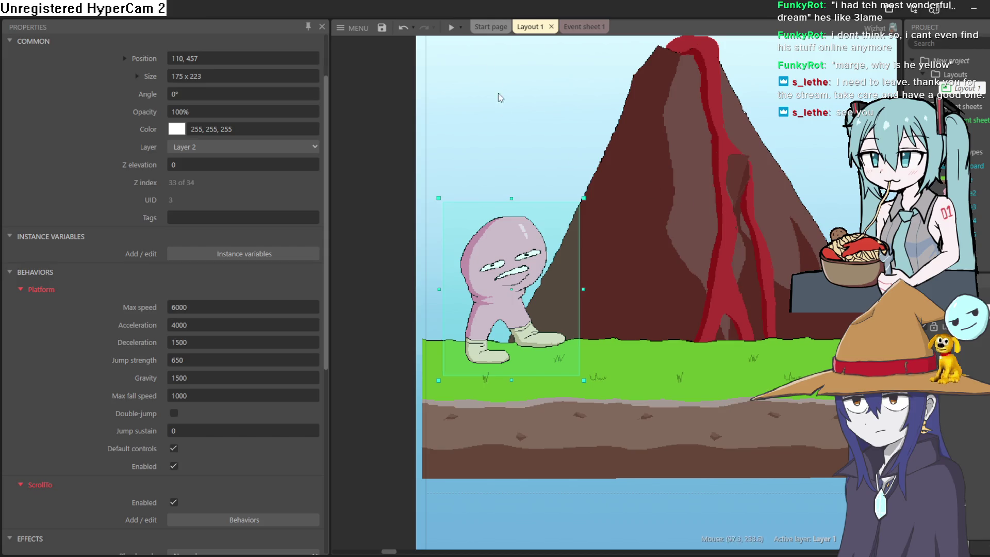
click(453, 31)
key(Right)
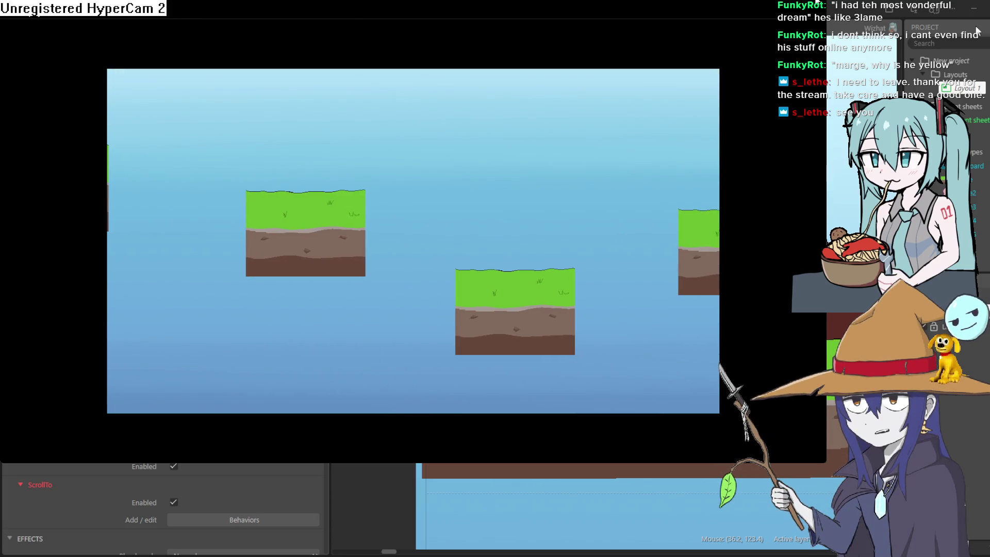
key(alt+F4)
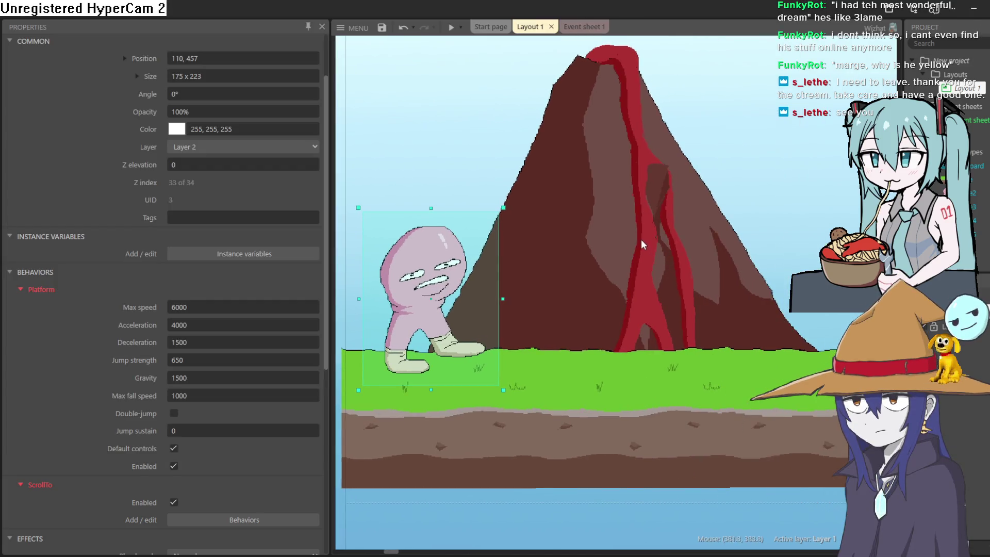
scroll(641, 240, down, 5)
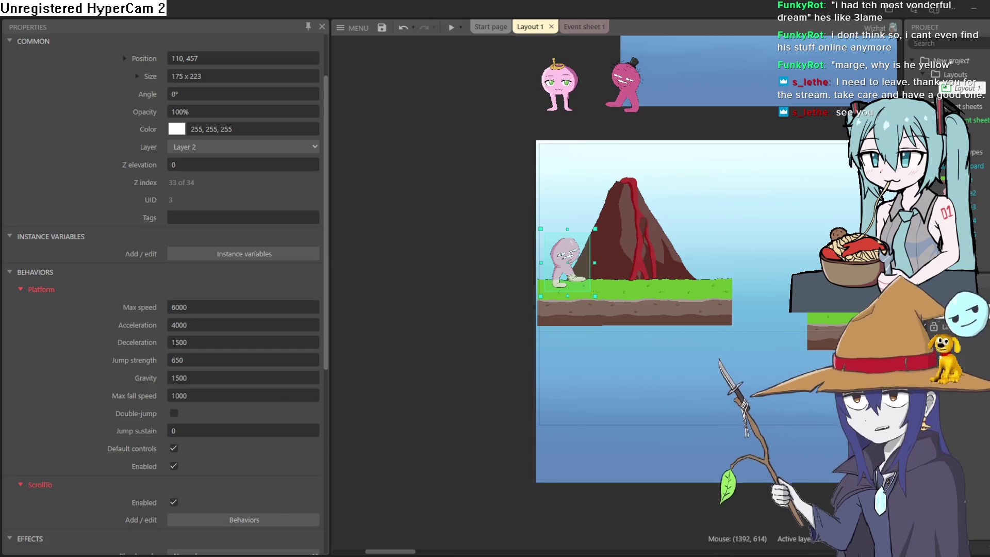
key(alt+Tab)
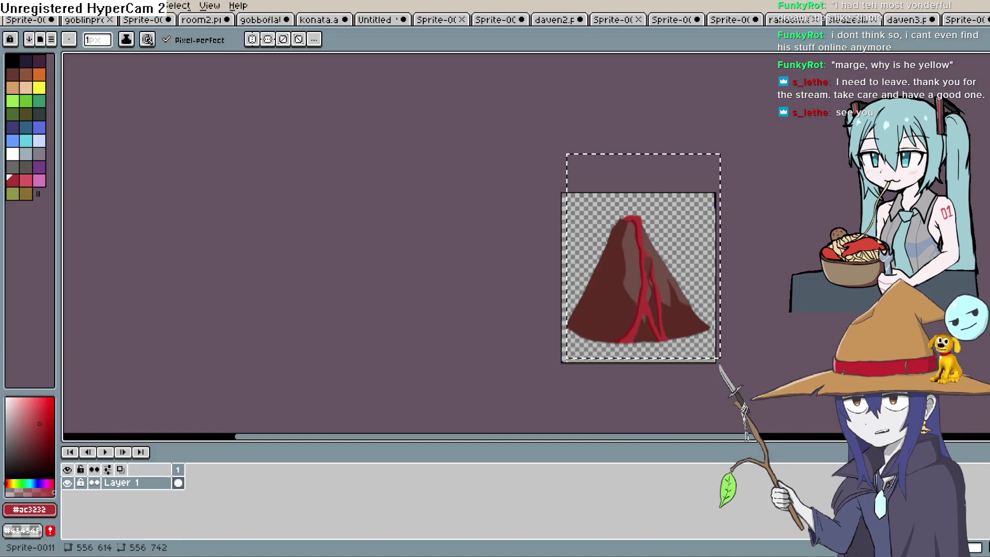
Step: View the grass-and-dirt ground sprite, then the daven3.png character sprite
key(alt+Tab)
key(alt+Tab)
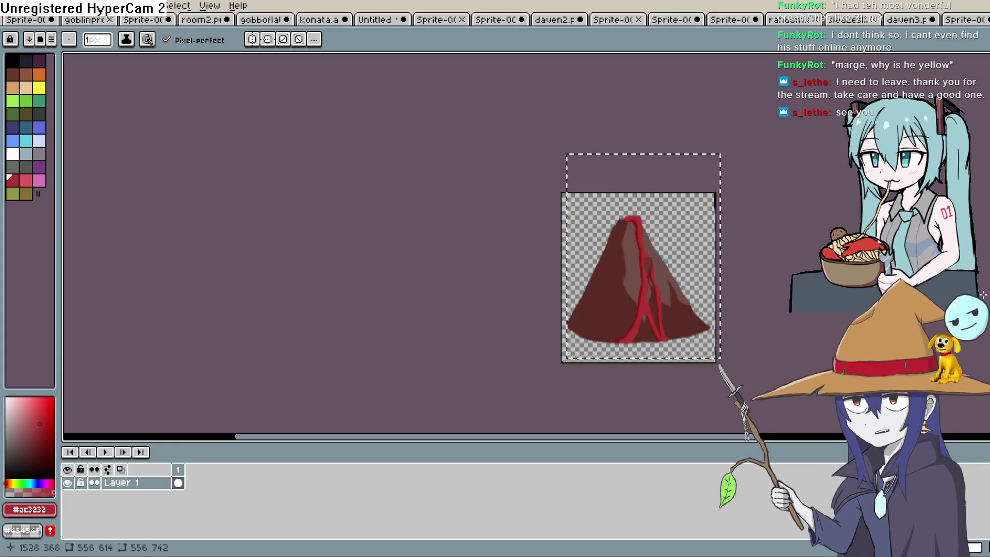
click(962, 22)
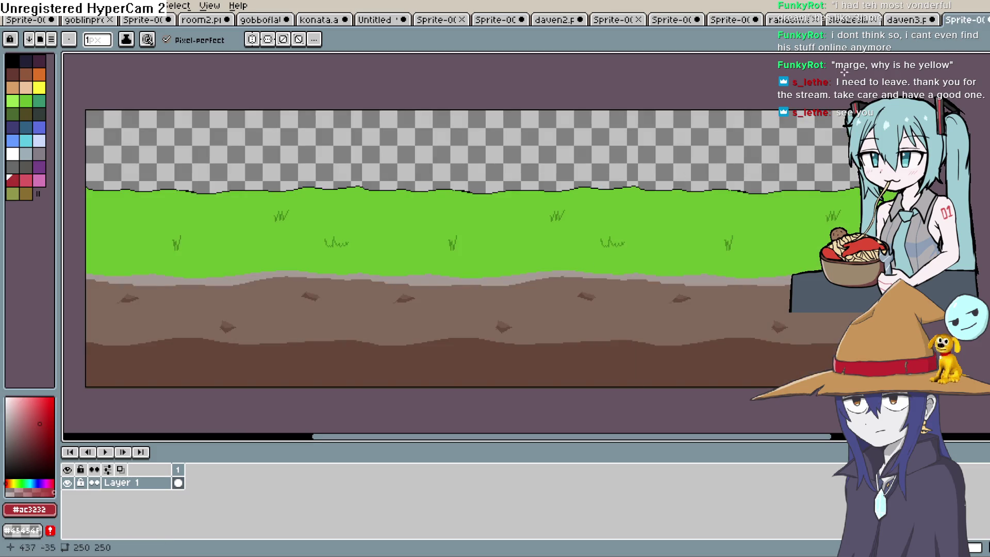
click(903, 22)
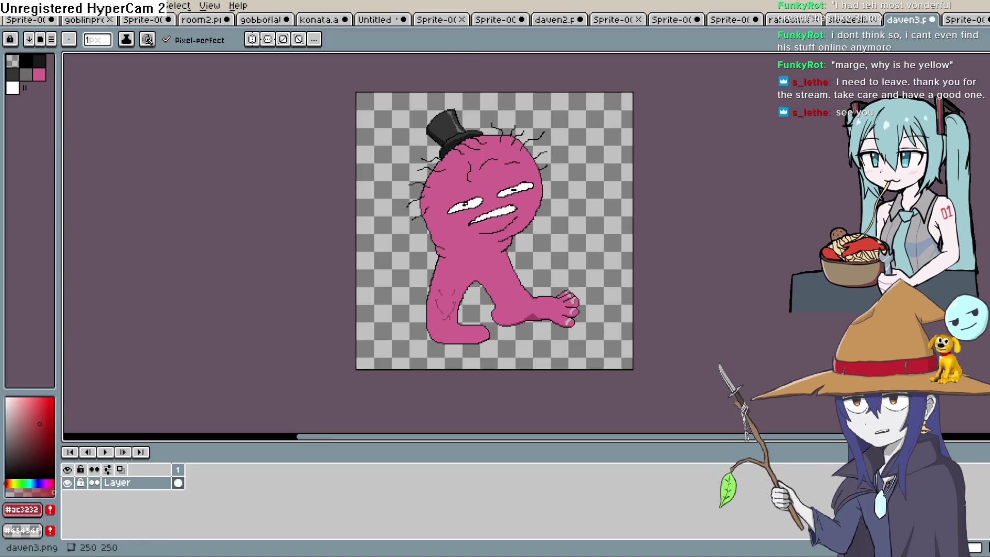
Step: Zoom and pan to see the whole top-hat character, then start a new sprite via File > New
scroll(493, 260, up, 2)
mouse_move(493, 256)
mouse_down()
mouse_move(441, 293)
mouse_move(445, 215)
mouse_up()
scroll(529, 255, up, 2)
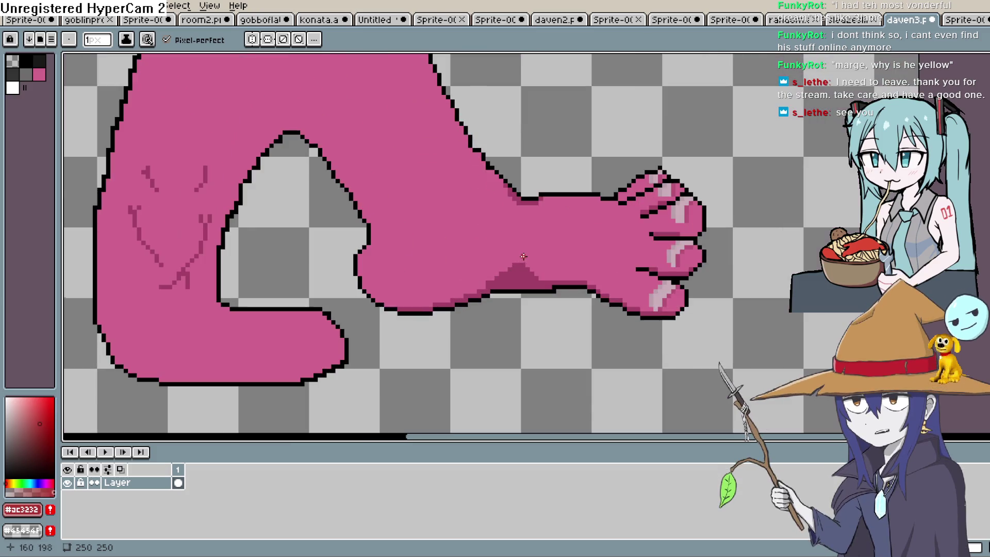
scroll(579, 195, down, 2)
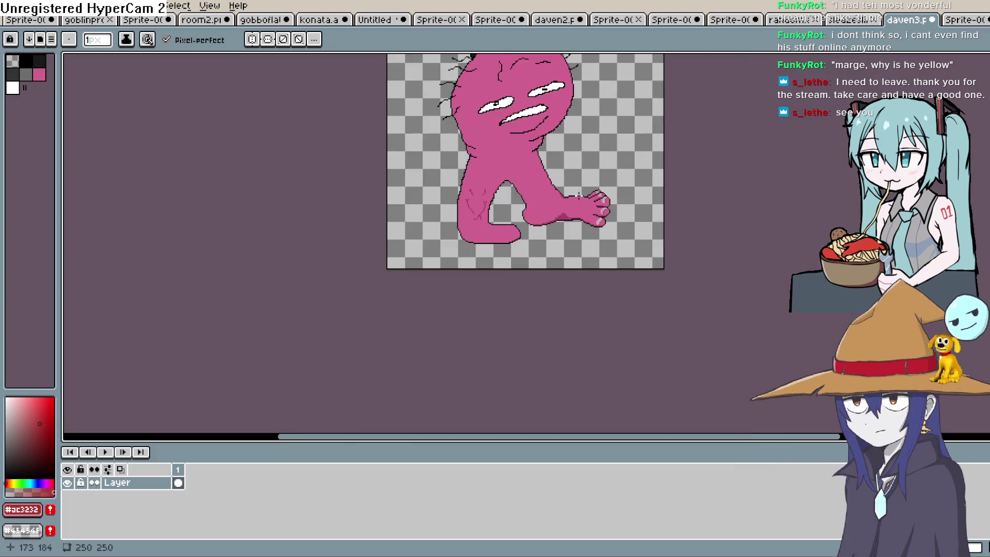
drag(588, 171, 552, 266)
key(alt+f)
click(34, 21)
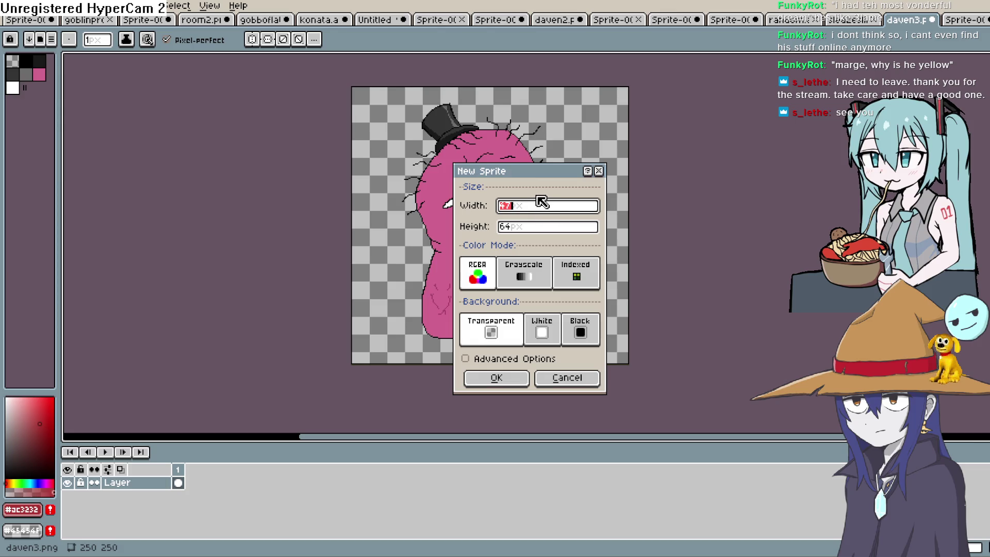
Step: Create a new transparent sprite with width and height both set to 250
text(0)
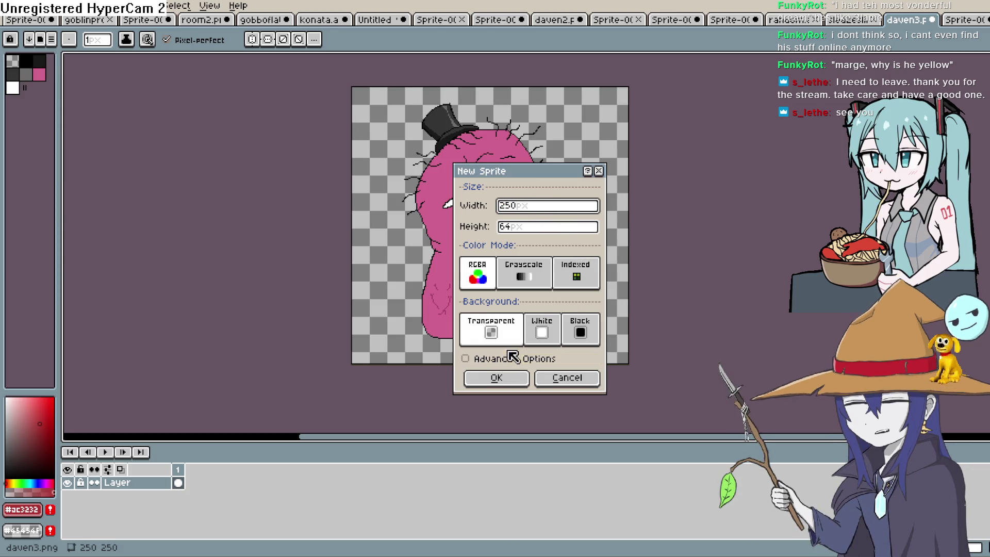
drag(546, 227, 496, 230)
text(250)
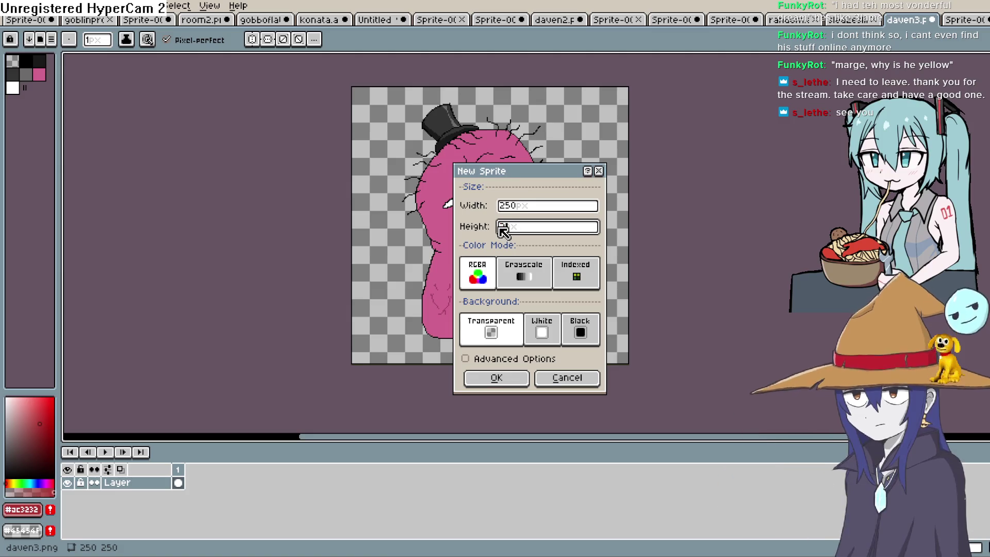
click(504, 376)
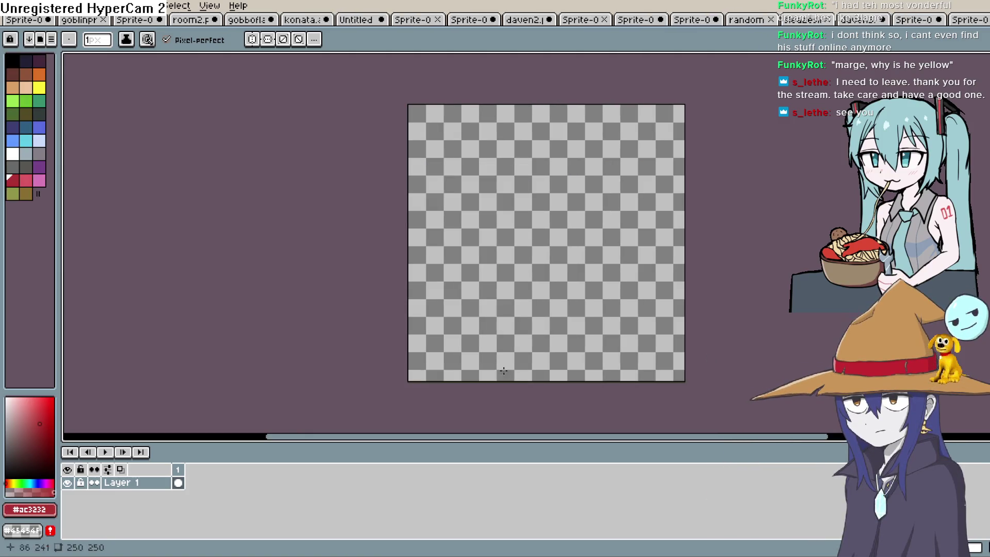
Step: Pick black from the palette as the drawing colour
scroll(542, 207, up, 4)
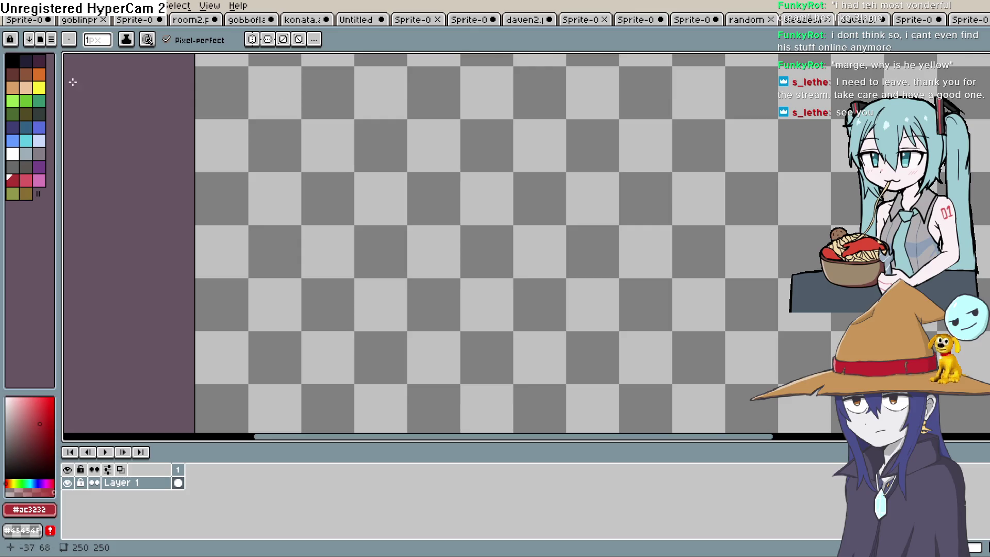
click(13, 60)
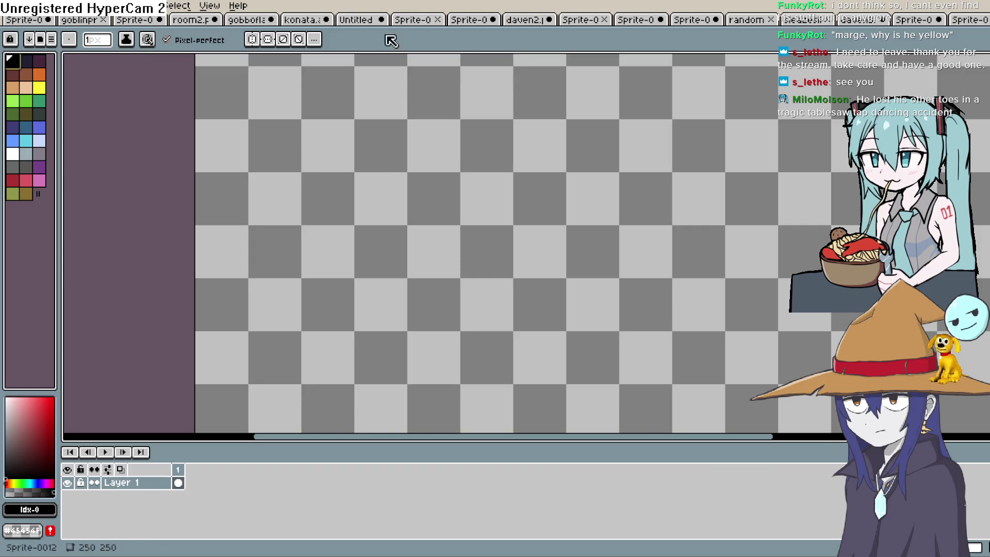
scroll(559, 144, down, 4)
scroll(559, 144, up, 2)
drag(680, 147, 604, 173)
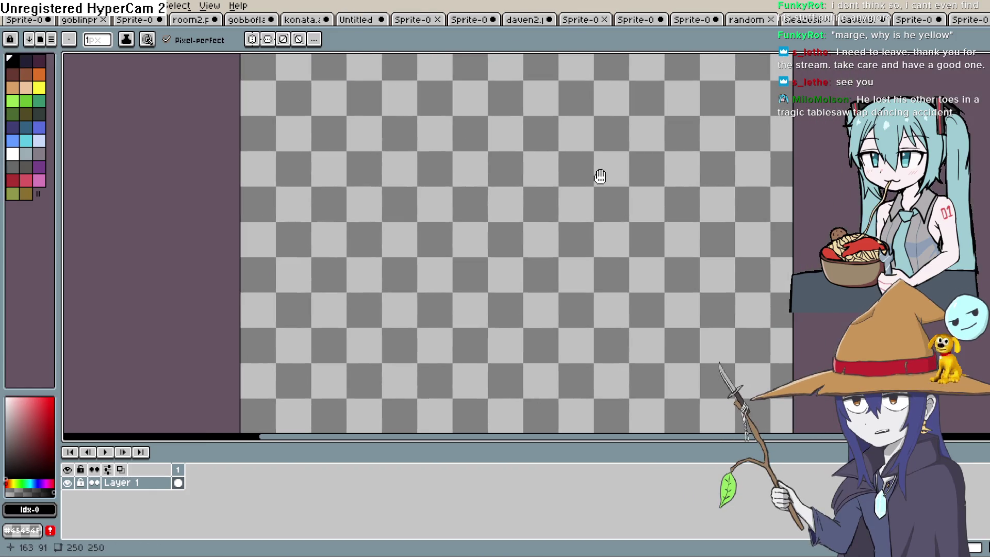
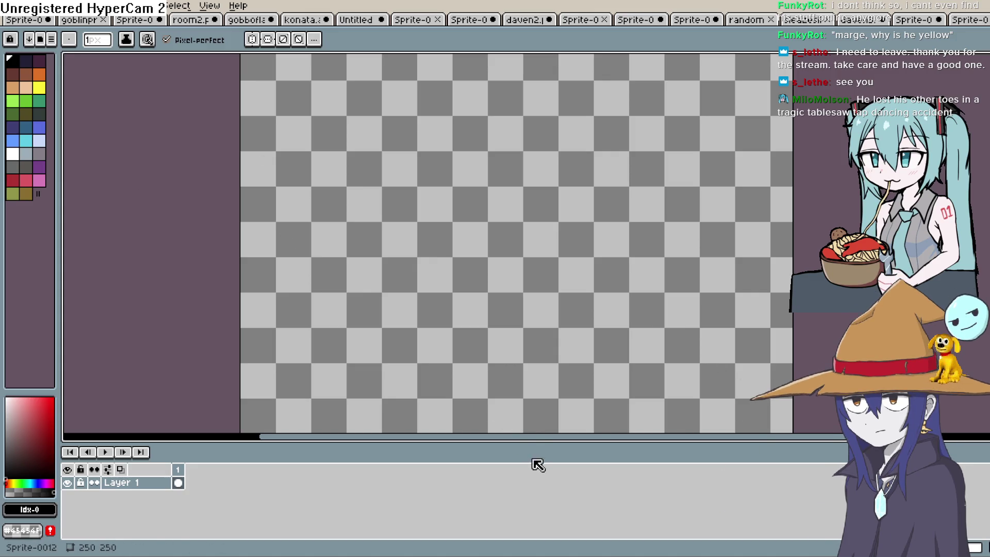
Step: Shrink the timeline for a taller canvas and glance at the grass tile sprite
drag(535, 442, 531, 492)
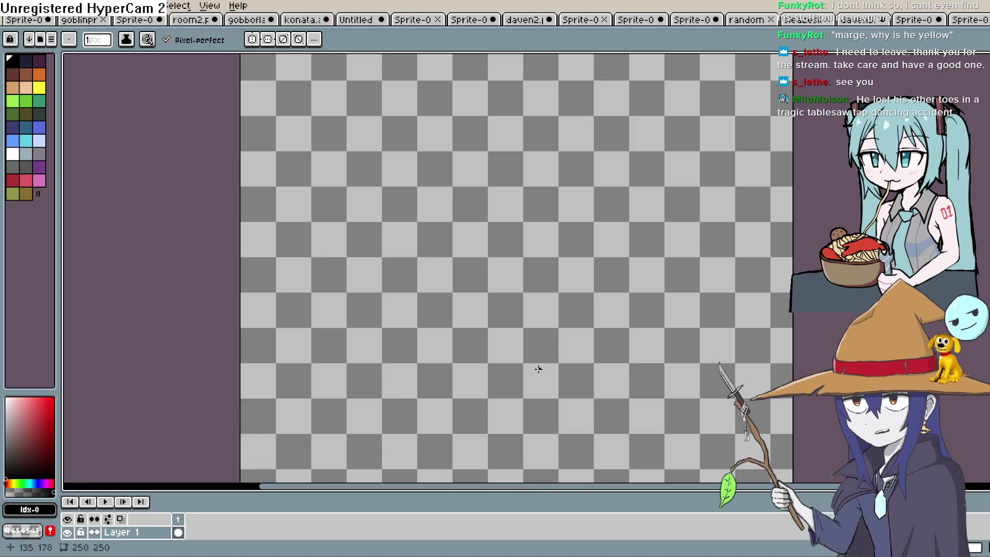
click(966, 21)
click(932, 23)
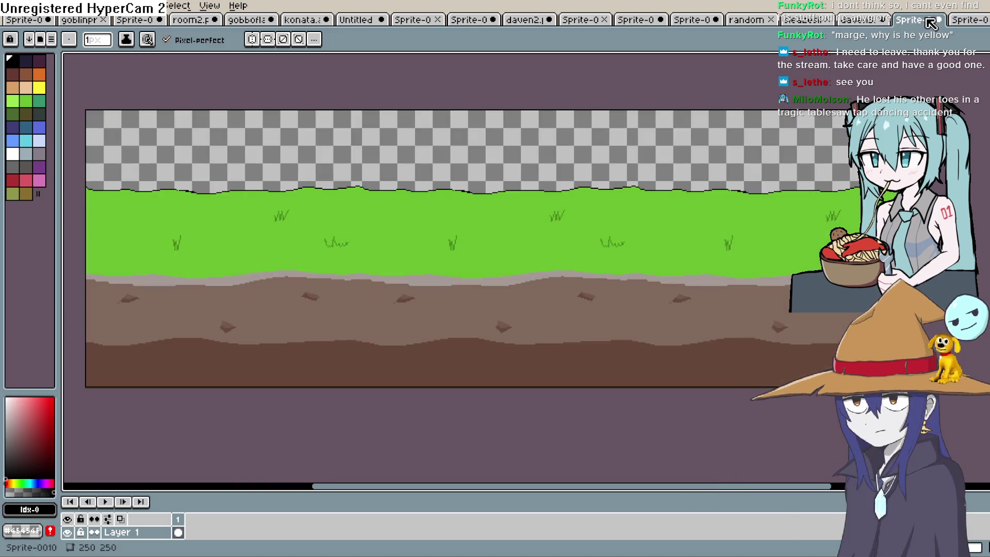
Step: Look over the pink creature sprite, then start the turtle outline on blank Sprite-0012
click(861, 19)
scroll(469, 227, up, 2)
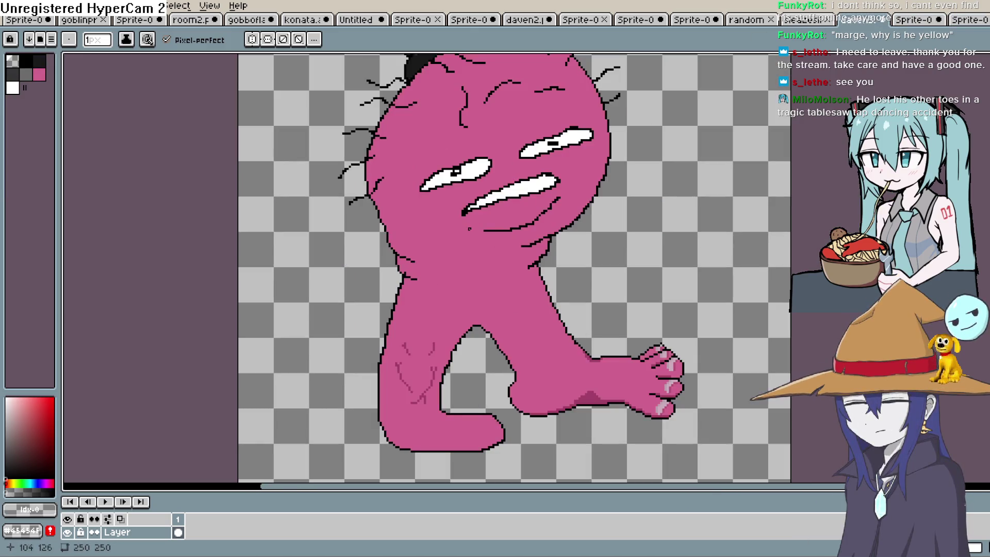
scroll(614, 273, up, 1)
mouse_move(601, 272)
mouse_down()
mouse_move(608, 214)
mouse_move(577, 232)
mouse_move(526, 313)
mouse_up()
scroll(614, 204, down, 1)
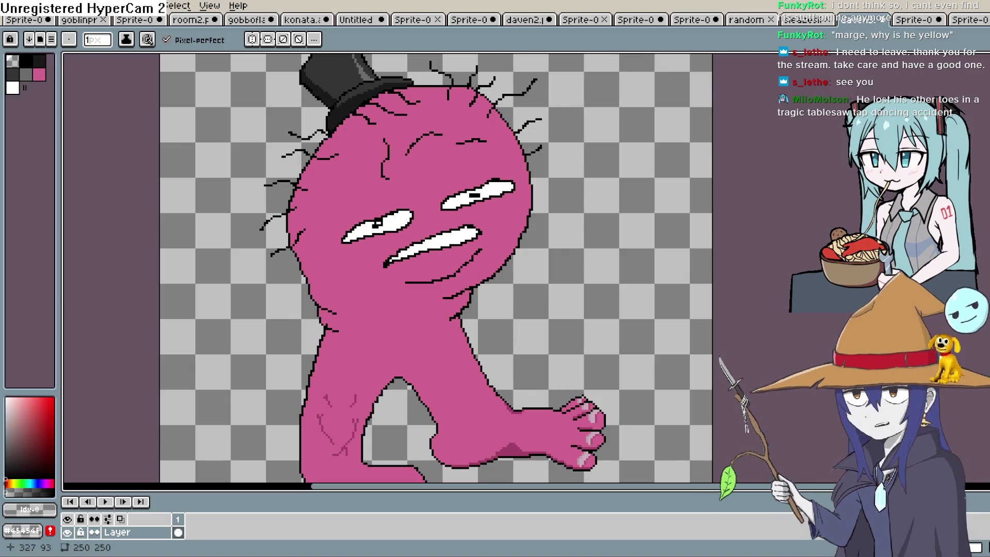
click(523, 19)
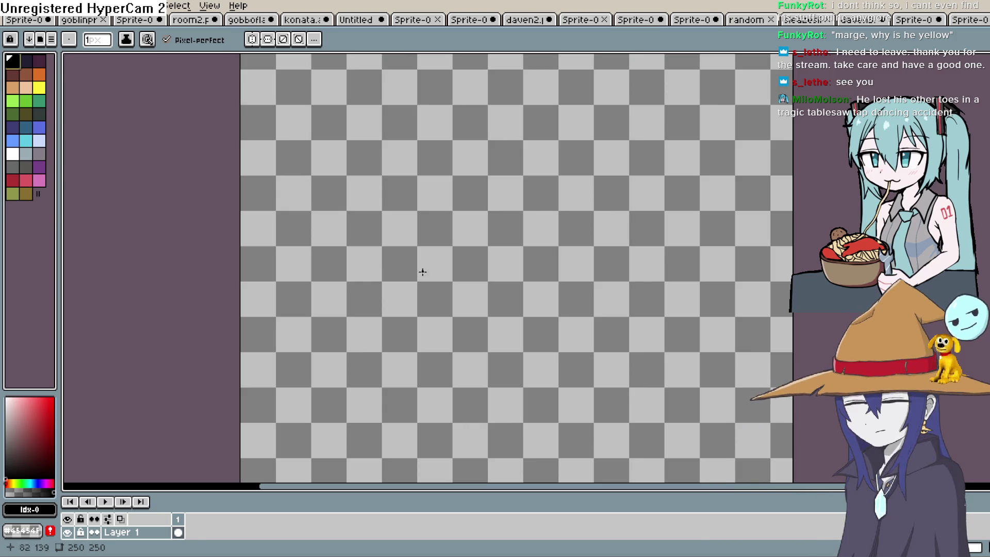
drag(417, 273, 568, 295)
Step: Extend the outline up around the domed shell and close off the turtle's head
drag(707, 248, 664, 188)
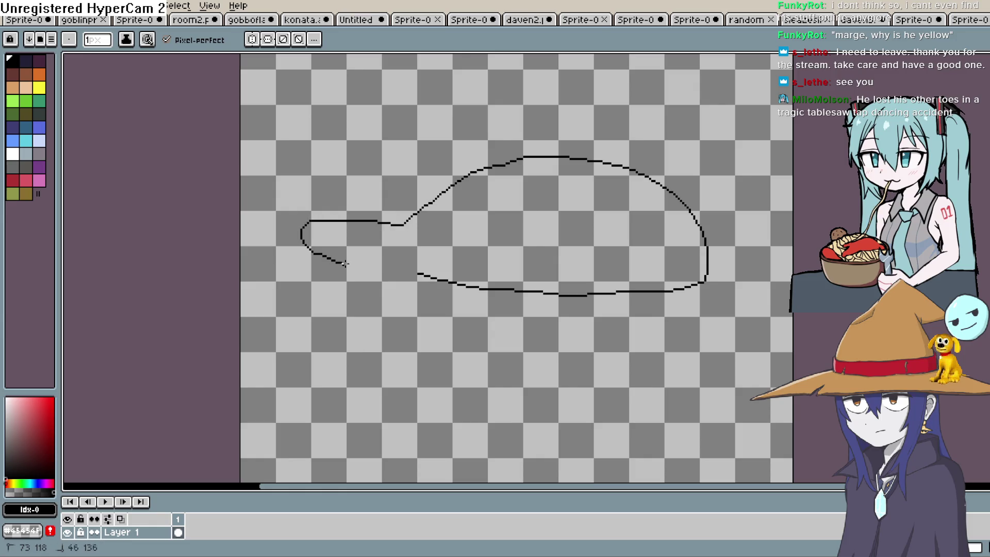
drag(420, 272, 405, 225)
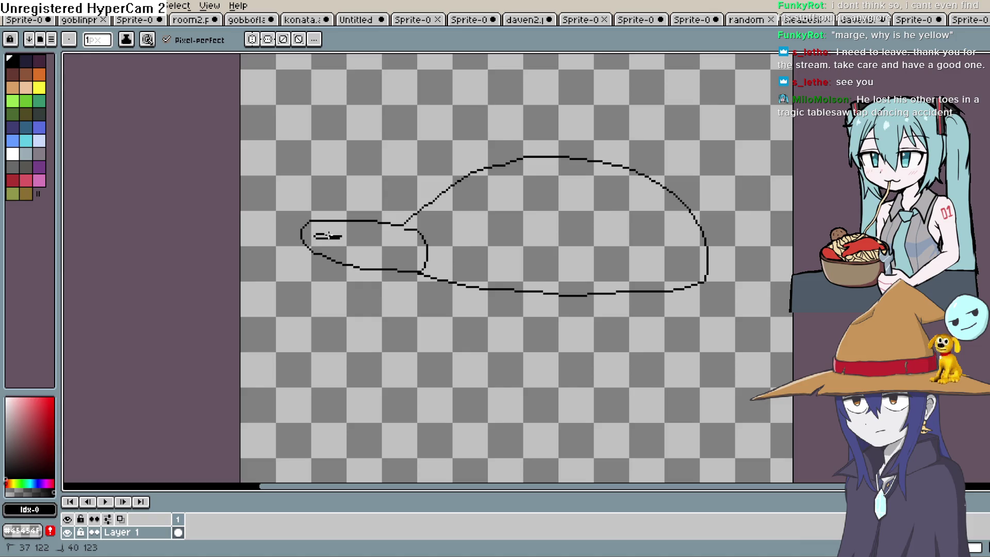
scroll(340, 234, up, 3)
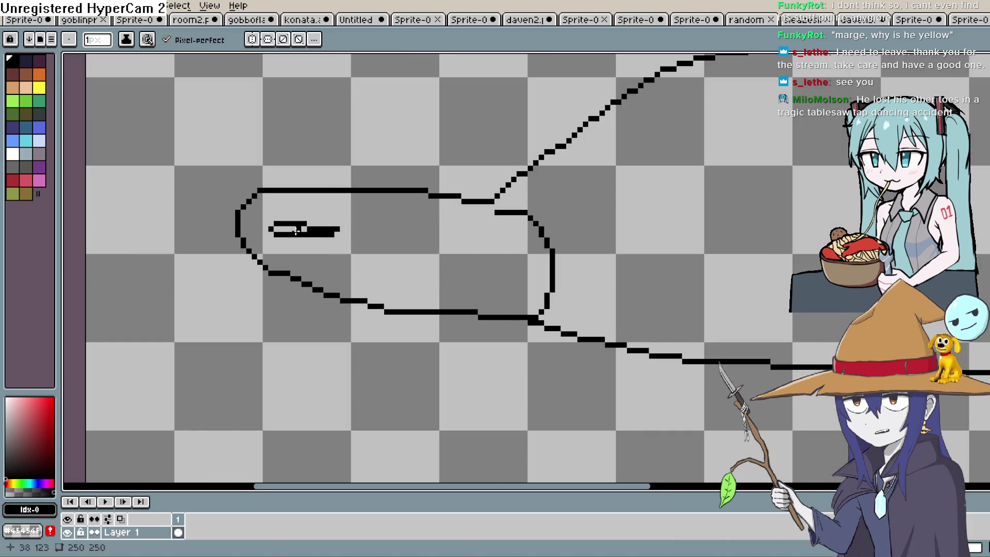
Step: Draw the turtle's eye and mouth, erasing a stray pixel line near the mouth
mouse_move(284, 236)
mouse_down()
mouse_move(316, 257)
mouse_move(293, 211)
mouse_up()
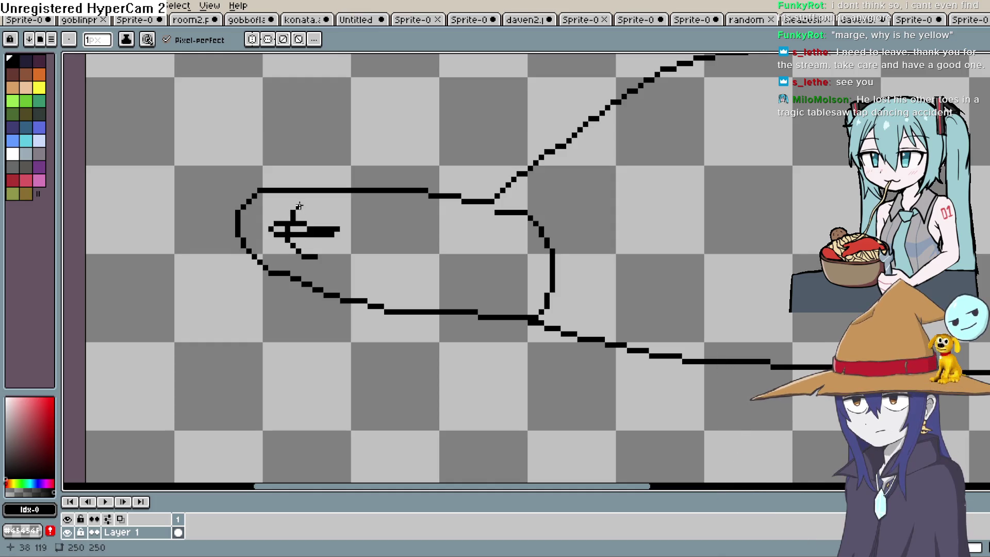
mouse_move(308, 283)
mouse_down()
mouse_move(374, 267)
mouse_move(335, 299)
mouse_move(370, 304)
mouse_up()
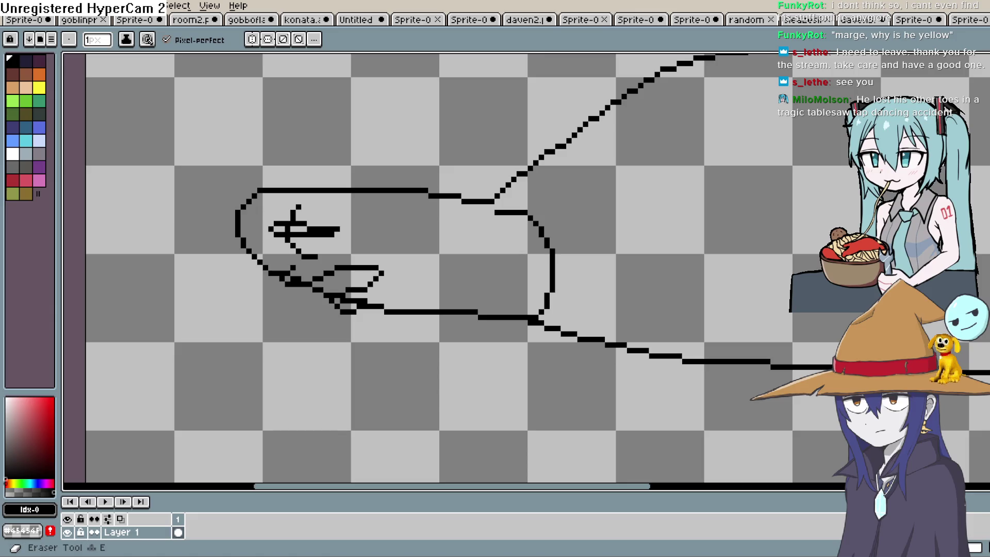
key(e)
drag(329, 296, 315, 284)
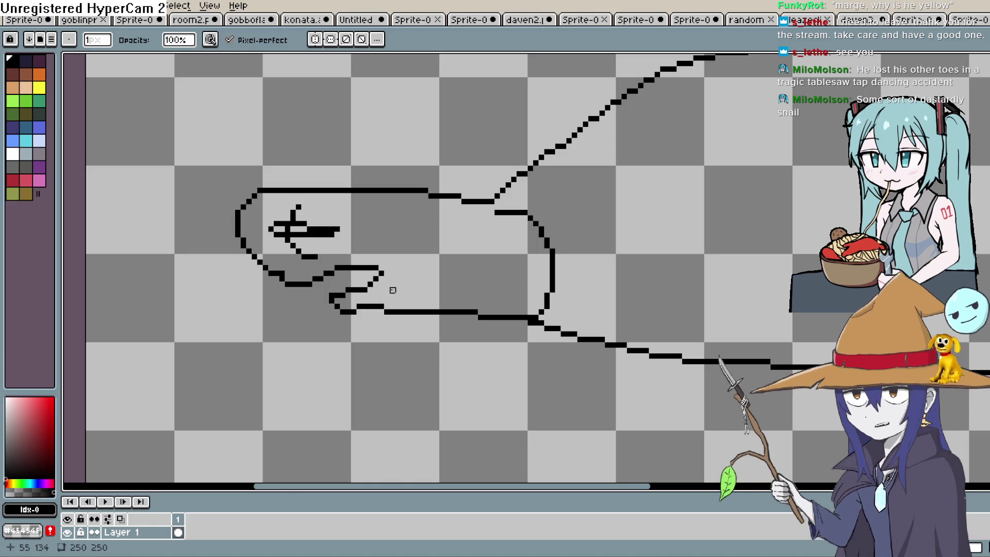
scroll(393, 289, down, 1)
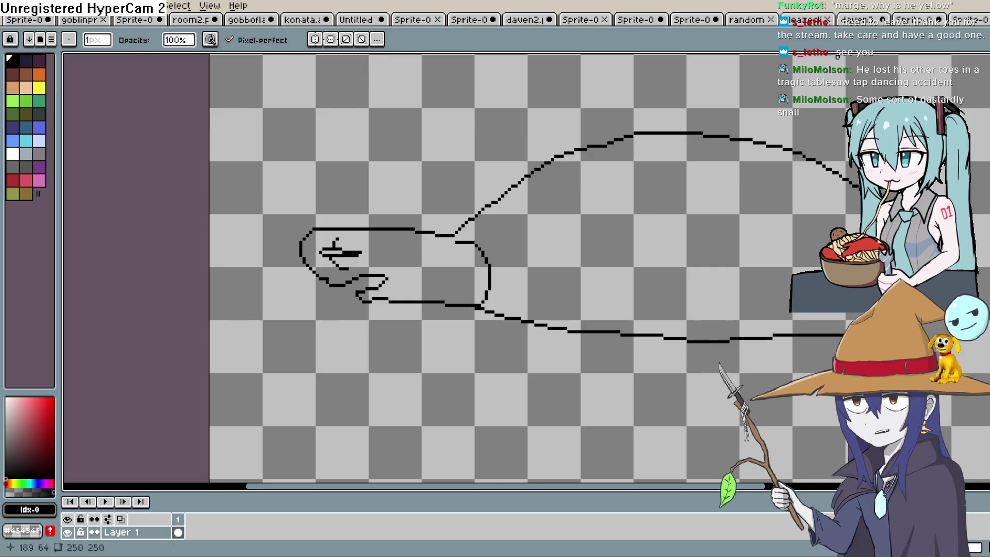
scroll(799, 181, down, 1)
scroll(800, 182, right, 3)
Step: With the Pencil, extend the neck line down and hook it to the left
key(b)
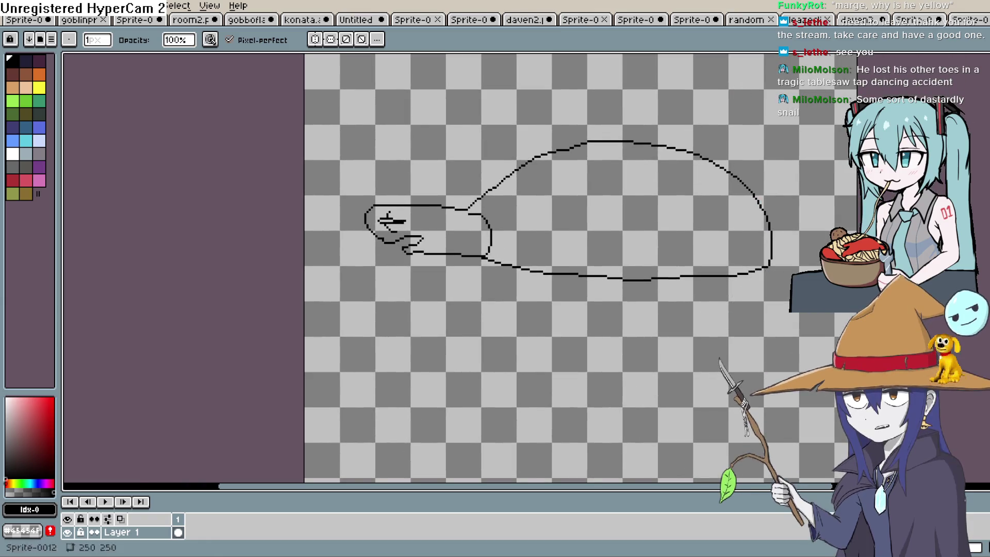
scroll(584, 220, up, 1)
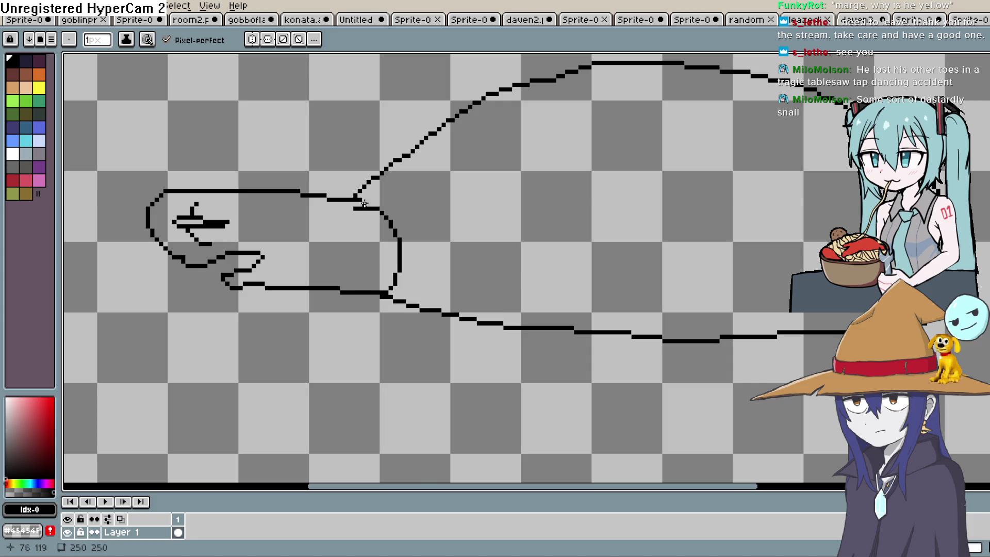
drag(418, 258, 409, 281)
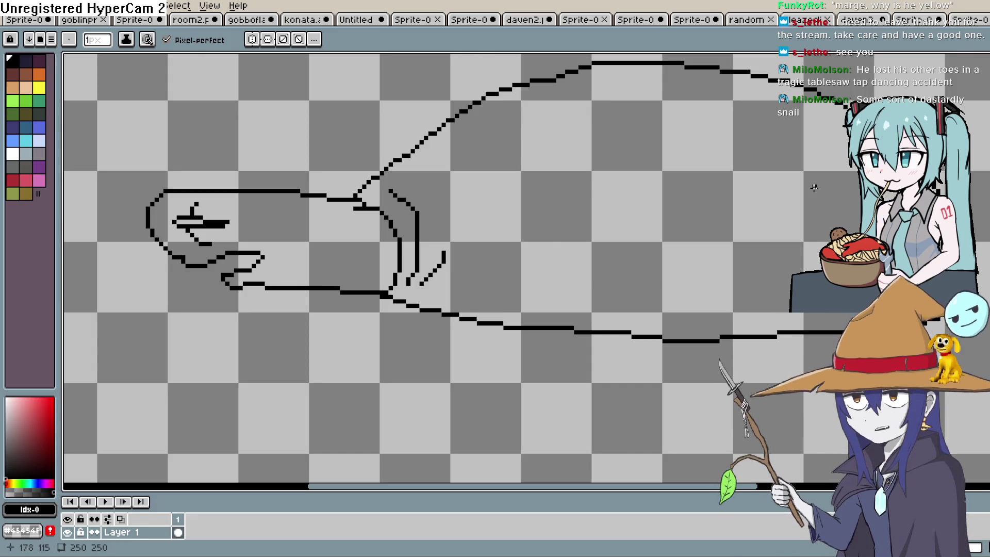
Step: Add a curved line beside the eye and short fold lines on the neck
drag(814, 188, 740, 132)
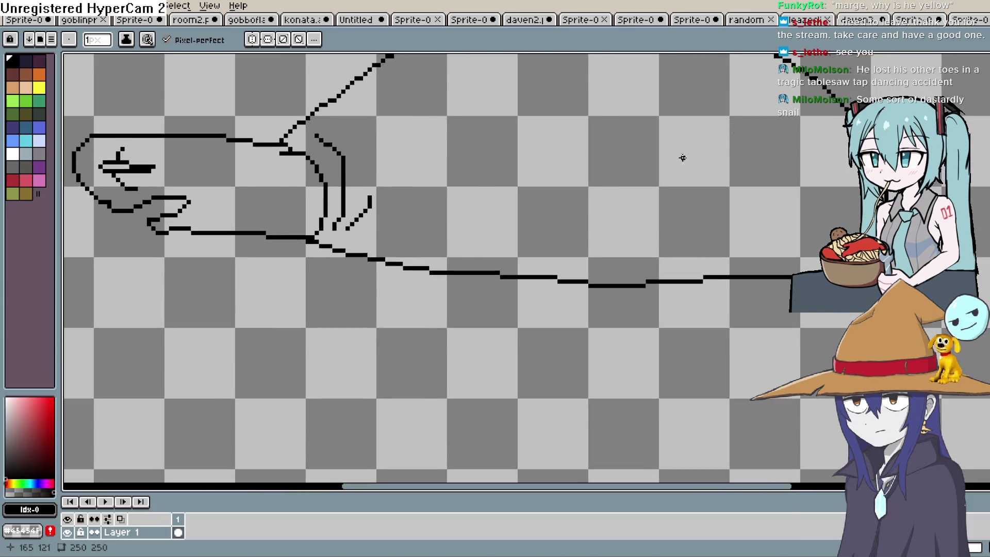
scroll(690, 154, down, 1)
drag(708, 235, 656, 332)
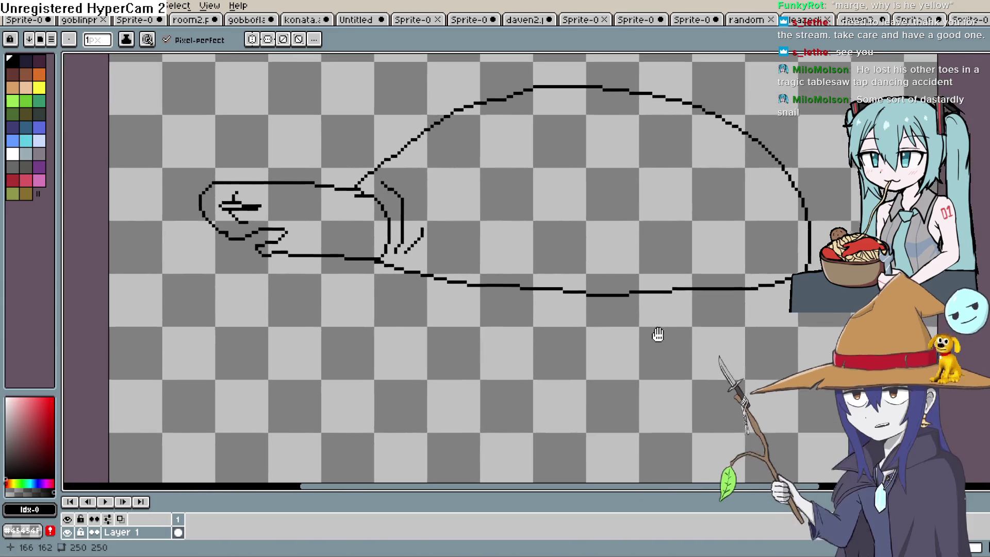
scroll(728, 293, down, 1)
drag(781, 254, 705, 267)
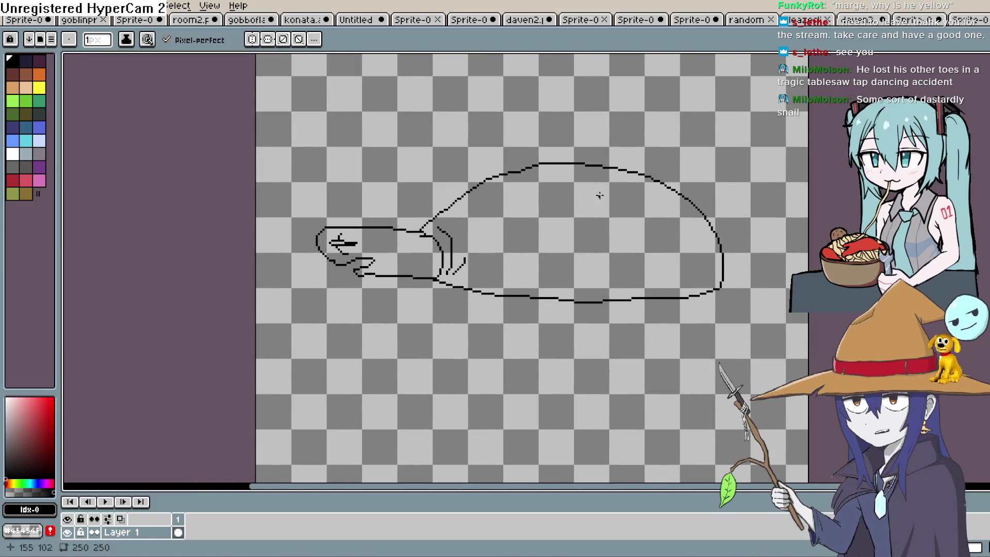
scroll(605, 197, down, 3)
scroll(543, 209, up, 3)
scroll(530, 295, up, 2)
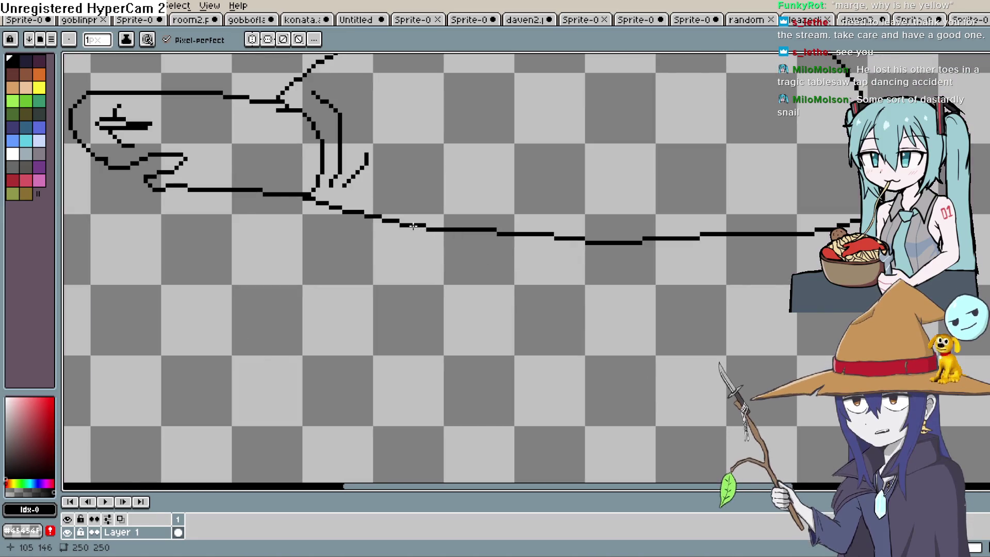
drag(155, 137, 176, 113)
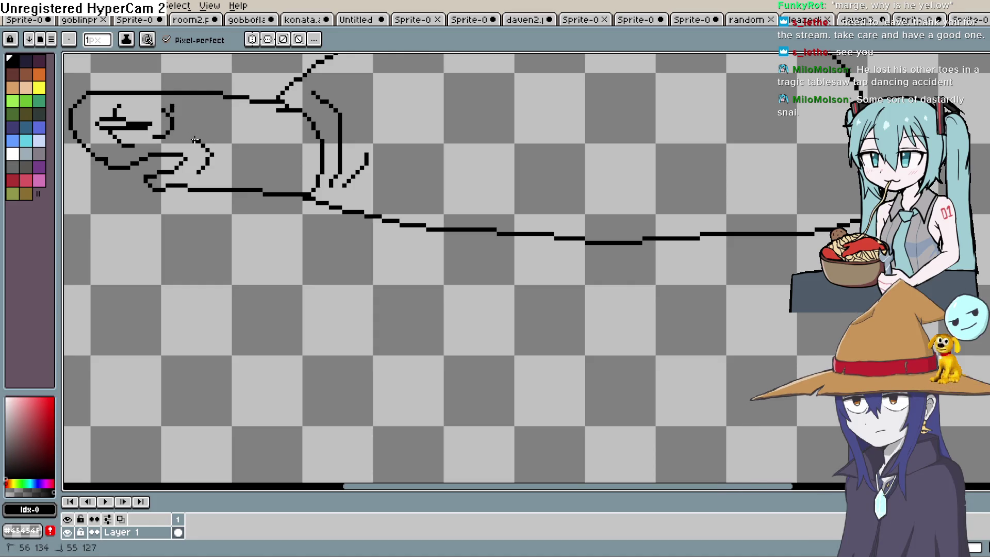
mouse_move(216, 177)
mouse_down()
mouse_move(274, 158)
mouse_move(282, 198)
mouse_up()
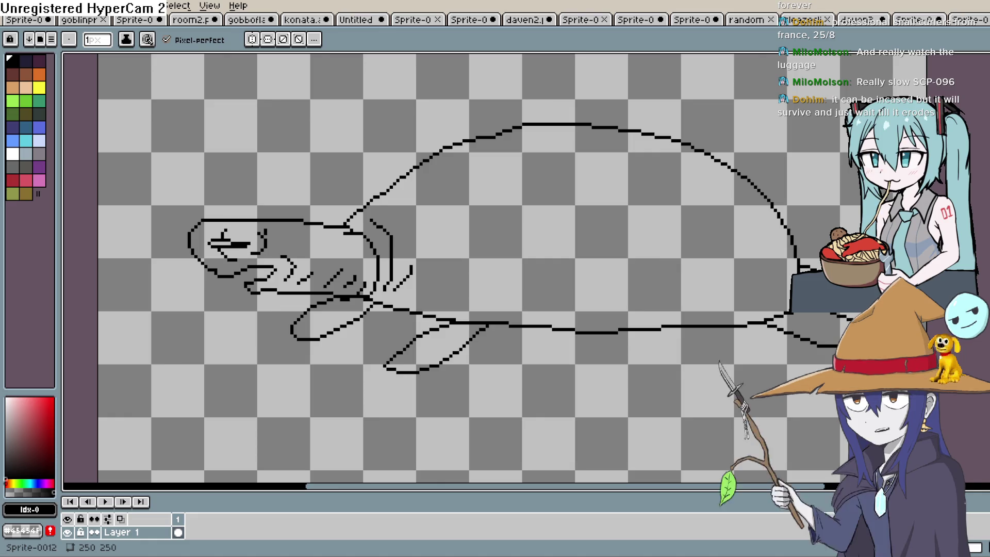
Step: Fill the turtle's shell with bright green using the Paint Bucket
click(23, 102)
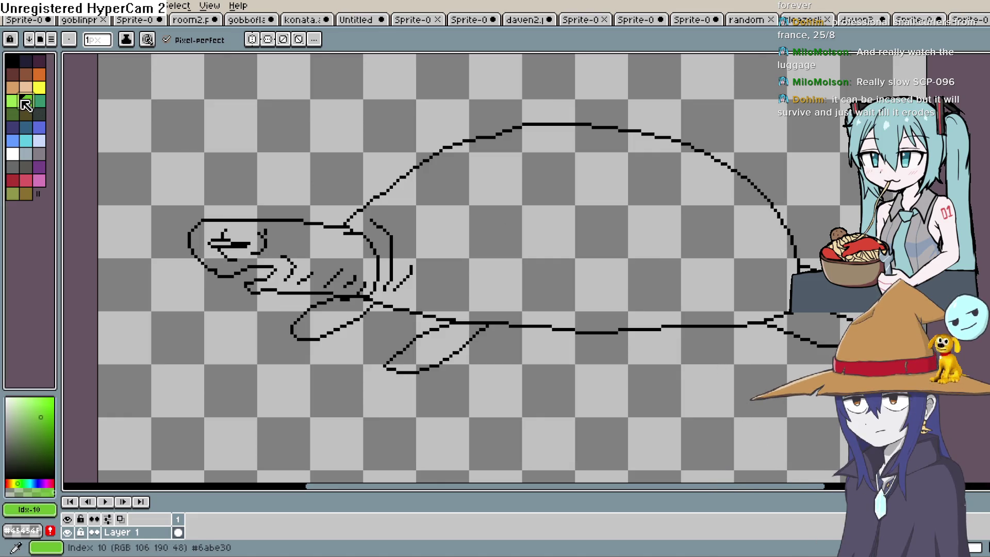
key(g)
click(644, 248)
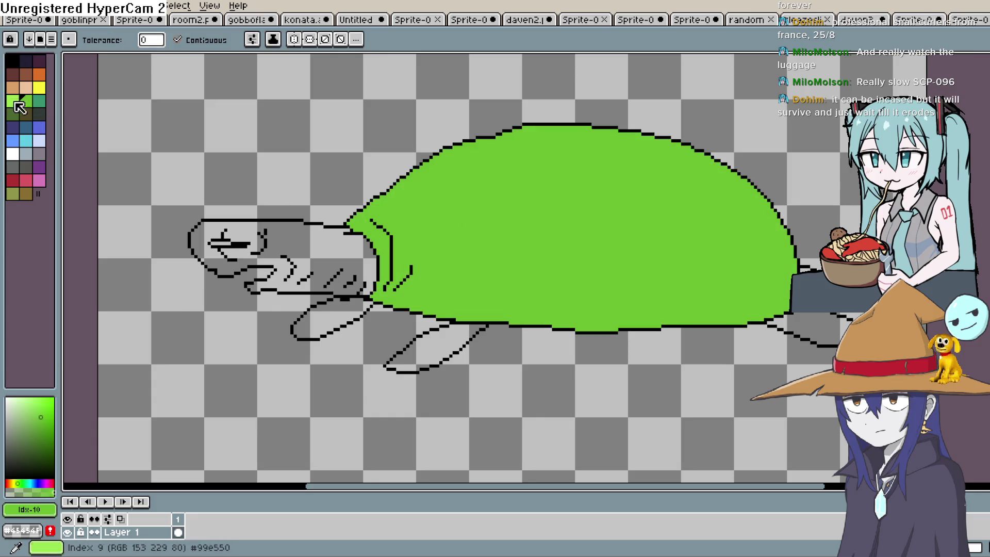
Step: Fill the head and the front, middle and rear flippers with dark olive
click(26, 114)
click(305, 244)
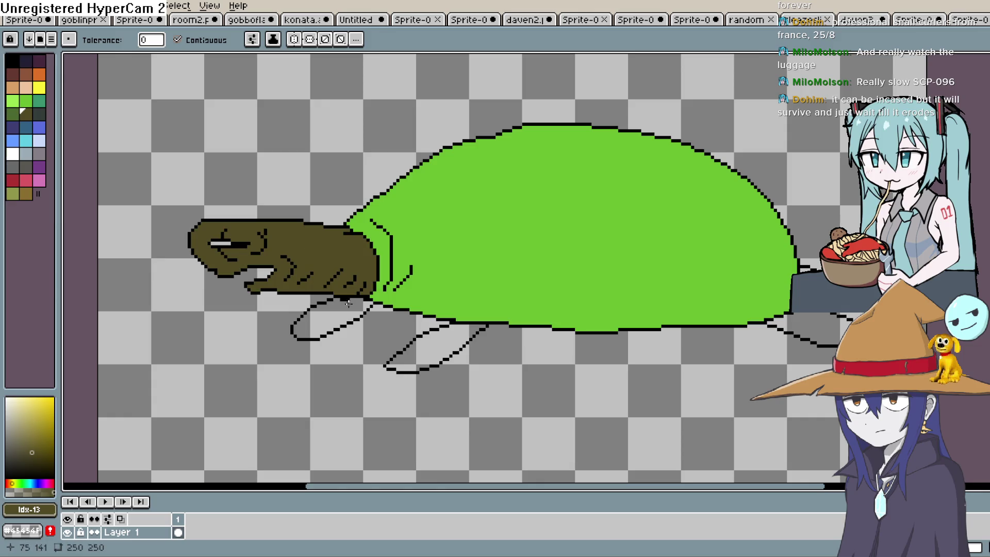
click(349, 304)
click(433, 345)
click(813, 325)
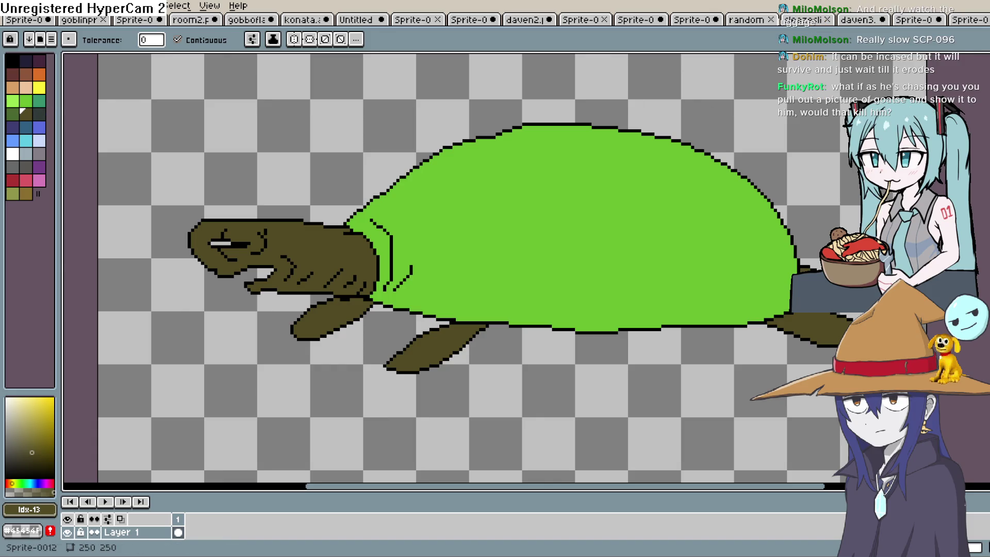
Step: Sample the shell's green and darken it to a more saturated shade
key(i)
click(663, 199)
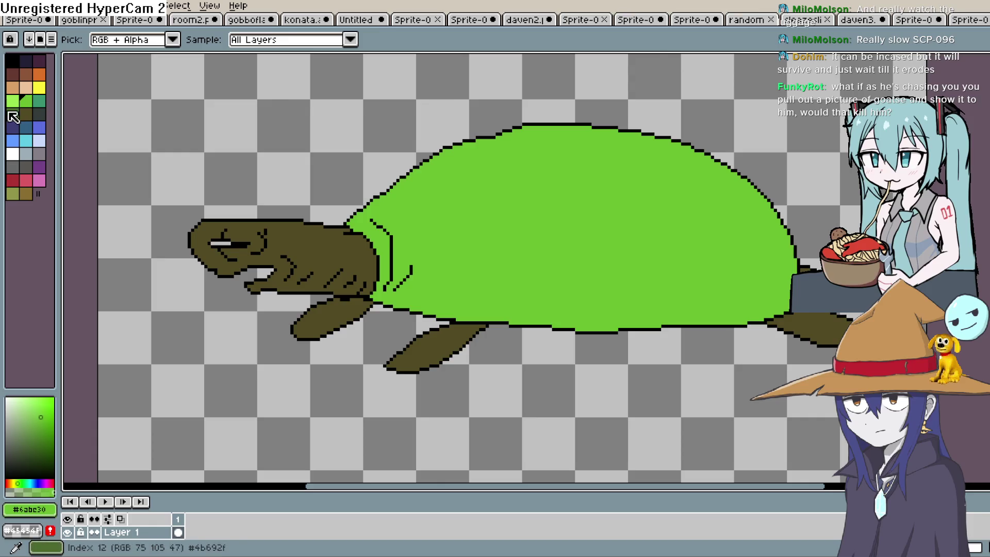
click(44, 426)
click(47, 432)
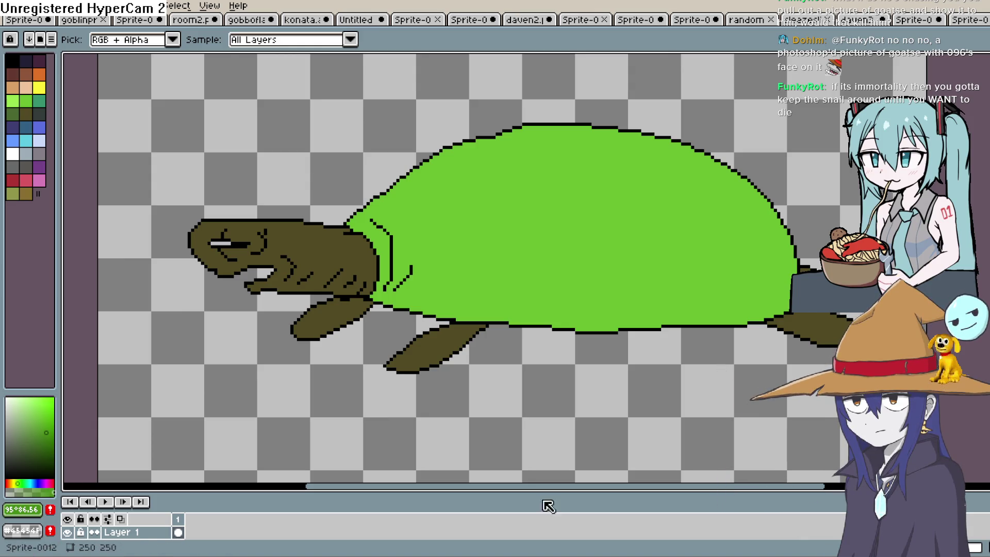
Step: Sample the shell's green, #6abe30, from the canvas as the drawing colour
click(522, 301)
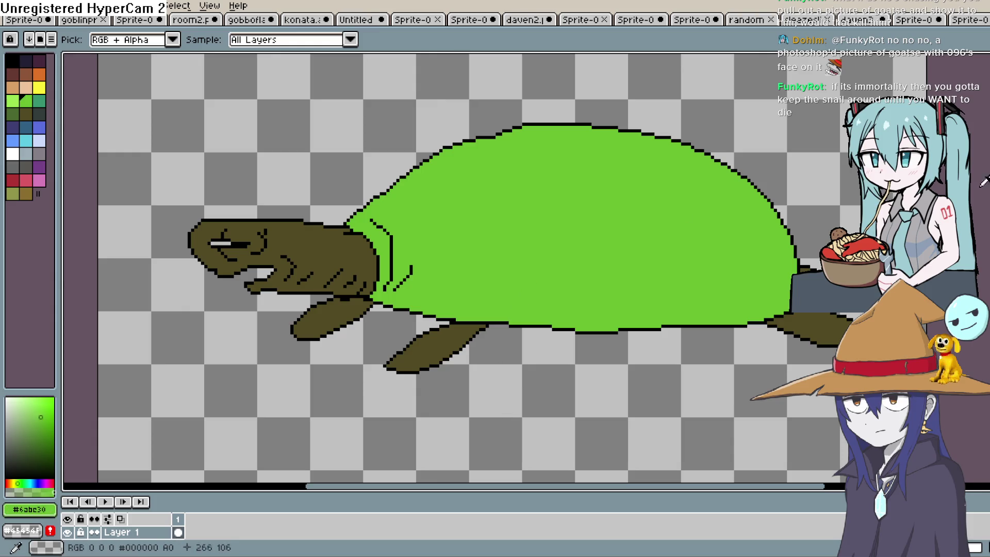
Step: Draw a dark green curve on the shell and fill the band along its right edge
key(b)
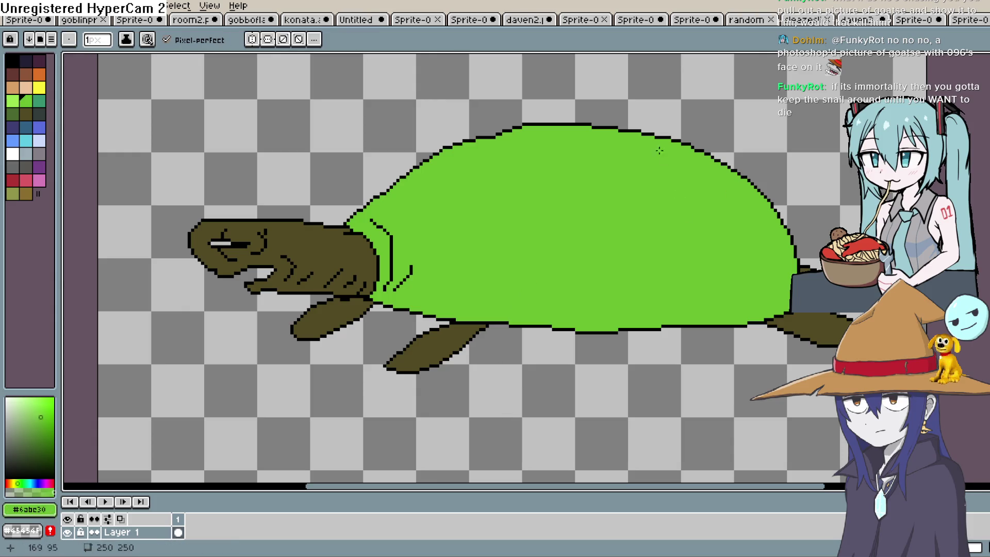
click(47, 431)
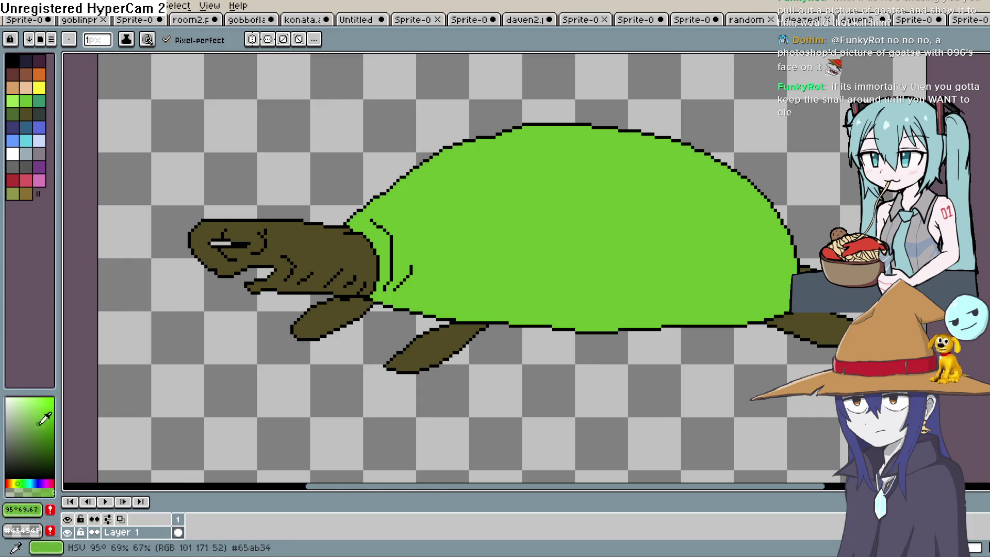
drag(620, 131, 664, 169)
key(ctrl+z)
drag(749, 249, 709, 174)
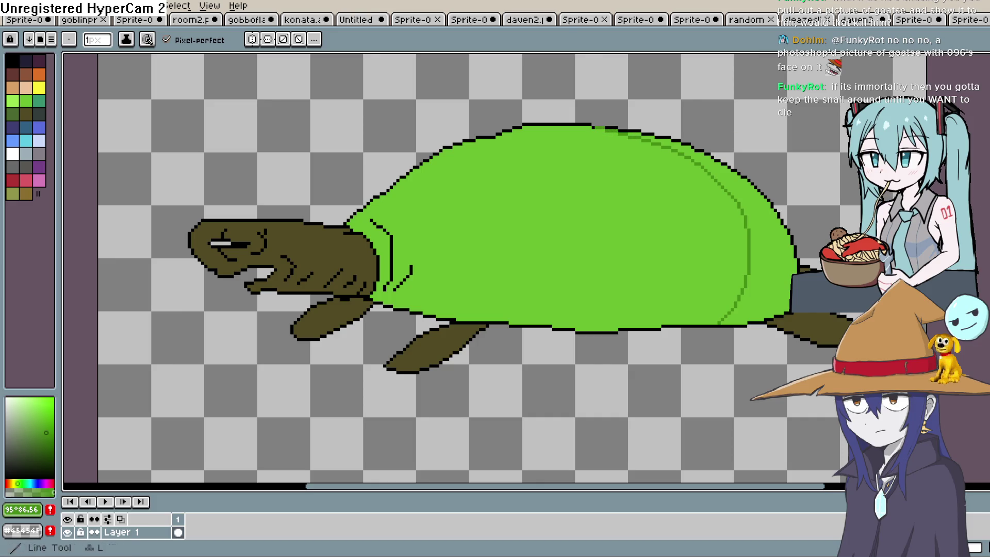
key(g)
click(763, 255)
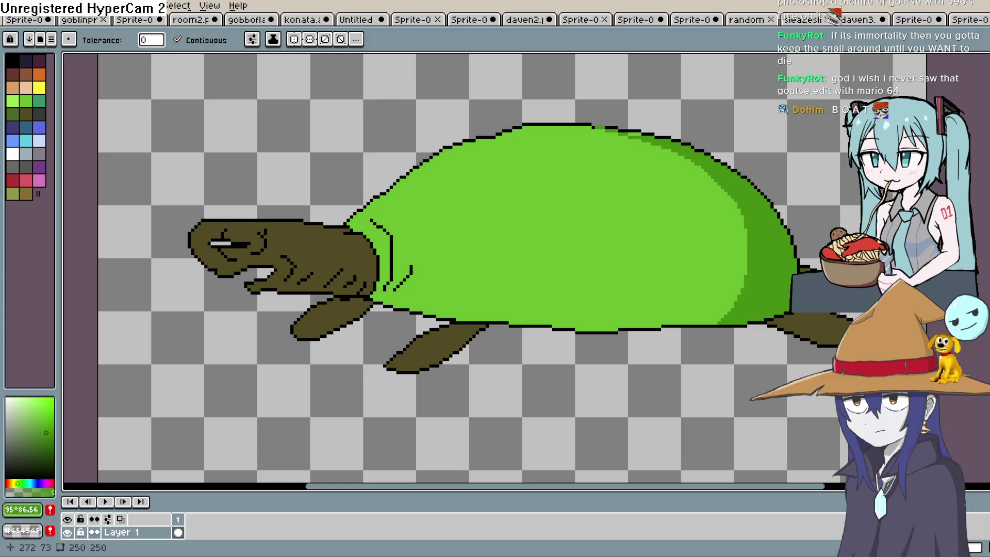
key(i)
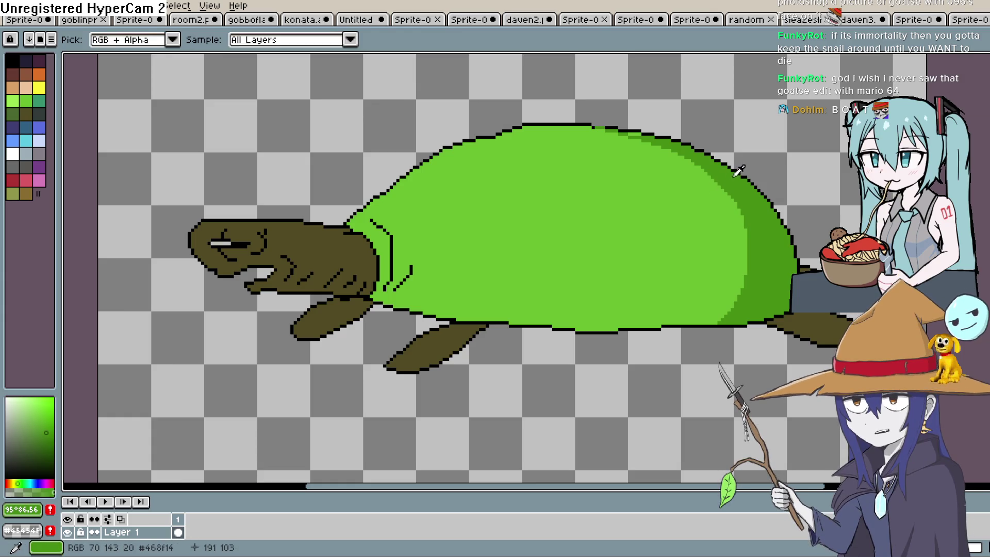
Step: Sample the shell's main green and choose the paler #b3ea8e from the colour square
key(g)
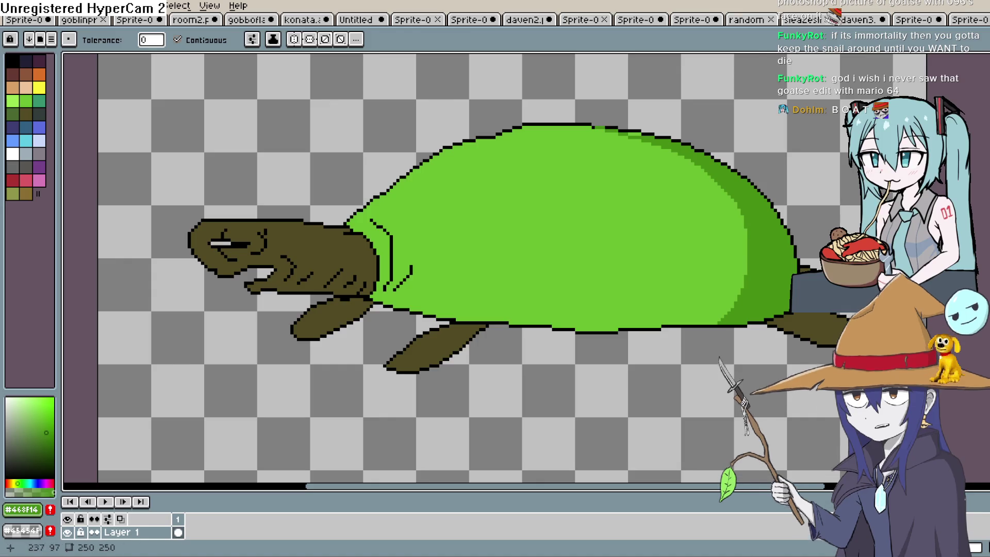
scroll(631, 176, up, 3)
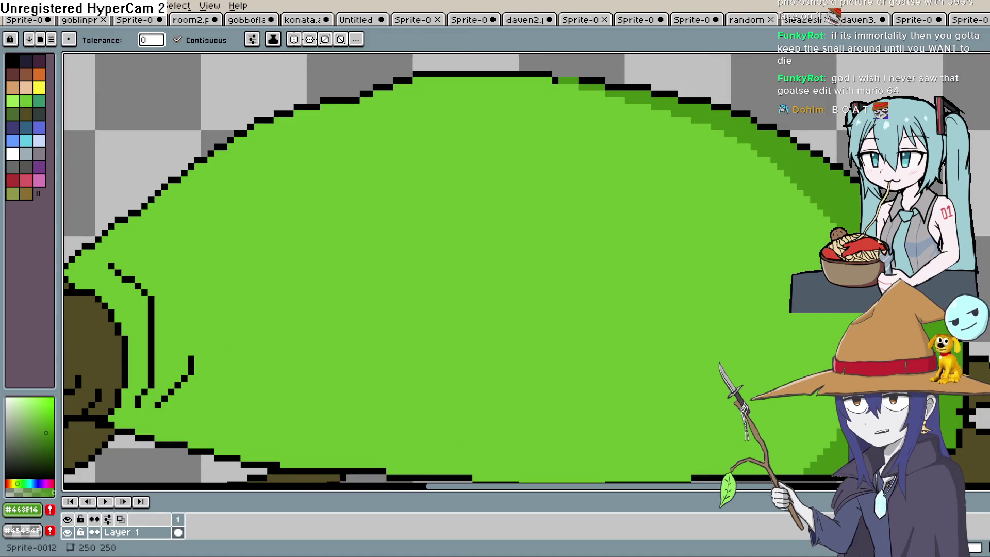
key(i)
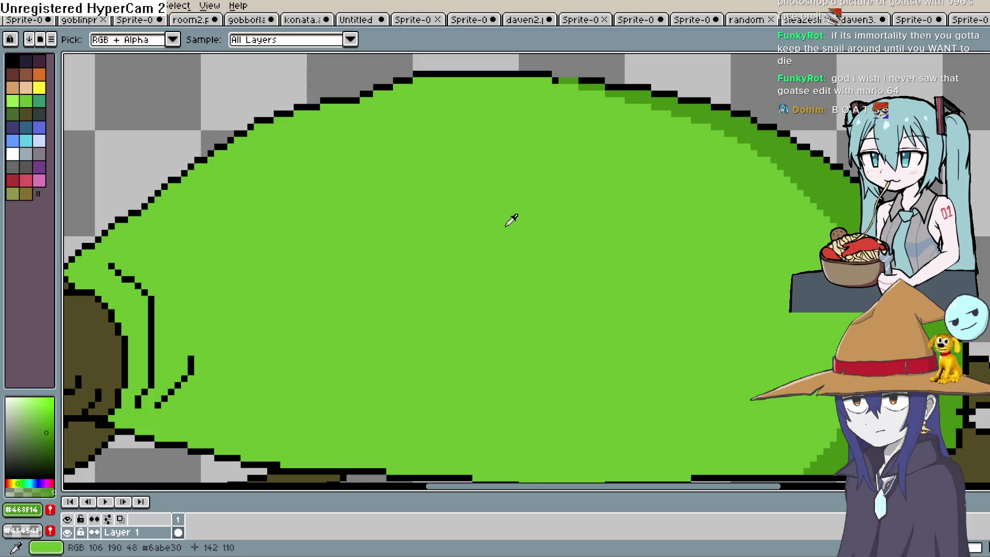
click(503, 212)
click(22, 400)
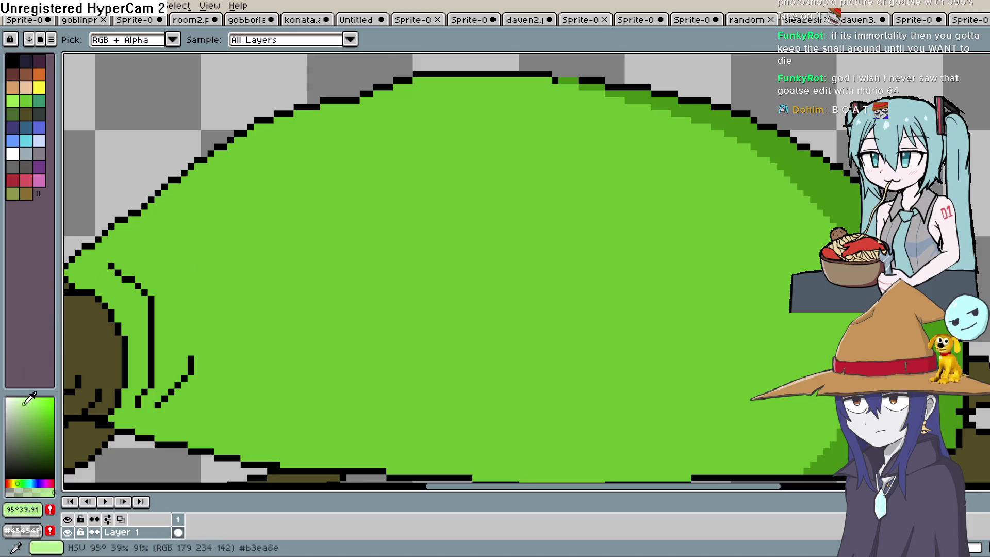
Step: Draw a pale green curve across the shell's left side and fill that section
key(b)
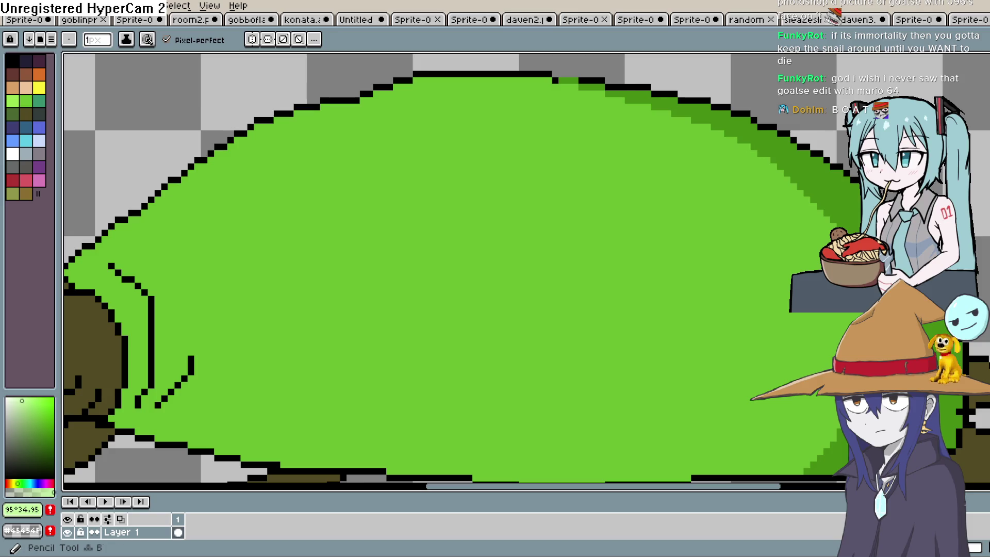
drag(557, 258, 669, 167)
scroll(448, 132, down, 2)
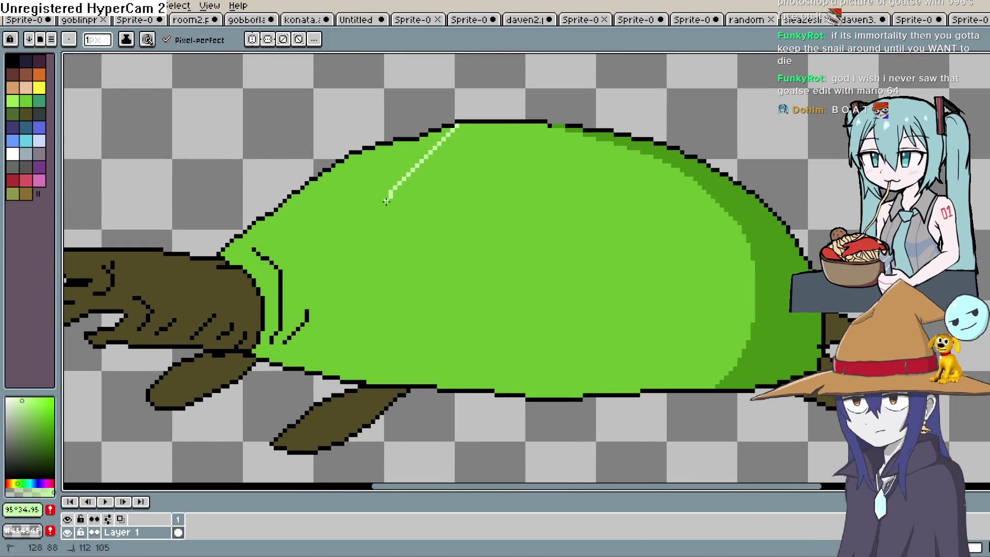
drag(395, 341, 431, 383)
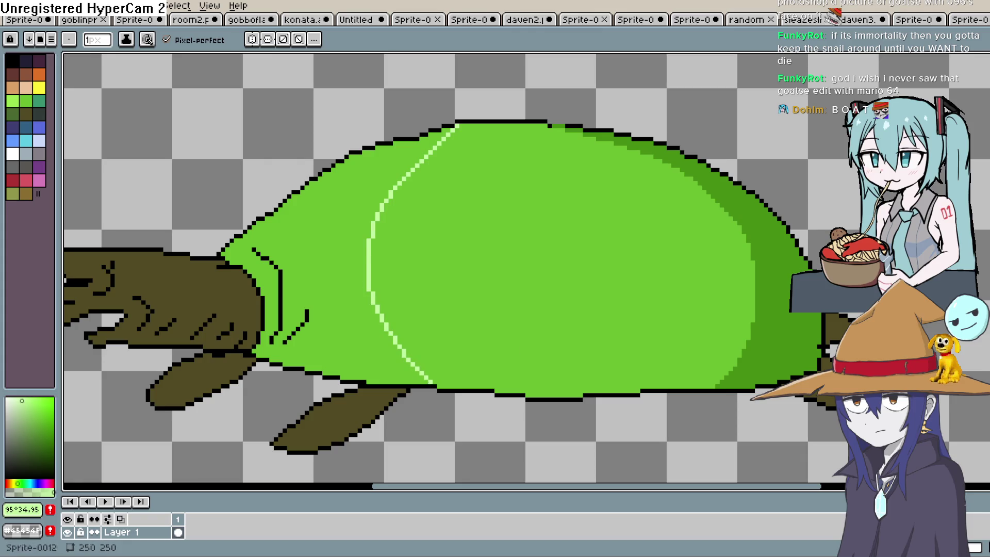
key(g)
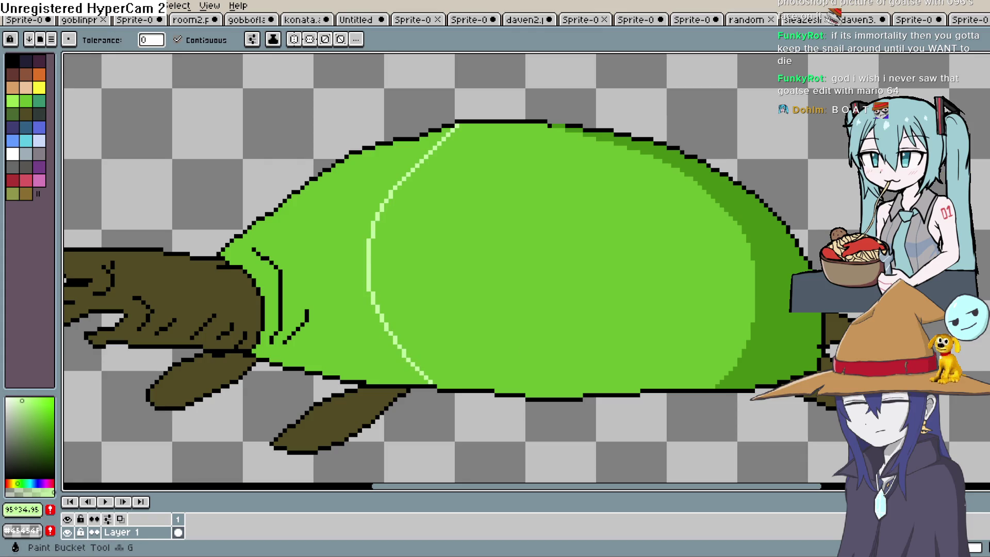
click(312, 223)
scroll(336, 218, down, 2)
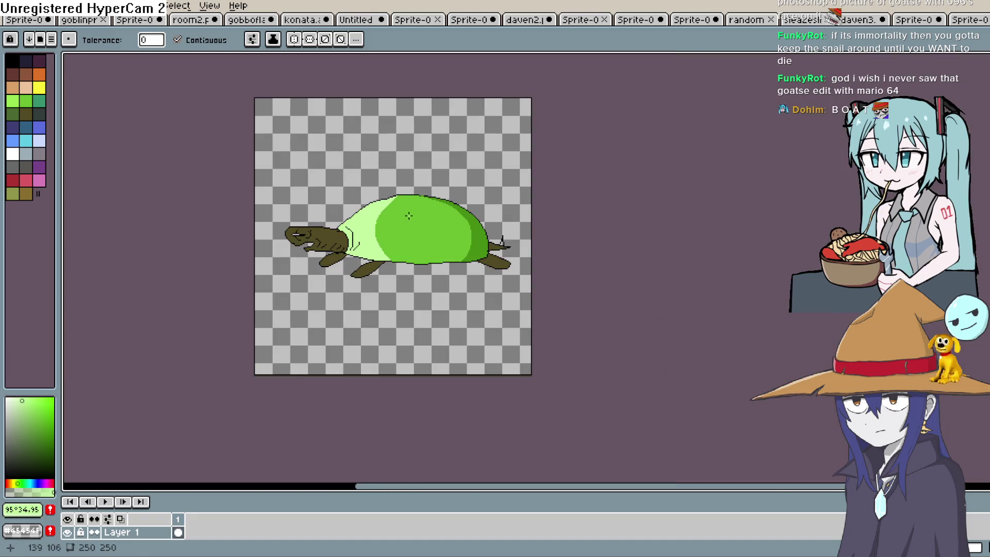
scroll(378, 230, up, 2)
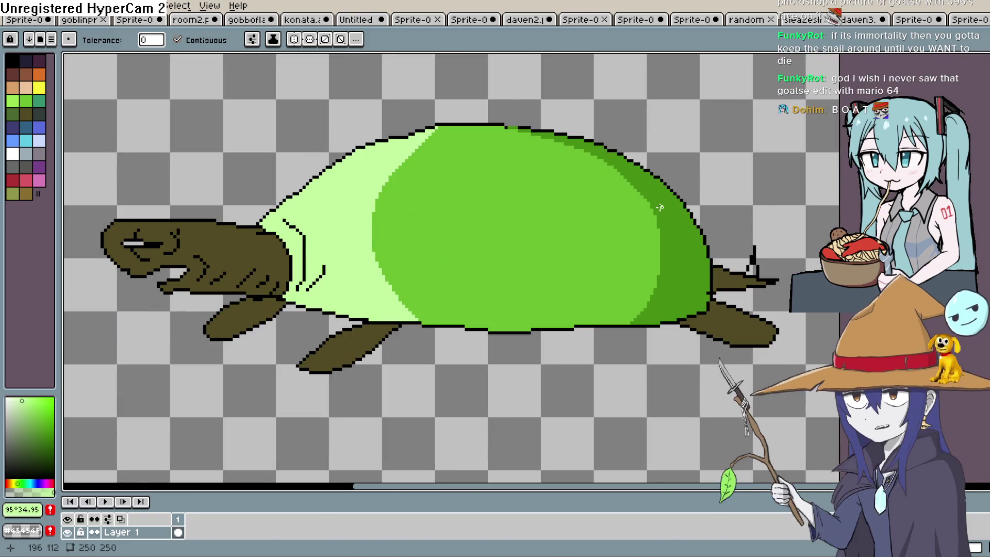
Step: Choose a light green from the colour square for the shine
key(i)
click(44, 424)
drag(45, 424, 28, 404)
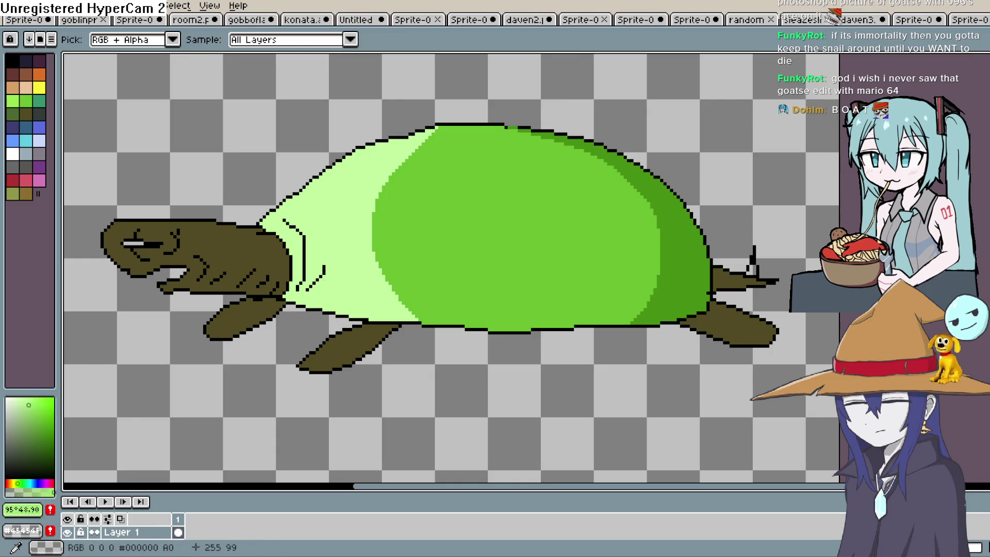
Step: Draw an oval outline near the shell's top and fill it light green
click(982, 100)
mouse_move(514, 146)
mouse_down()
mouse_move(444, 155)
mouse_move(472, 187)
mouse_up()
mouse_move(558, 185)
mouse_down()
mouse_move(536, 148)
mouse_move(505, 146)
mouse_up()
key(g)
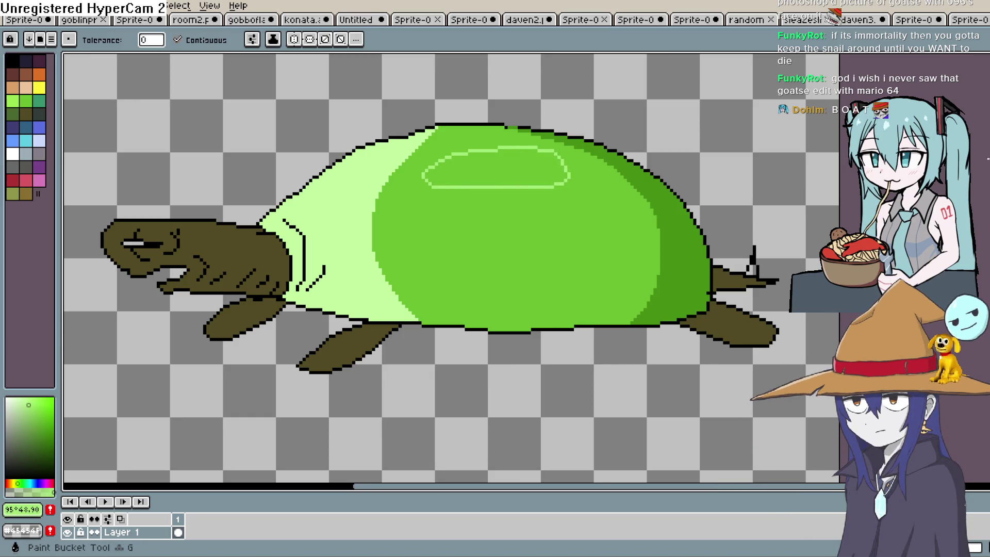
click(484, 168)
scroll(516, 174, down, 4)
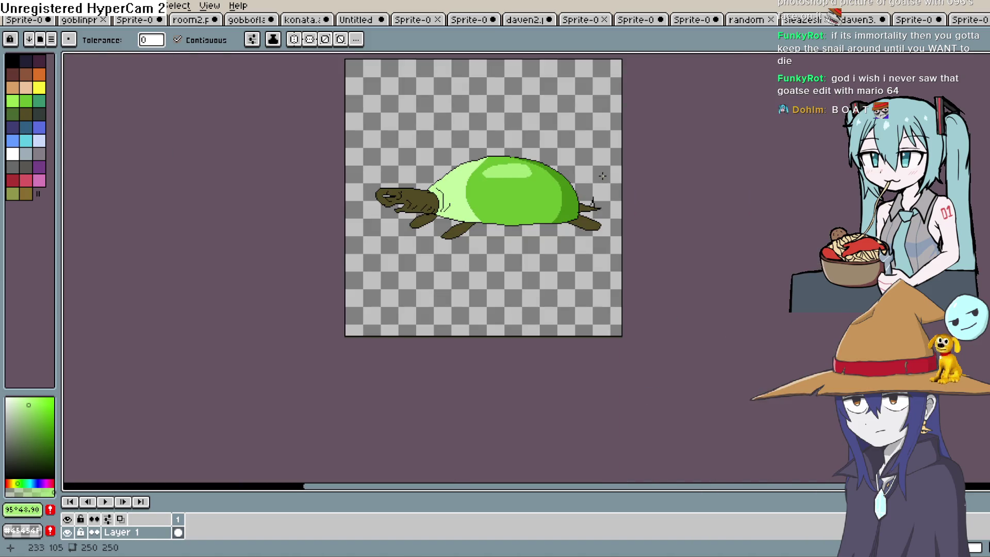
scroll(479, 158, up, 1)
scroll(476, 165, up, 1)
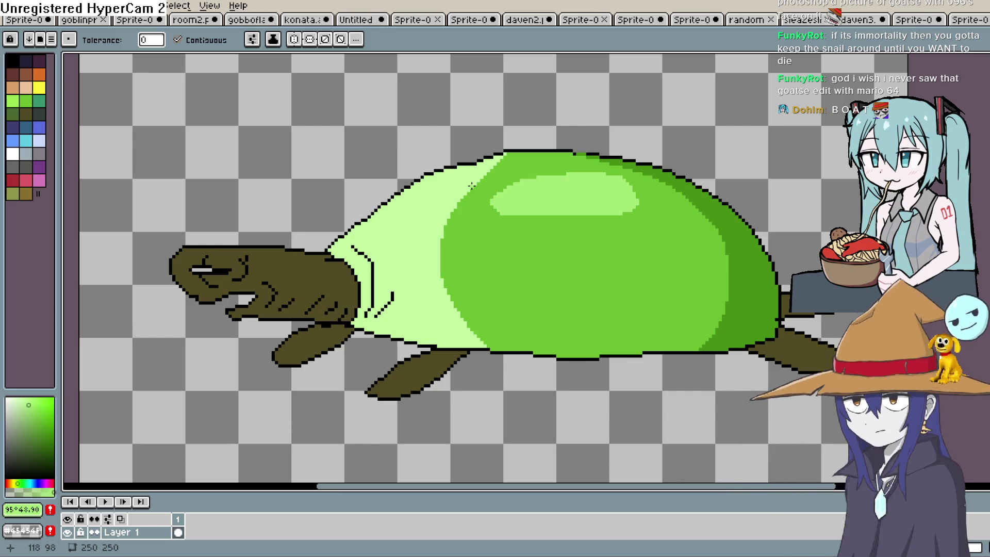
Step: Choose white from the palette, briefly zooming in on the turtle's head
click(10, 165)
key(ctrl)
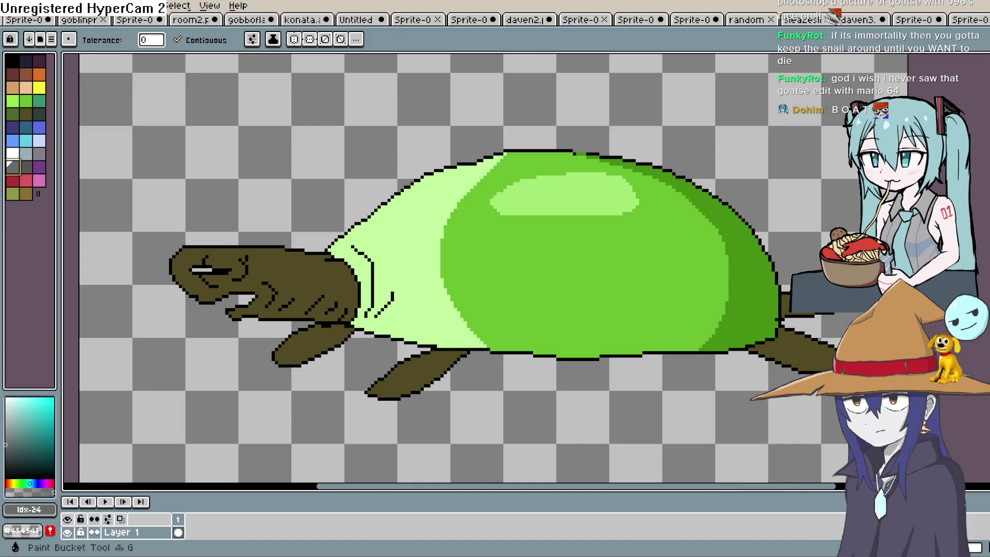
scroll(214, 268, up, 2)
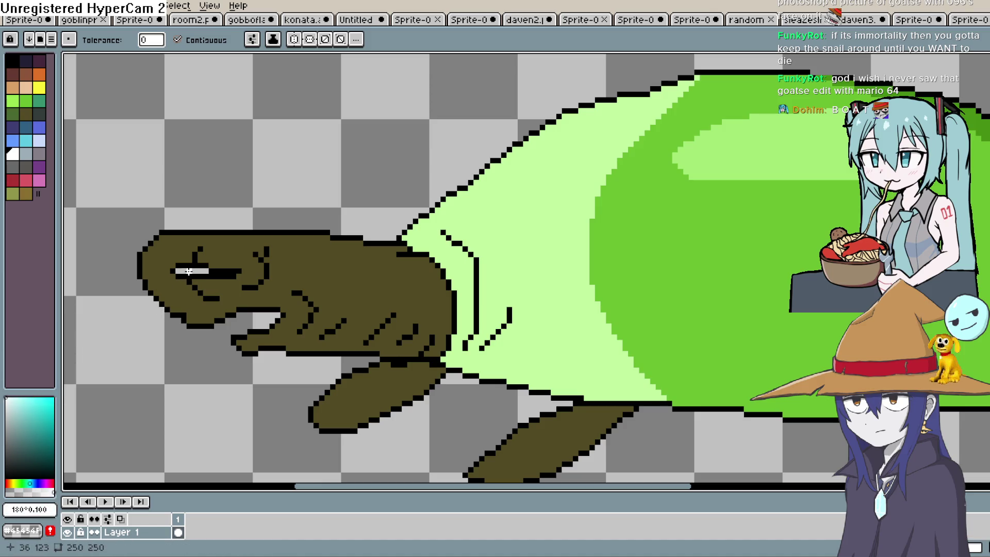
scroll(188, 271, down, 2)
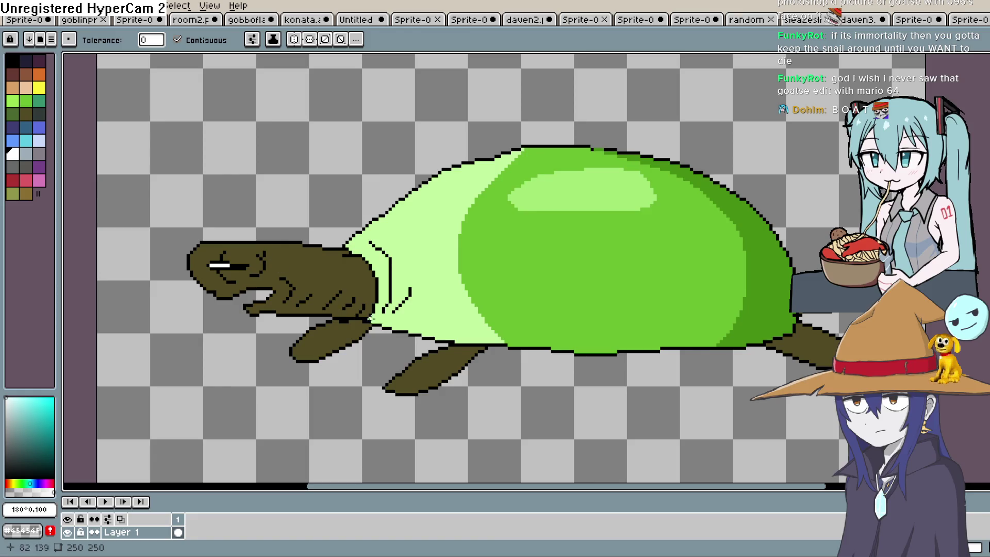
scroll(611, 264, down, 1)
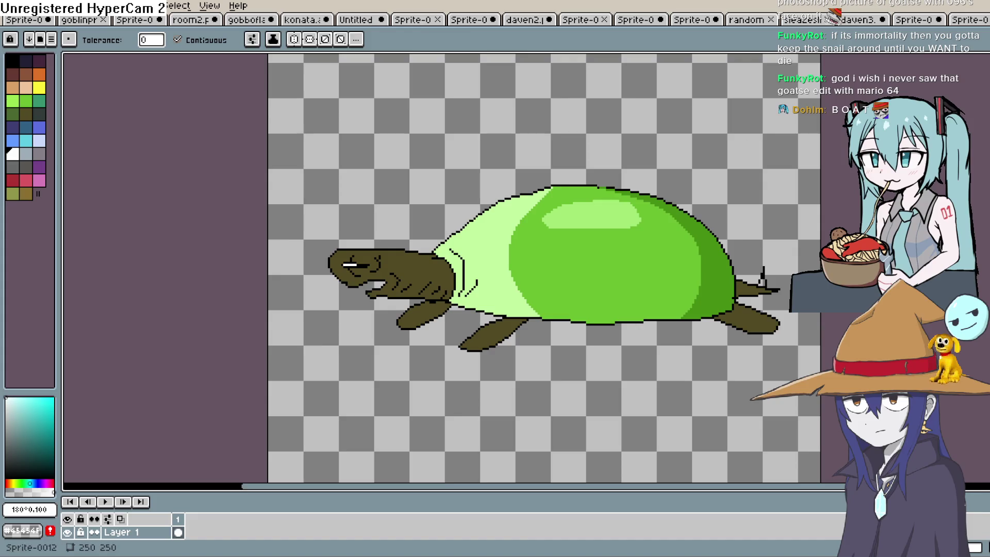
key(i)
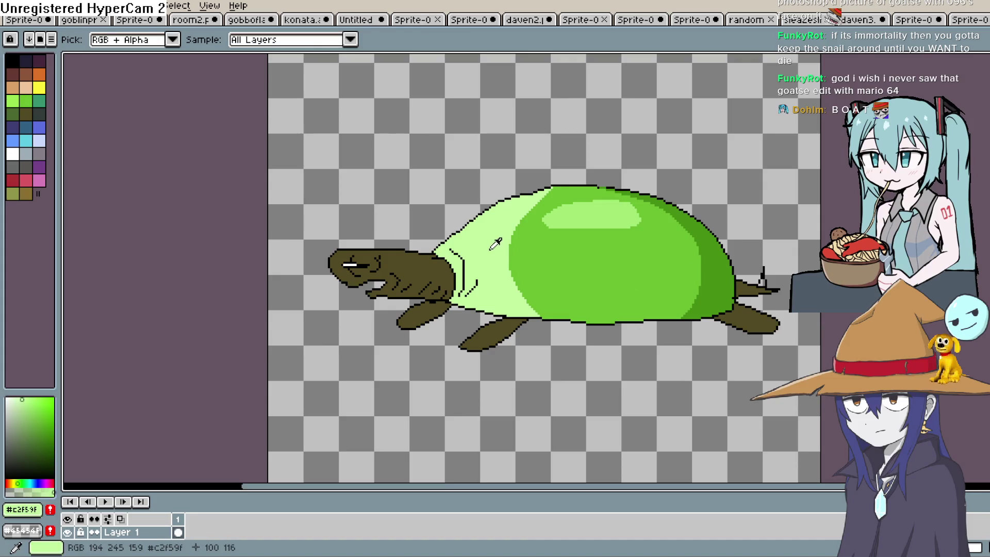
Step: Fill the shell's pale left band with a slightly deeper light green, then reset the colour to black
click(29, 403)
drag(27, 405, 28, 407)
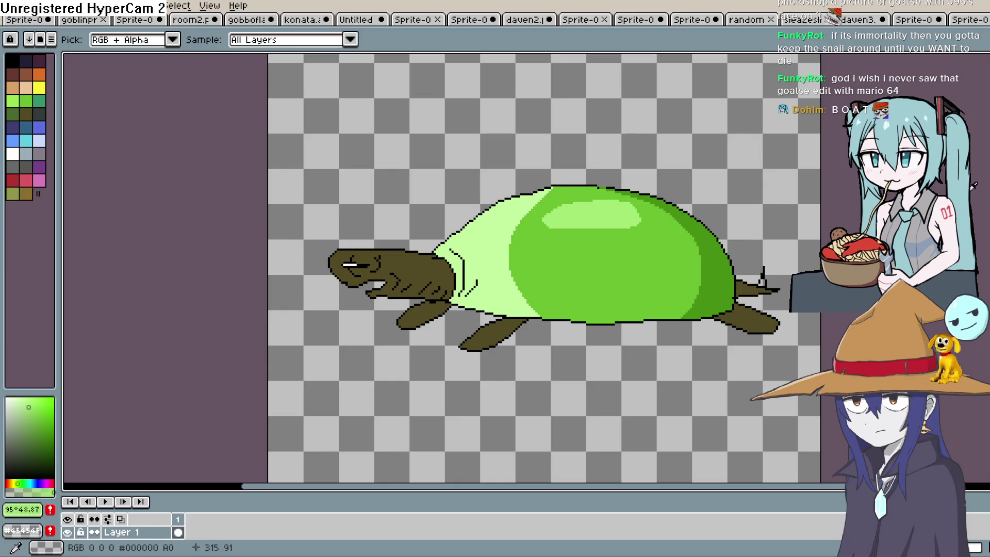
key(g)
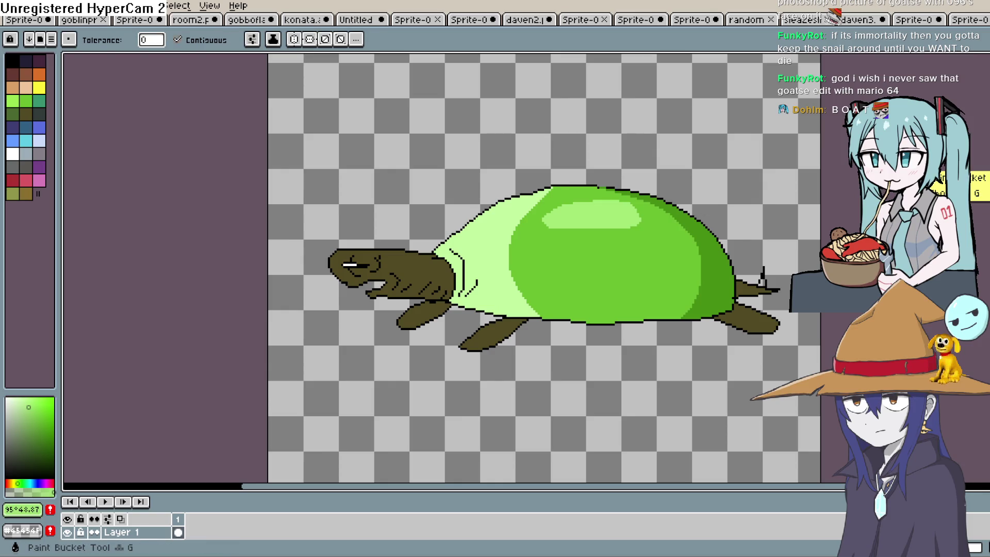
click(497, 262)
scroll(594, 237, down, 2)
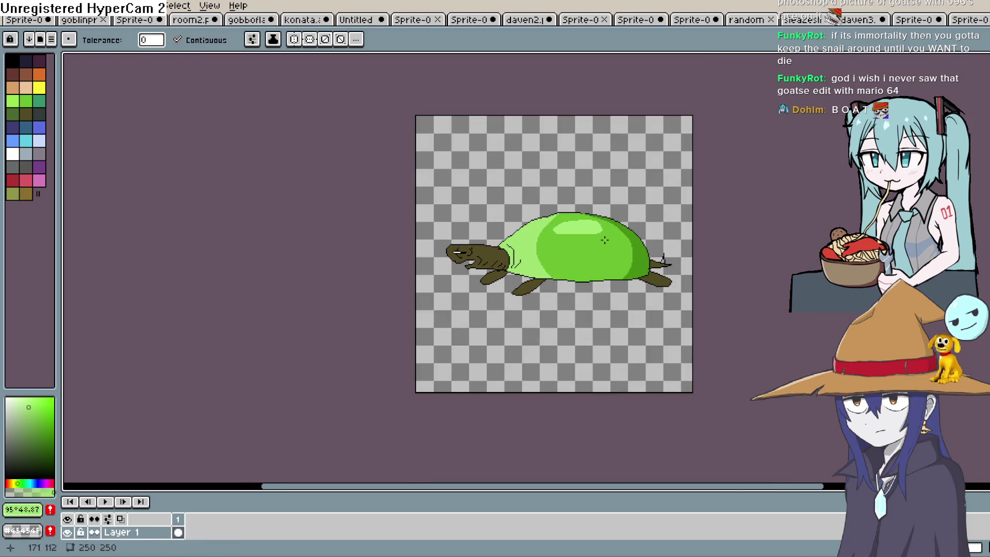
scroll(480, 271, up, 3)
scroll(513, 246, down, 2)
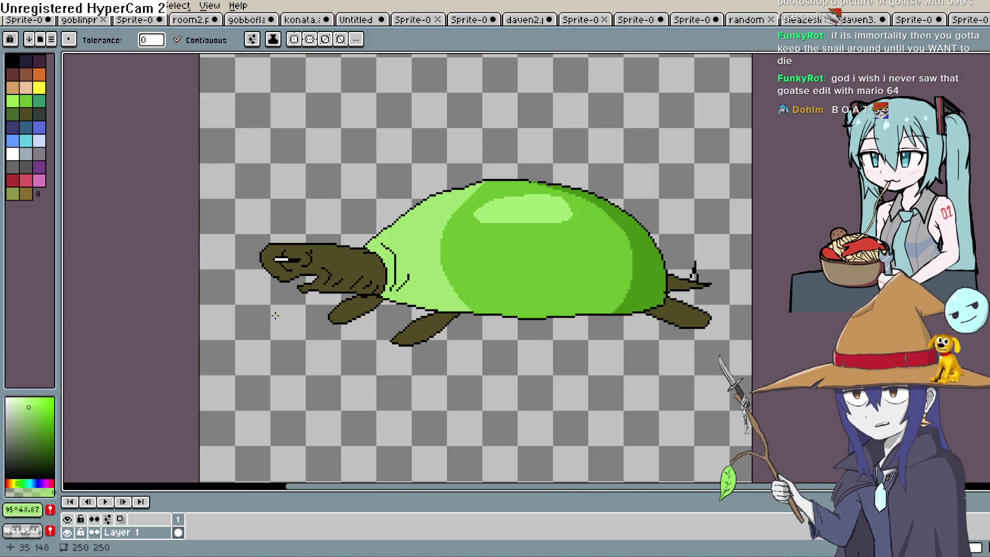
click(7, 497)
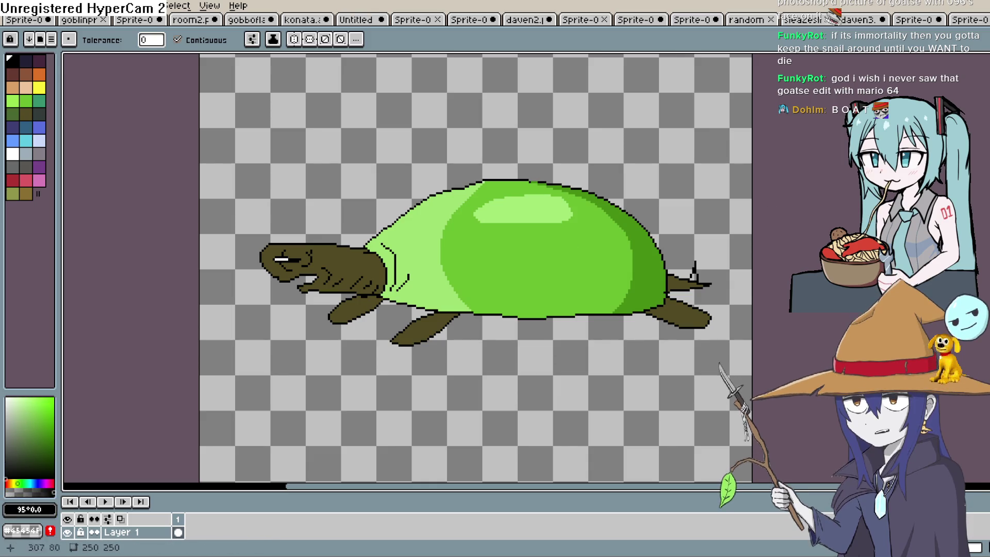
Step: Sample the shell's dark green and fill the lower shell area with it
key(b)
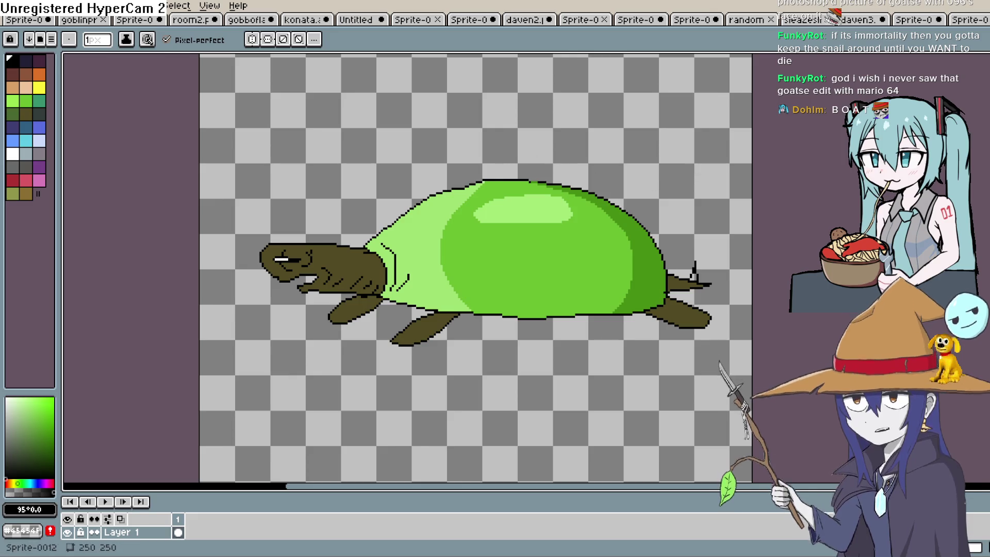
key(i)
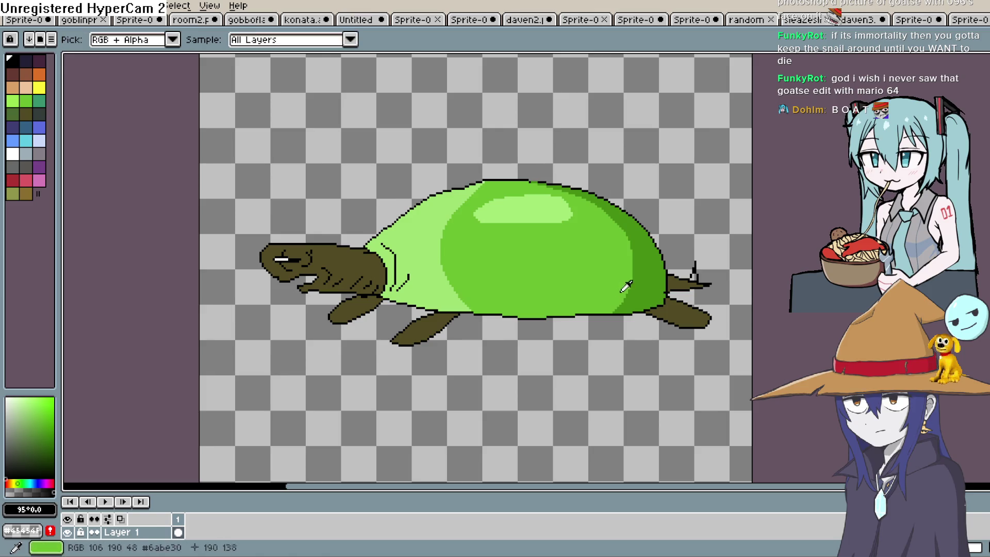
click(664, 249)
key(b)
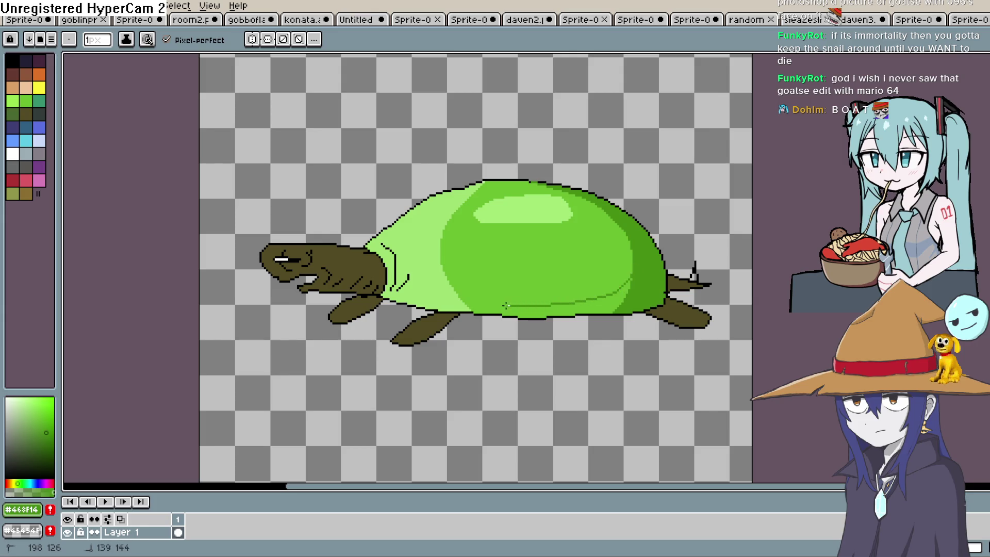
key(g)
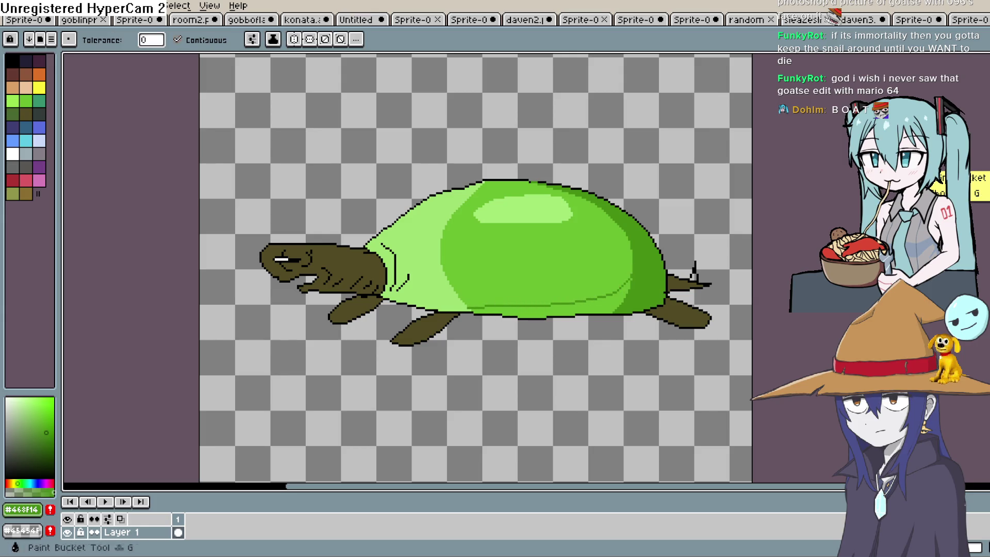
click(597, 293)
scroll(596, 293, down, 3)
scroll(530, 279, up, 5)
Step: Draw a mid-green curve across the light shell band and fill the band with mid-green
key(b)
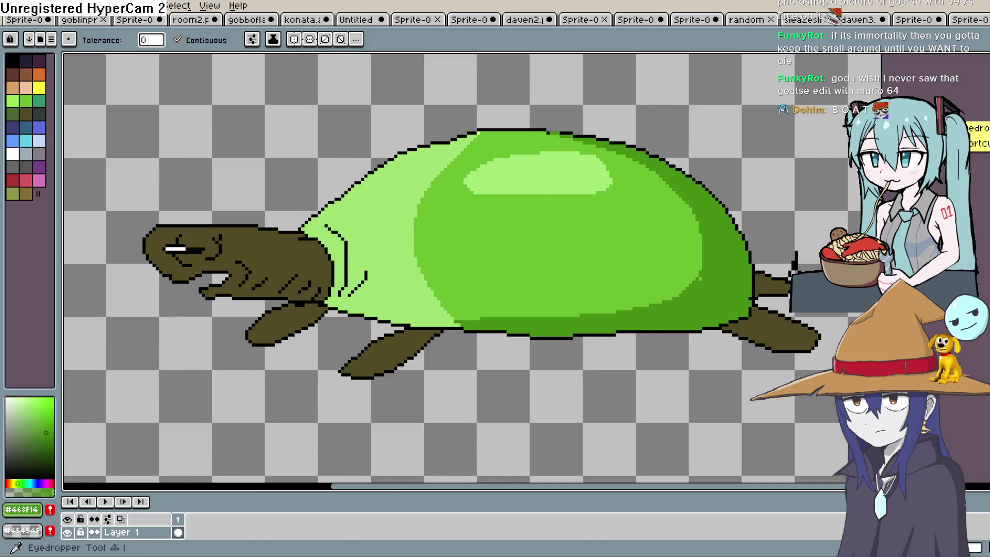
alt+click(737, 196)
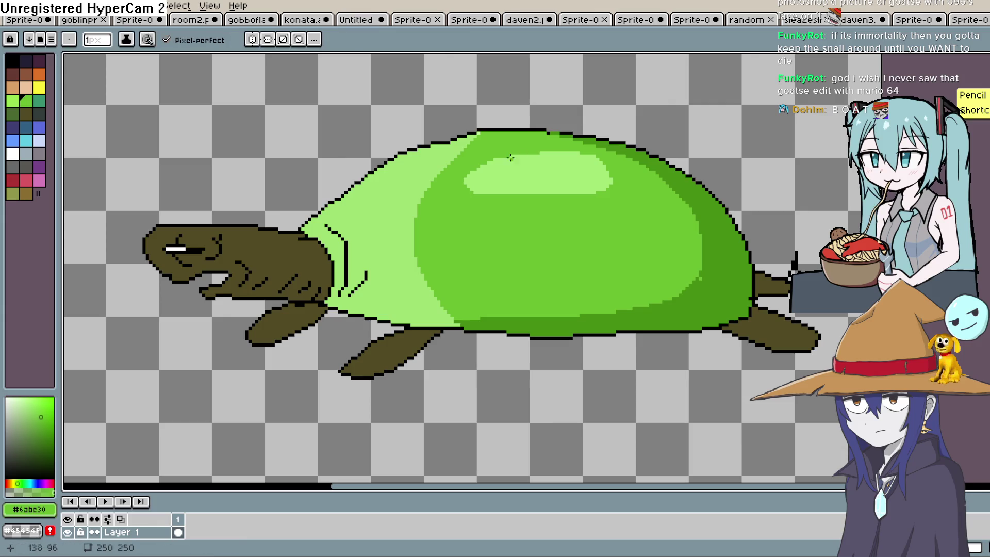
mouse_move(408, 172)
mouse_down()
mouse_move(373, 223)
mouse_move(405, 280)
mouse_up()
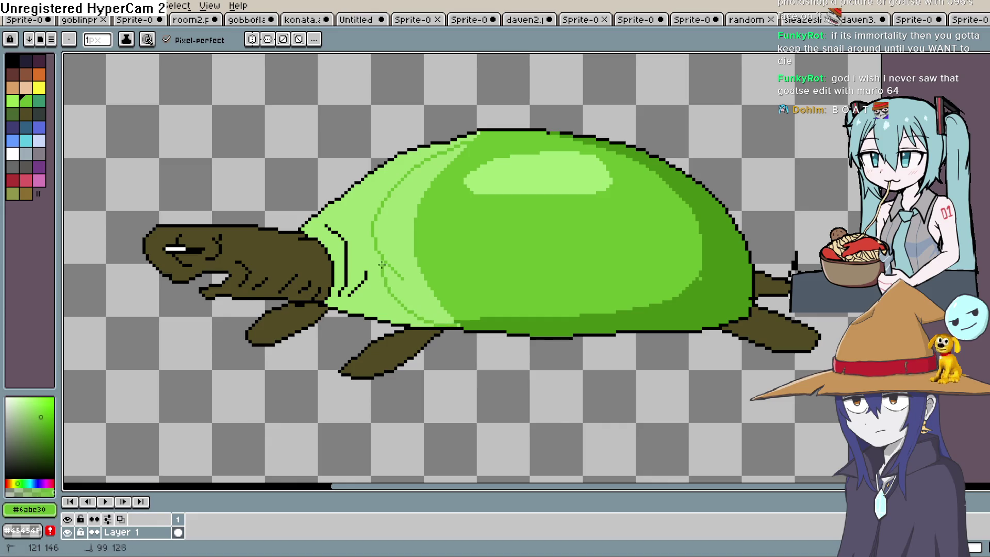
key(g)
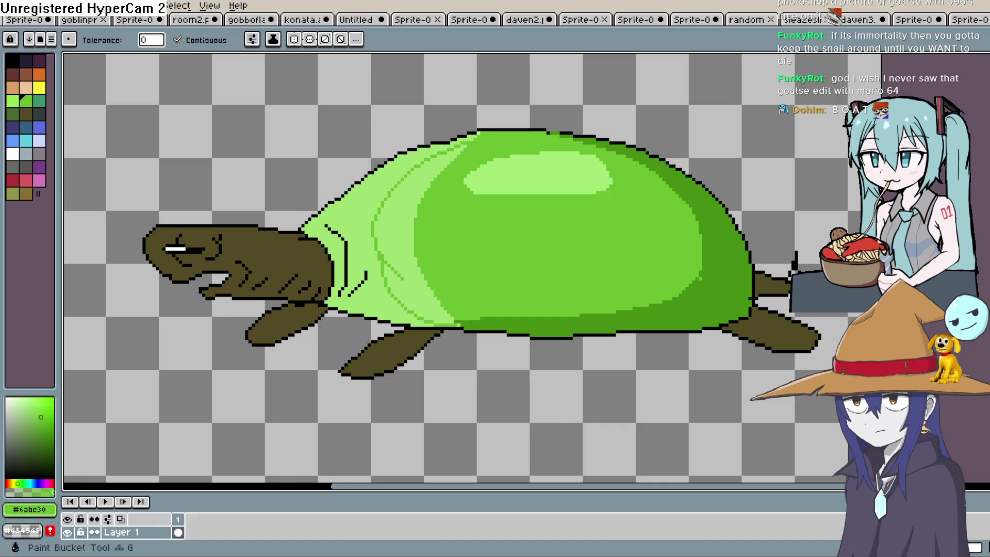
click(404, 236)
scroll(444, 235, down, 5)
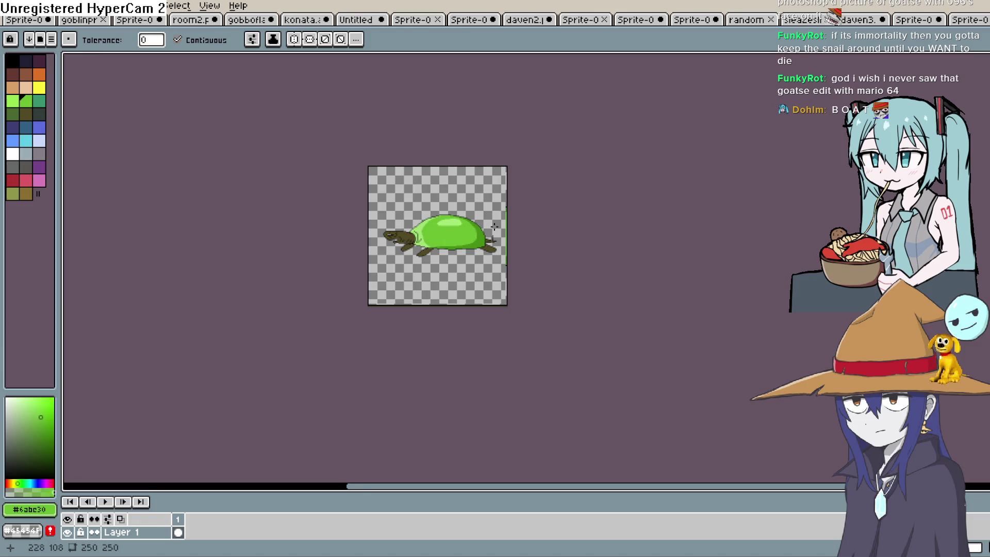
scroll(495, 226, up, 2)
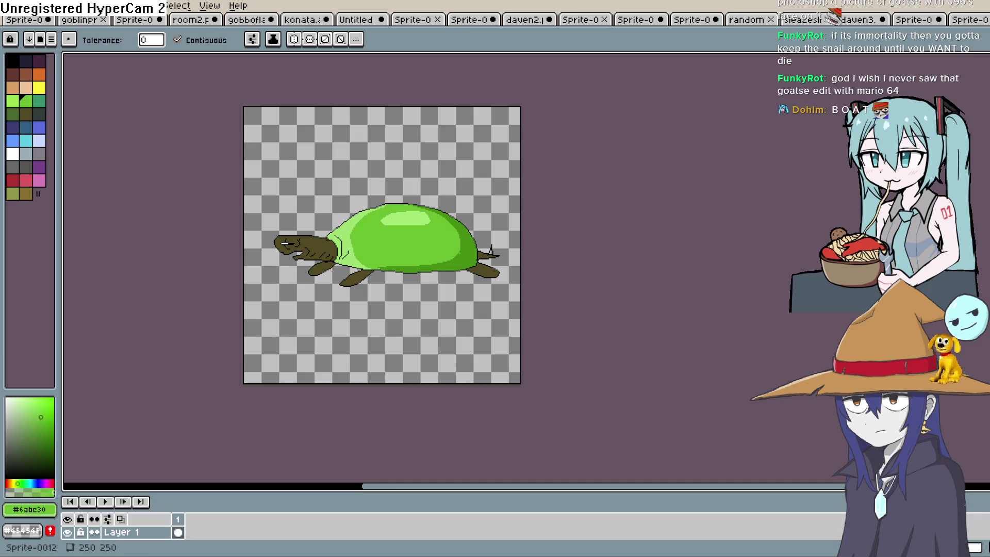
Step: Shade the underside of the head and neck with a darker olive line and fill
scroll(313, 256, up, 4)
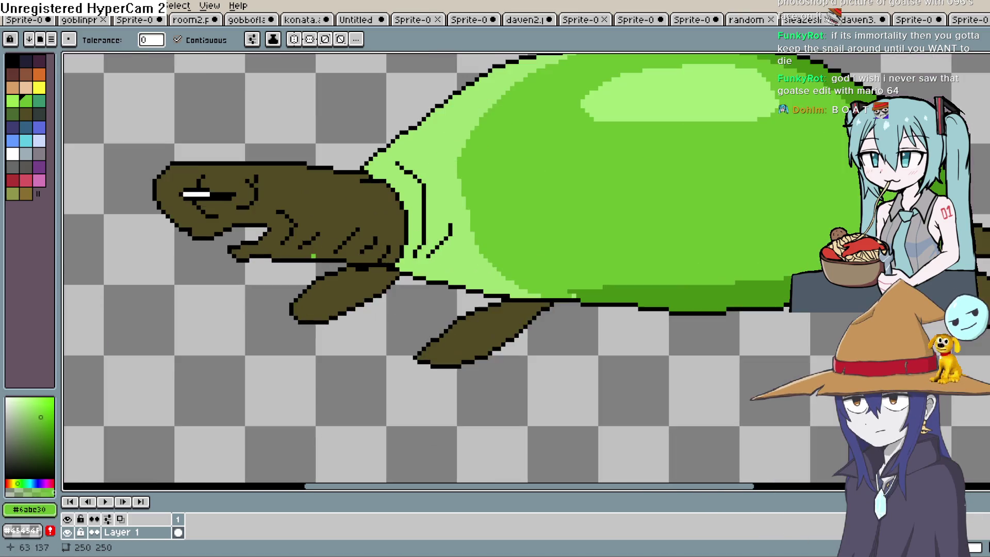
scroll(313, 256, up, 1)
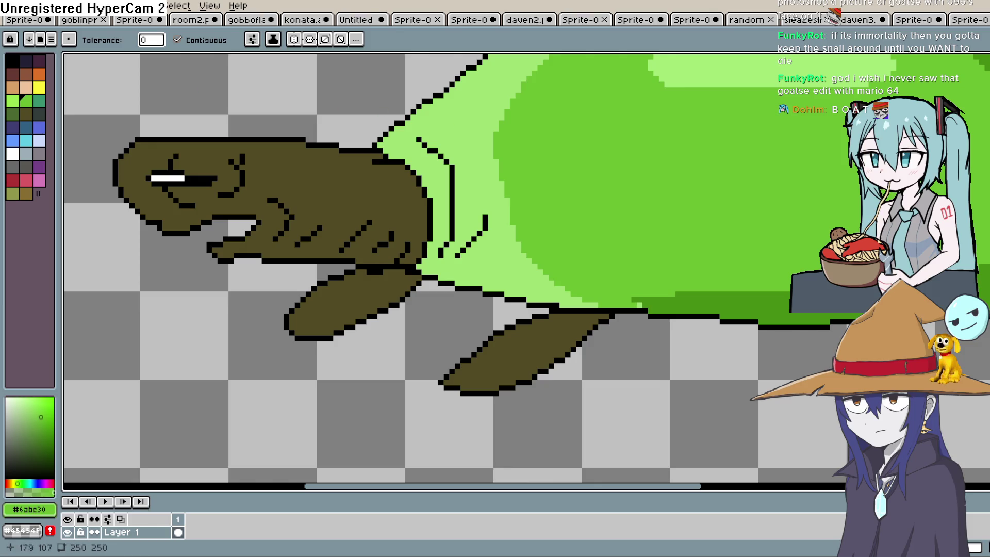
key(alt)
click(335, 173)
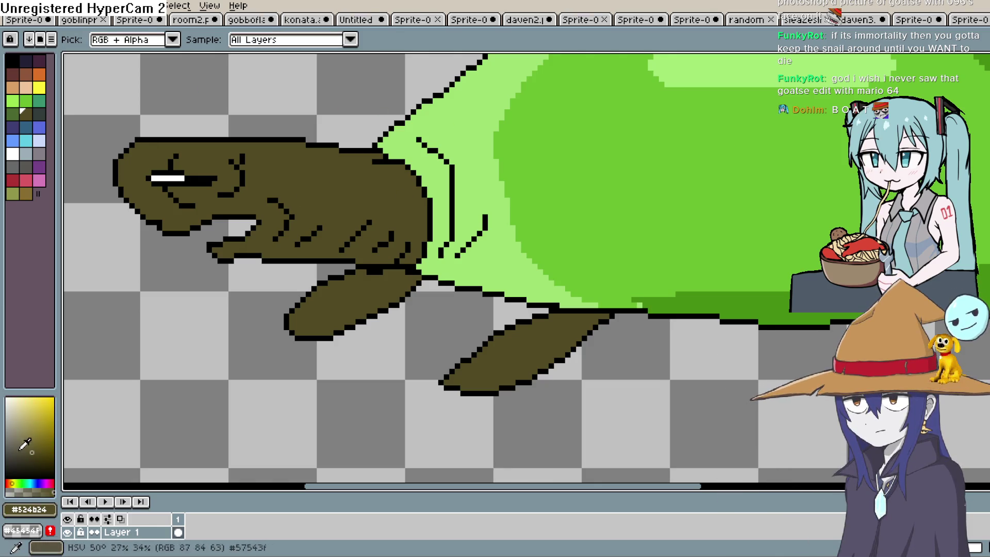
click(34, 458)
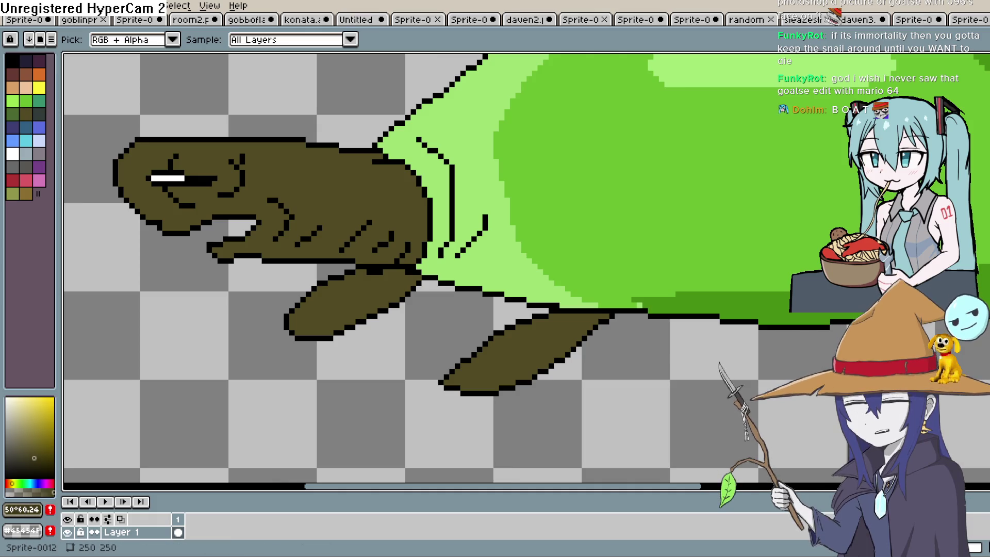
key(b)
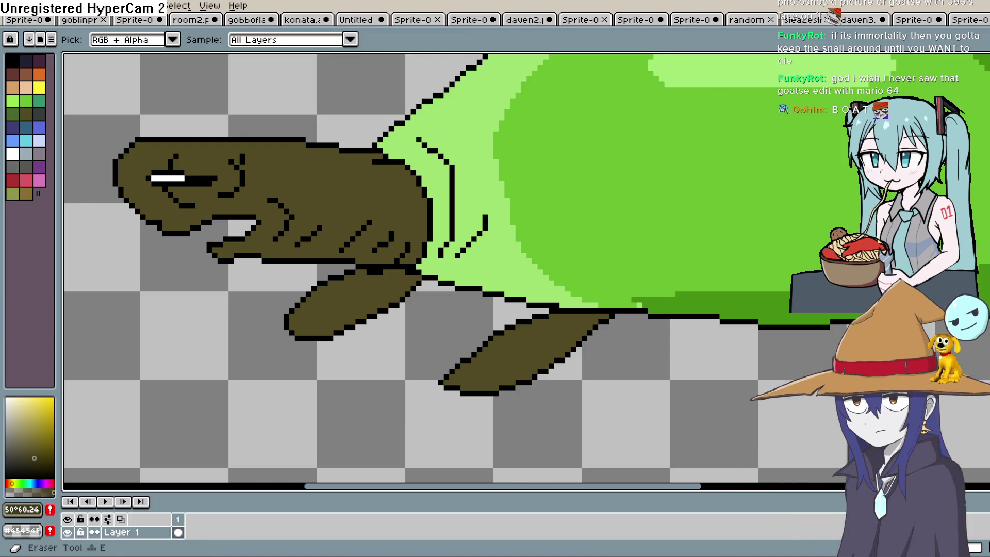
scroll(111, 262, up, 1)
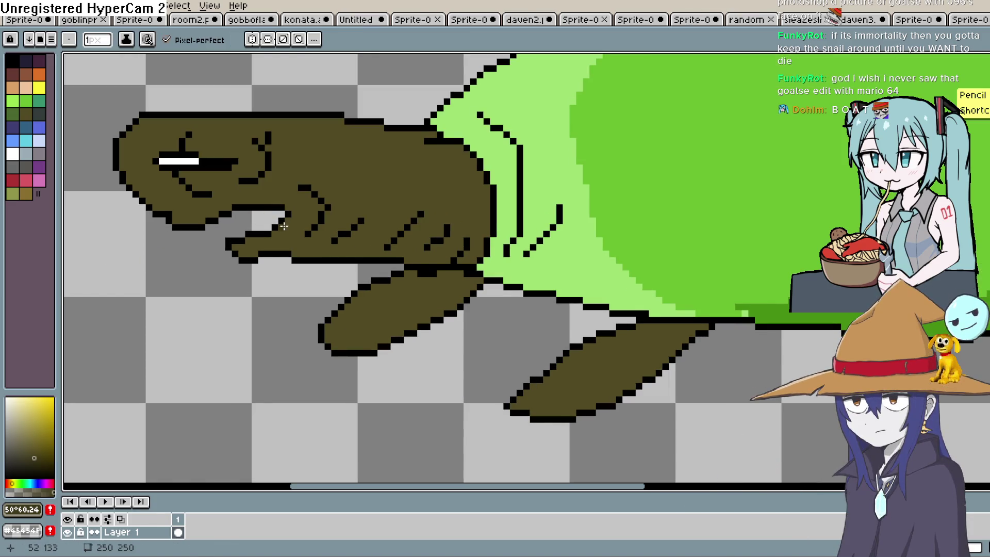
click(284, 232)
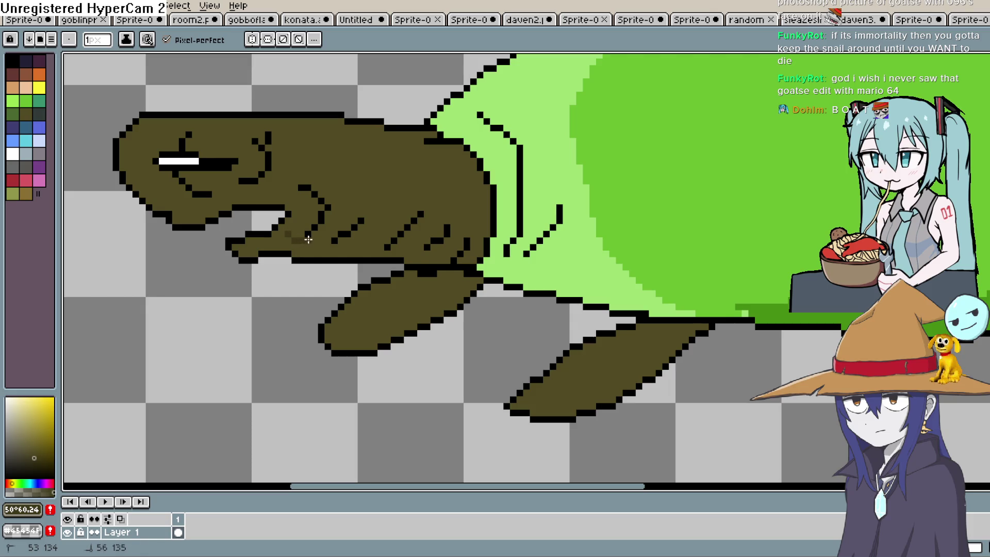
click(281, 234)
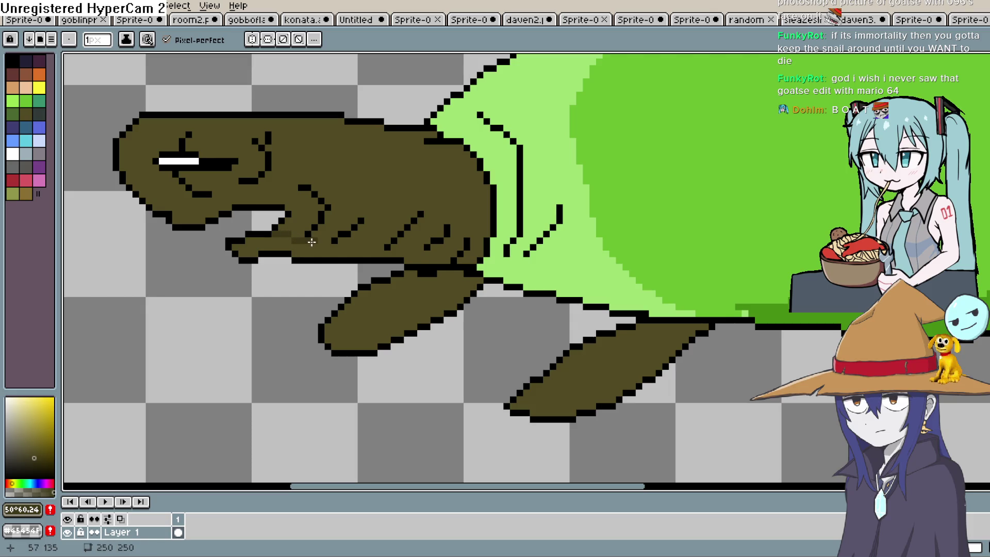
drag(336, 246, 471, 252)
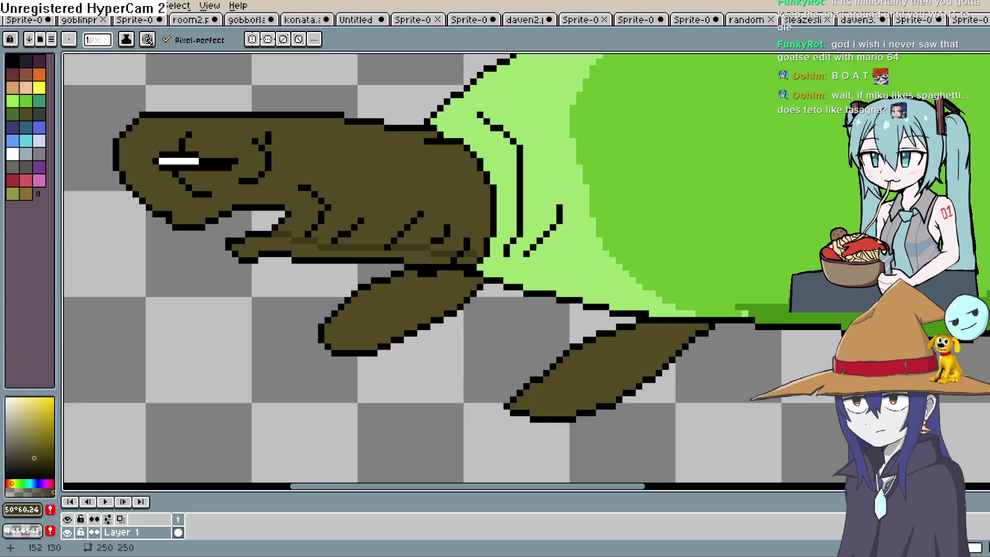
key(g)
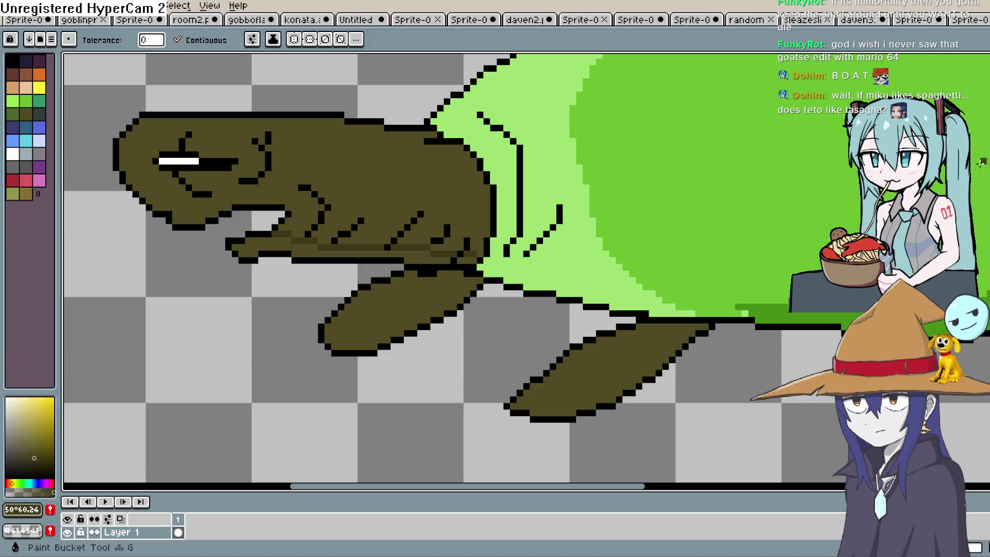
click(388, 254)
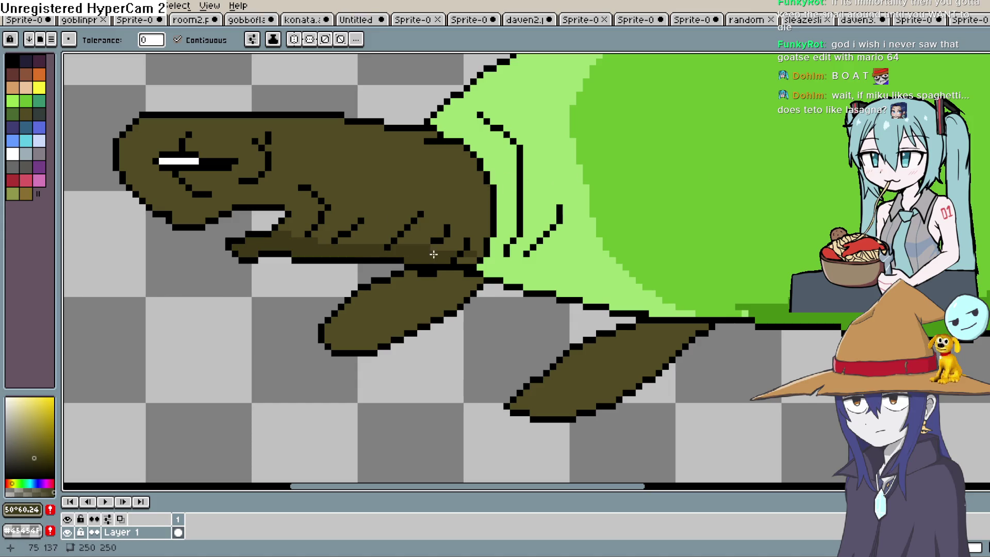
Step: Draw a paler yellow-green olive highlight along the top of the head
click(19, 433)
click(14, 484)
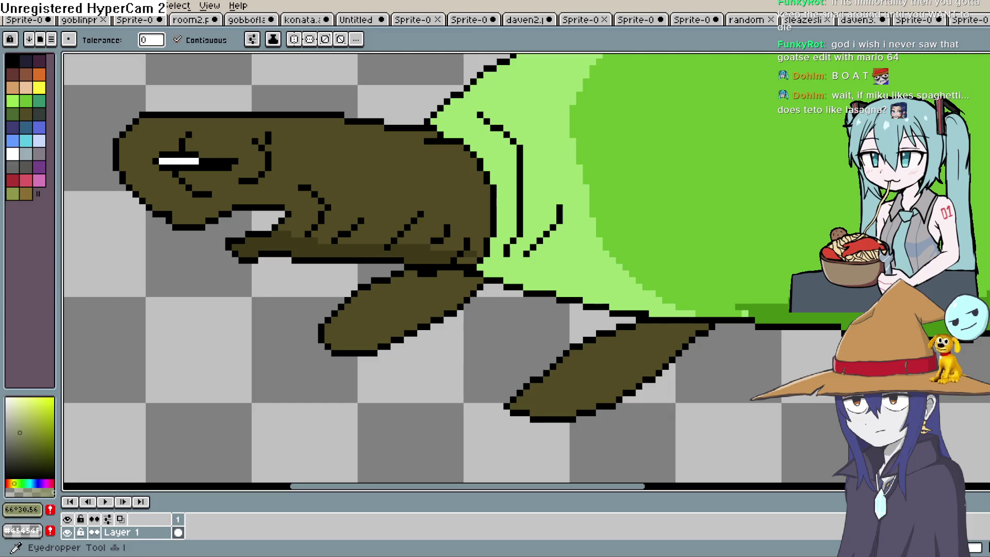
key(b)
mouse_move(200, 134)
mouse_down()
mouse_move(367, 227)
mouse_move(420, 213)
mouse_up()
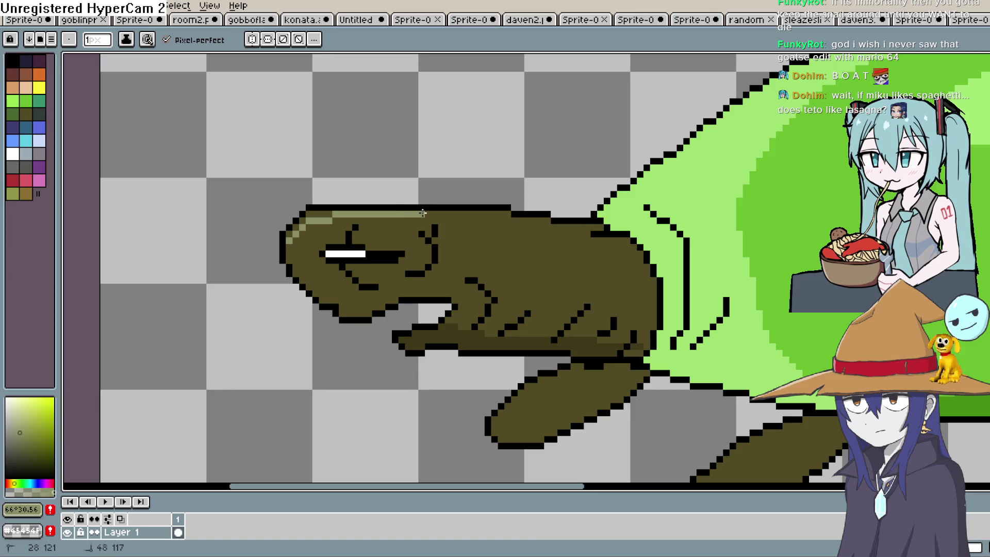
Step: Redraw the pale olive highlight so it runs the full top of the head to the shell
key(ctrl+z)
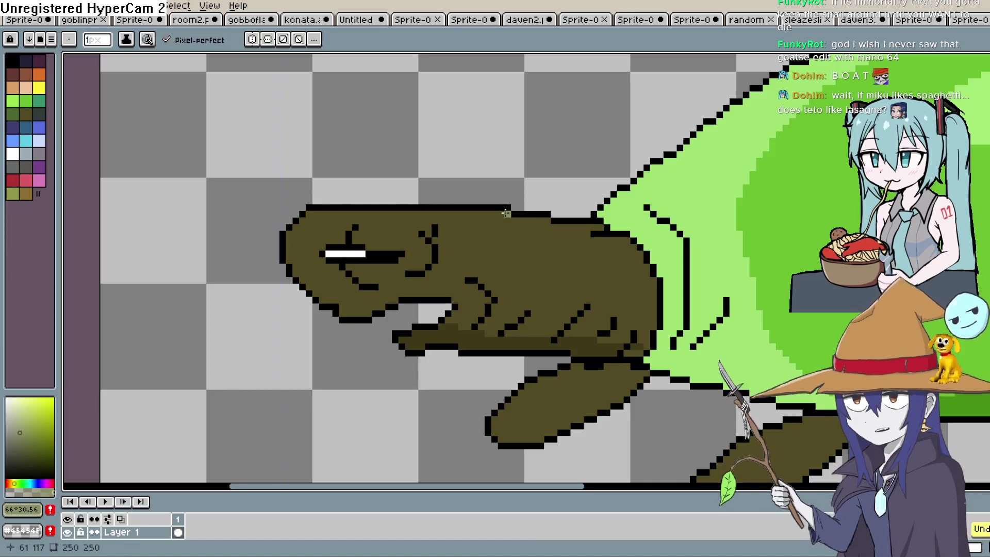
mouse_move(506, 213)
mouse_down()
mouse_move(316, 220)
mouse_move(291, 229)
mouse_move(287, 251)
mouse_up()
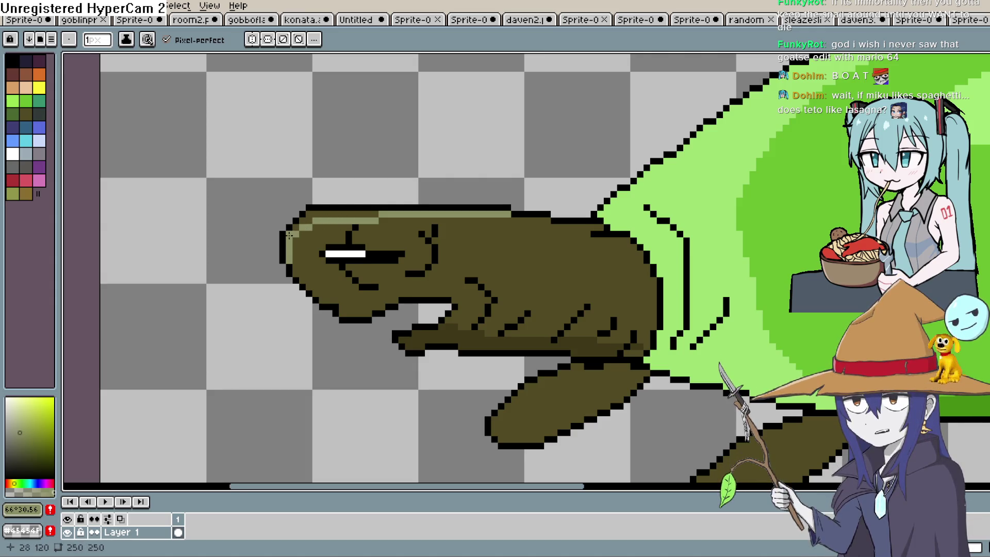
drag(309, 216, 583, 226)
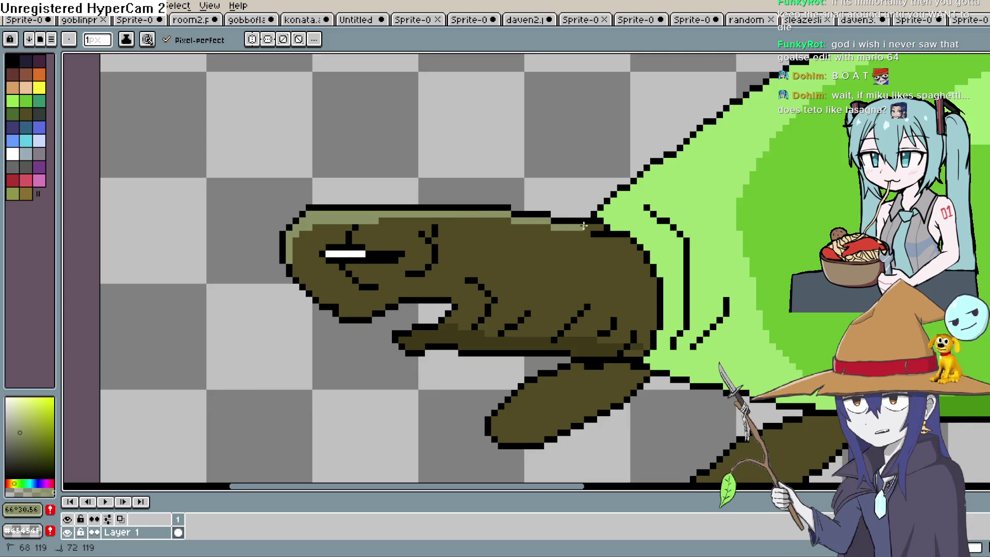
scroll(642, 247, down, 4)
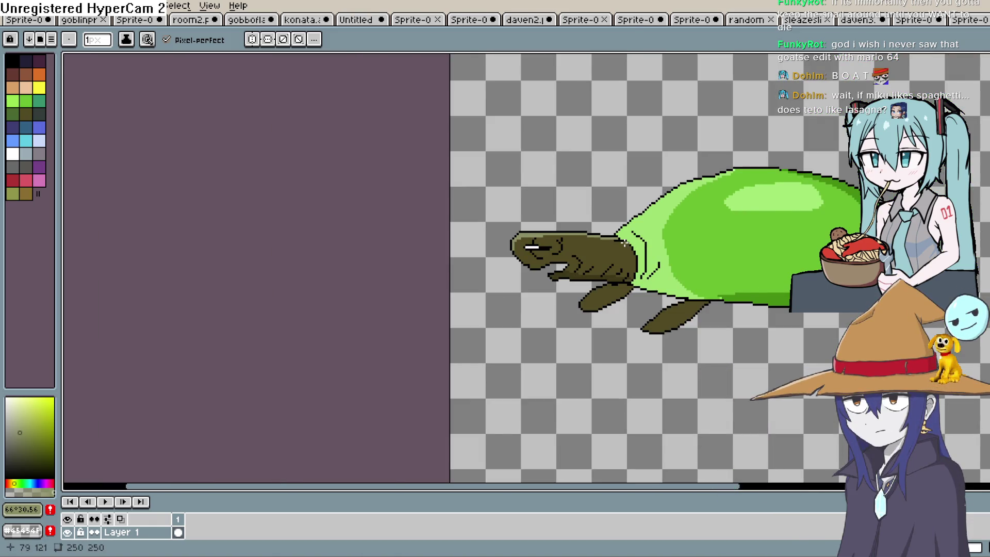
Step: Resize the canvas to 250×114, trimming top and bottom to just above the shell and below the flippers
click(10, 6)
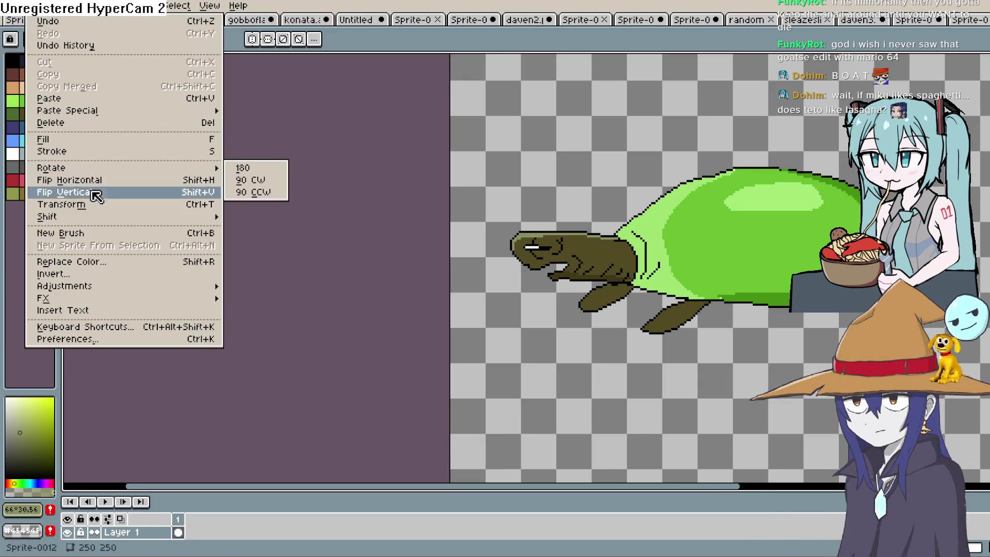
mouse_move(62, 5)
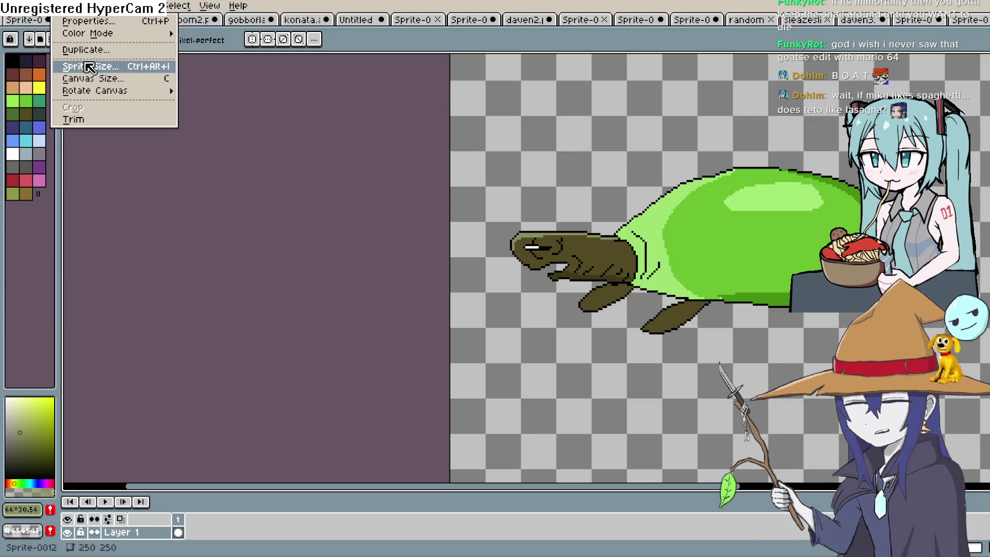
click(114, 80)
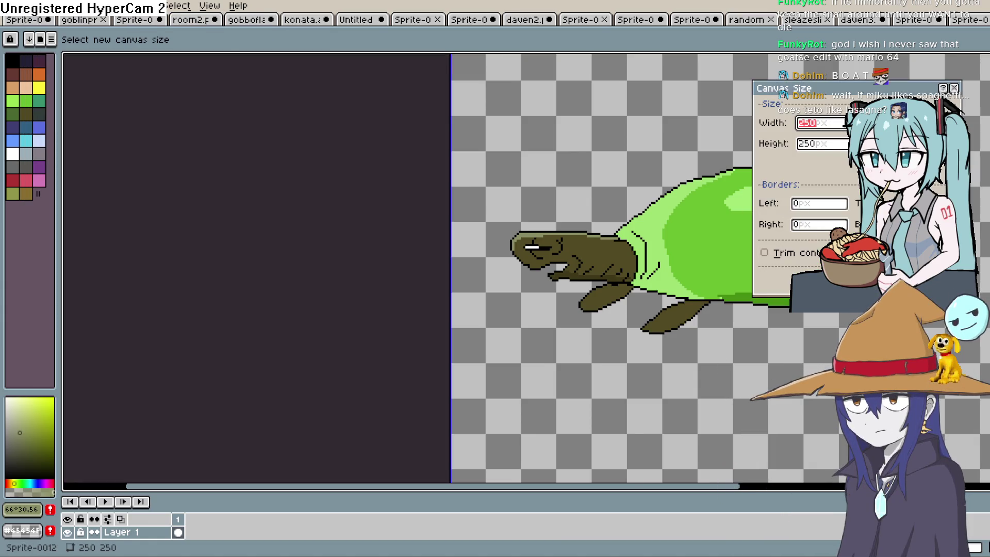
scroll(187, 265, down, 2)
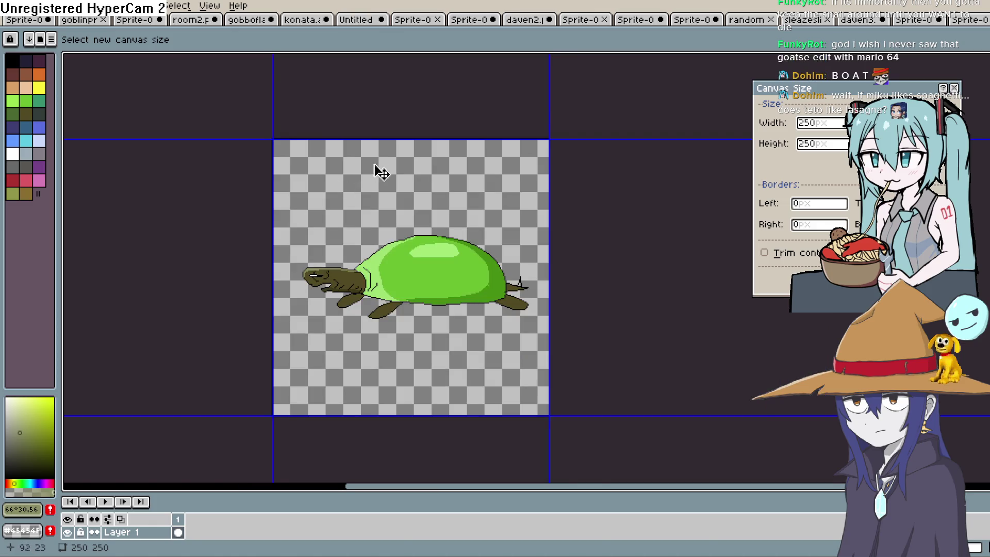
drag(408, 138, 402, 204)
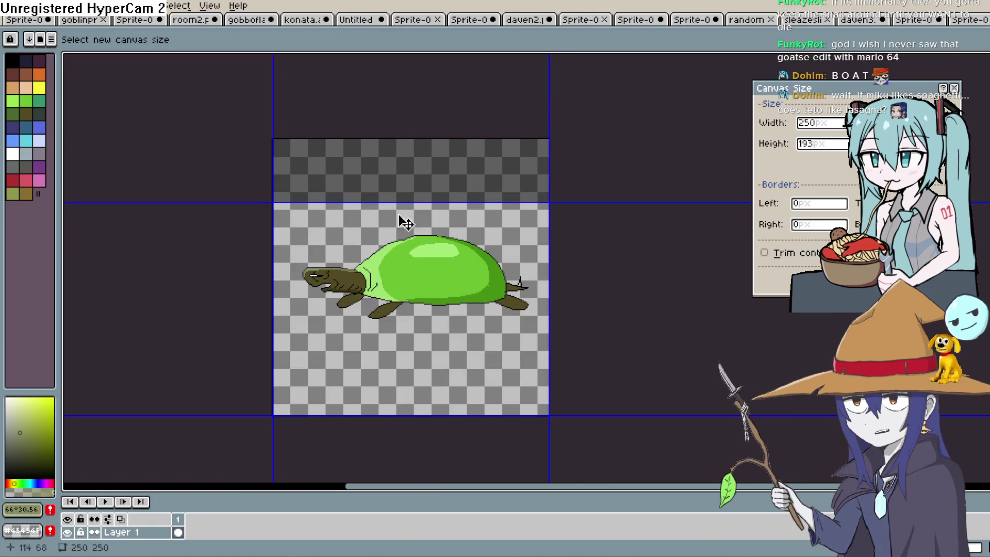
mouse_move(443, 419)
mouse_down()
mouse_move(460, 354)
mouse_move(437, 355)
mouse_up()
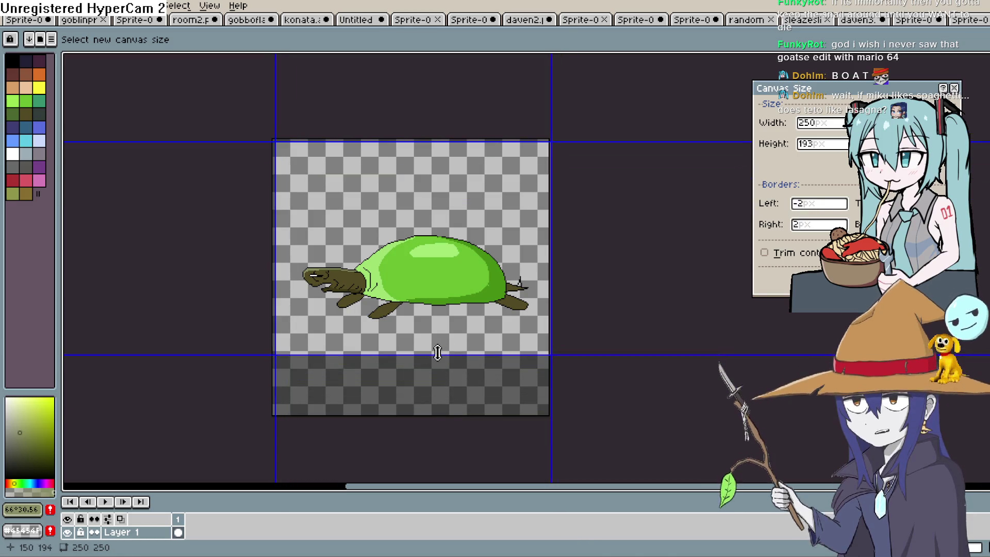
drag(442, 140, 429, 206)
drag(424, 356, 433, 331)
key(Return)
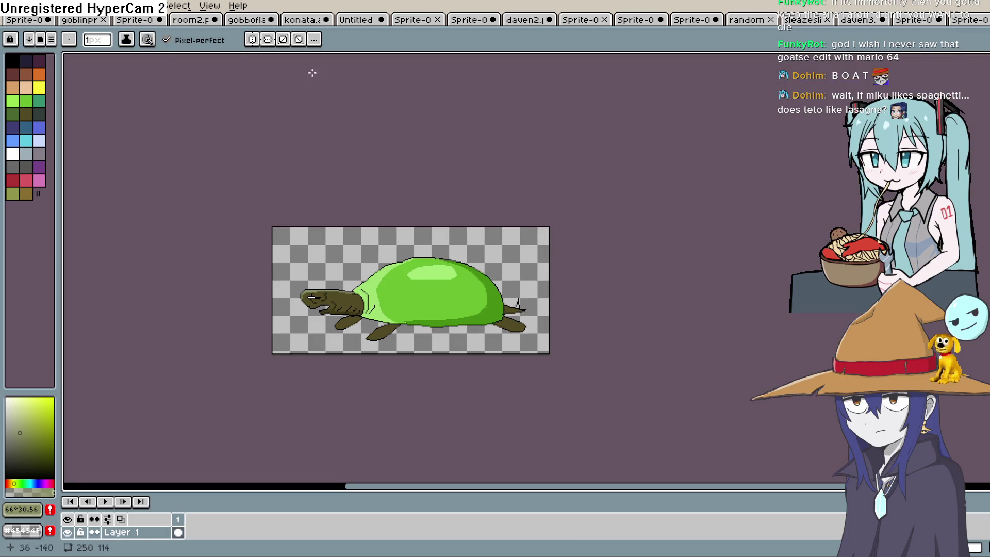
Step: Export the turtle sprite as turt.png and return to the Construct 3 project
click(13, 7)
mouse_move(45, 115)
click(209, 118)
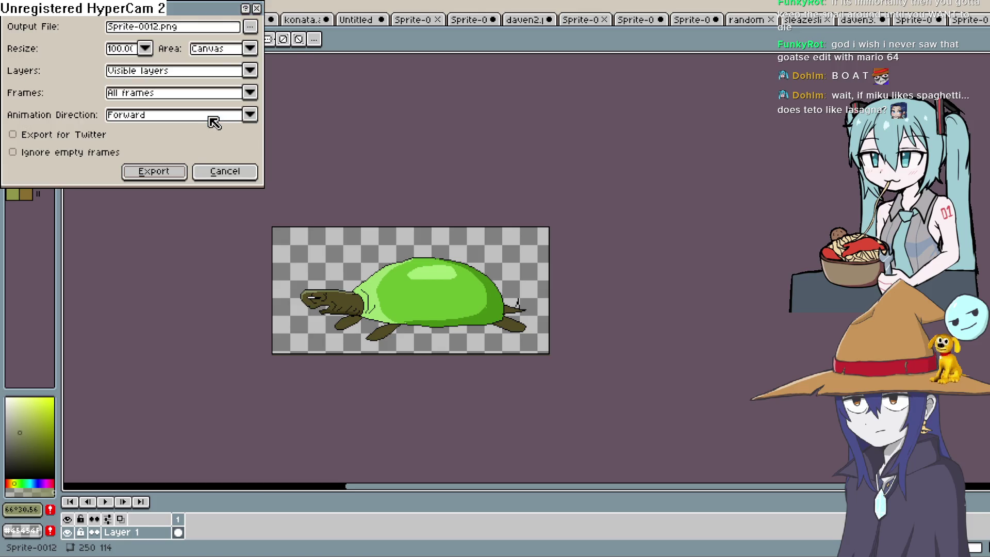
click(249, 26)
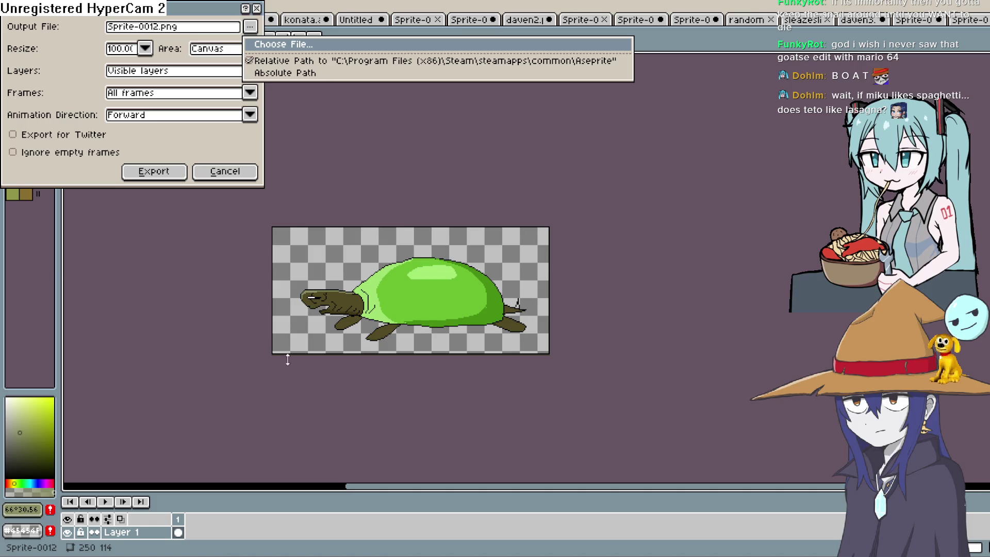
click(797, 427)
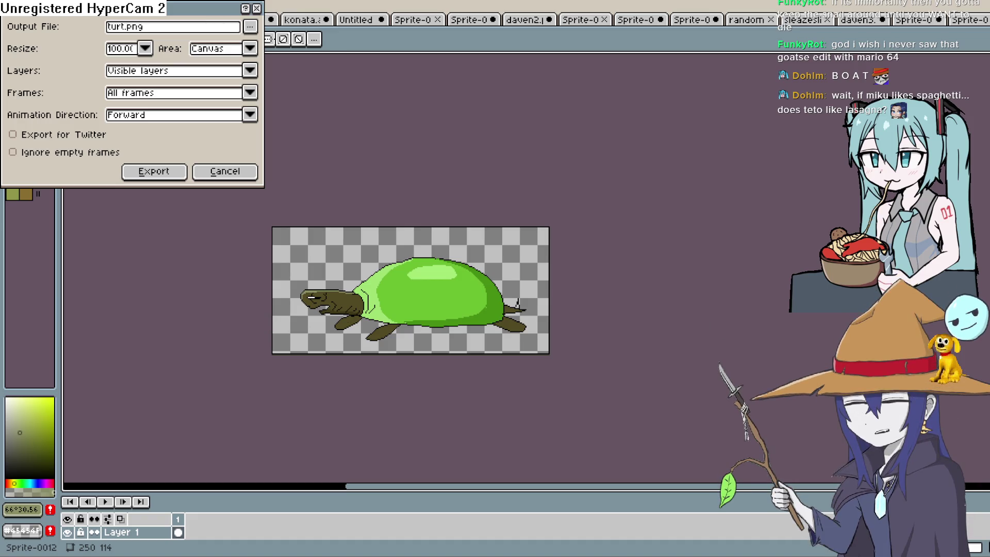
click(125, 176)
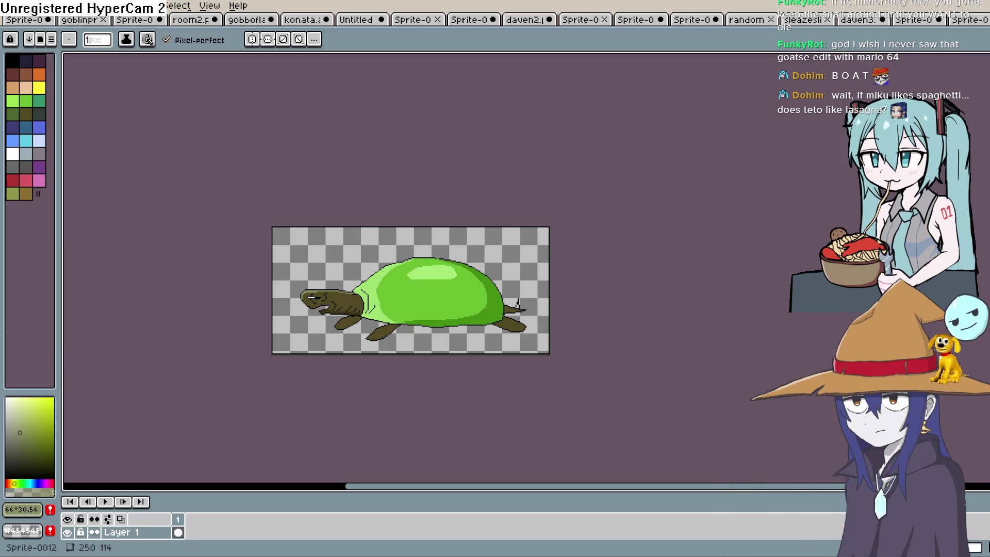
key(alt+Tab)
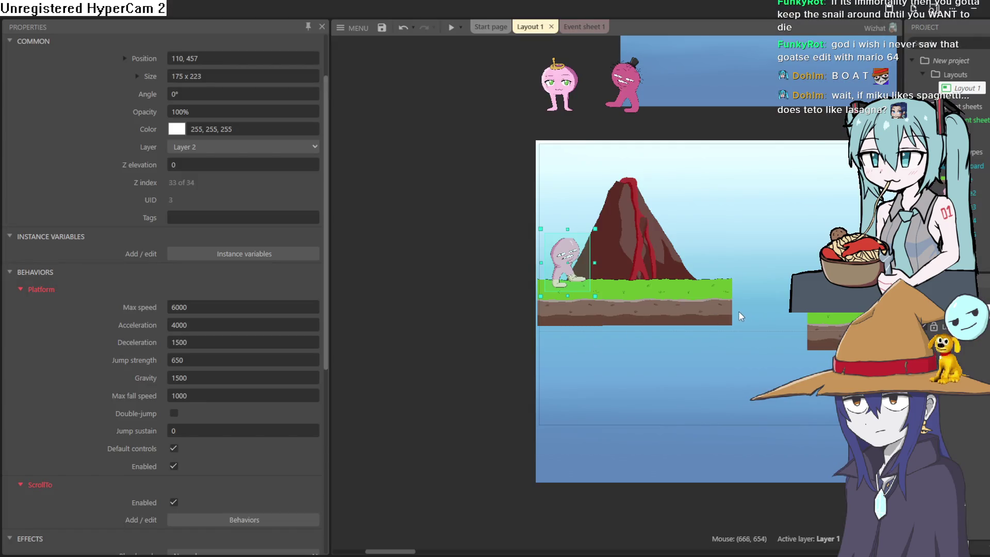
Step: Insert a new 250×114 Sprite object with the turtle image above the level in Layout 1
scroll(740, 316, right, 10)
scroll(403, 303, up, 2)
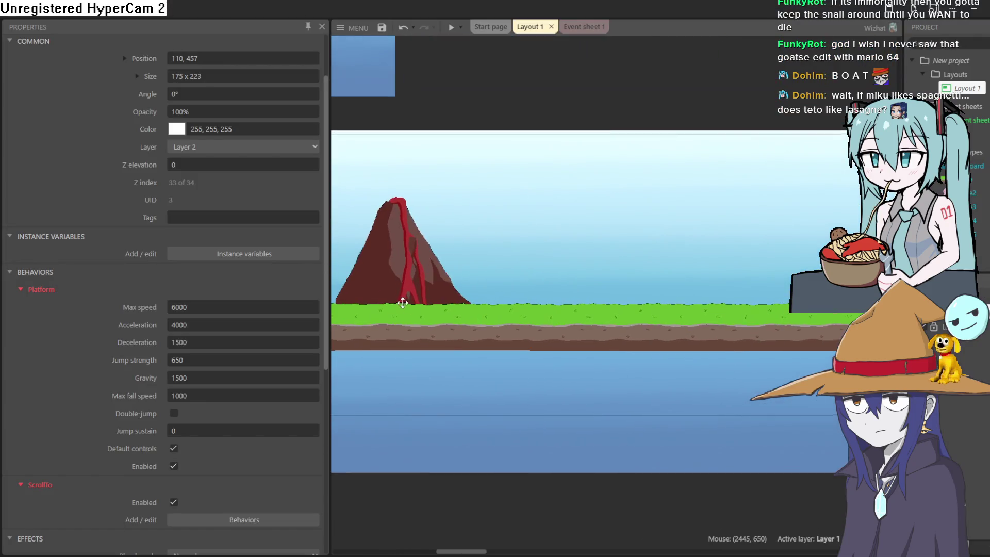
double_click(595, 116)
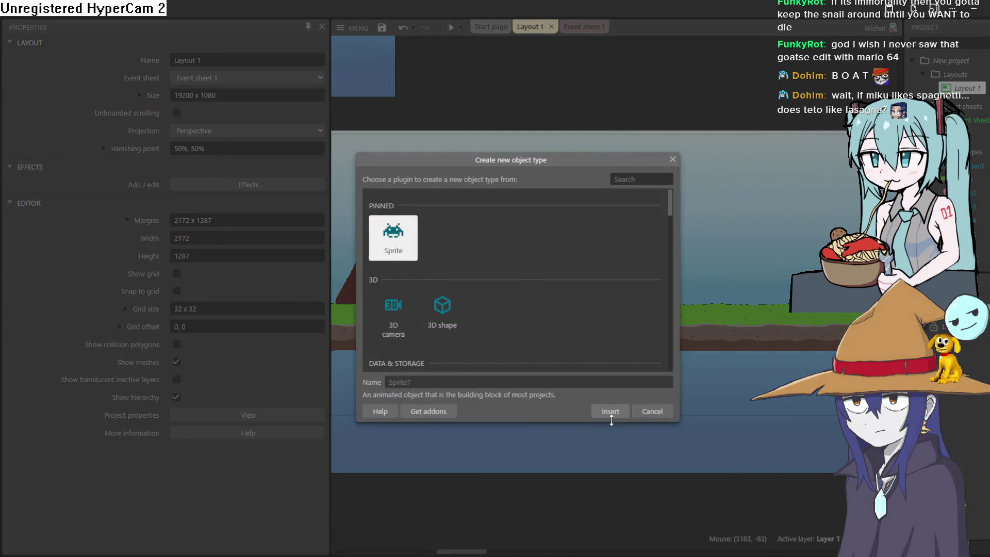
click(610, 413)
click(608, 90)
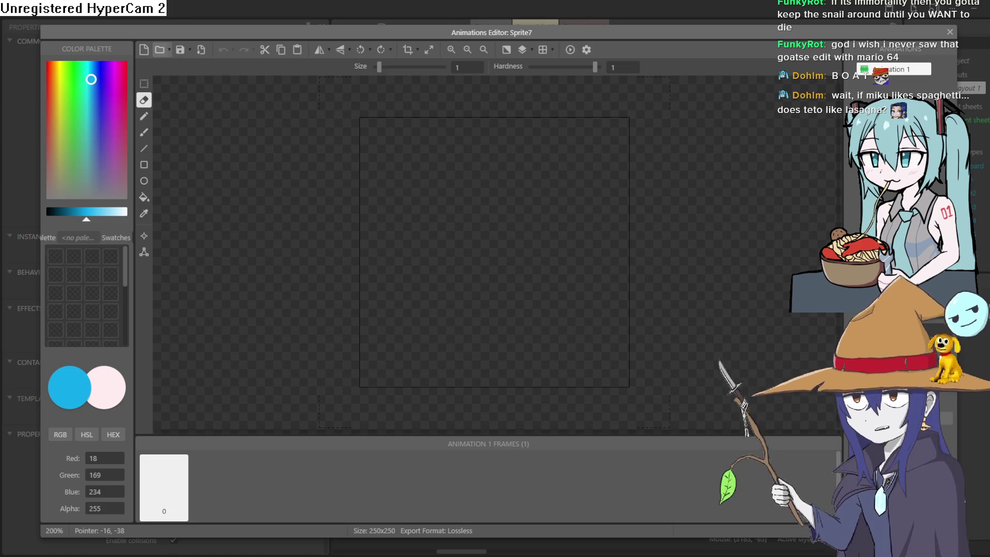
click(951, 33)
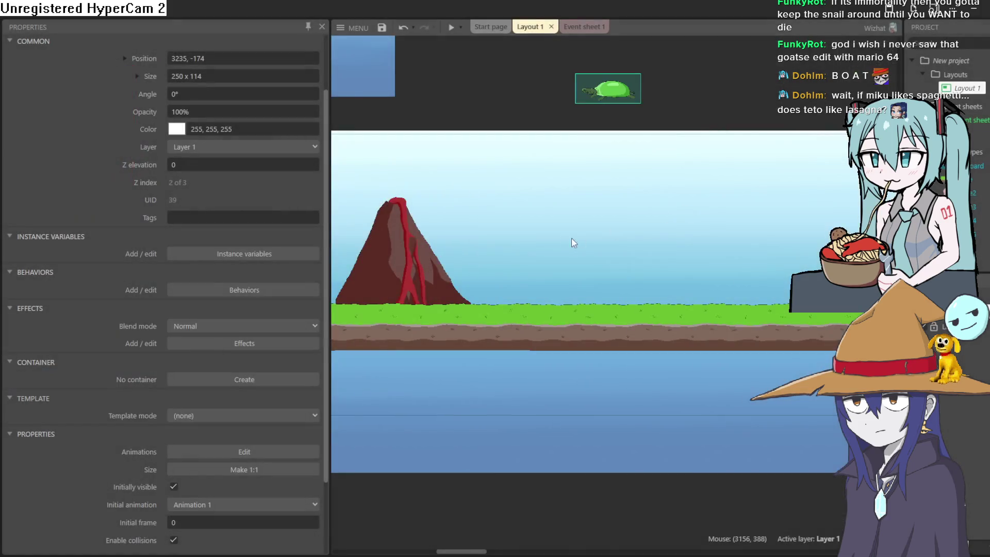
Step: Try dragging the turtle down onto the grass, then undo the moves
drag(615, 103, 580, 249)
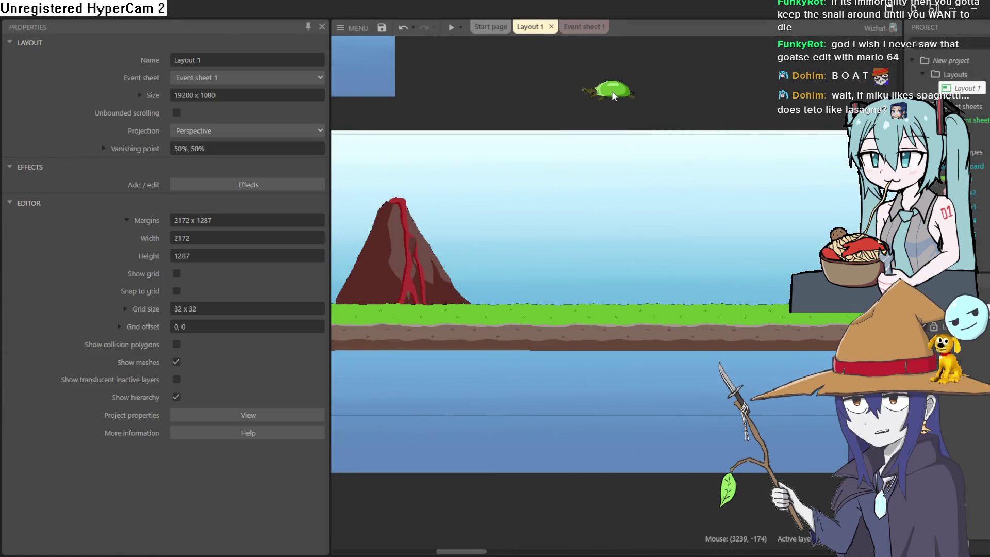
right_click(618, 95)
click(877, 235)
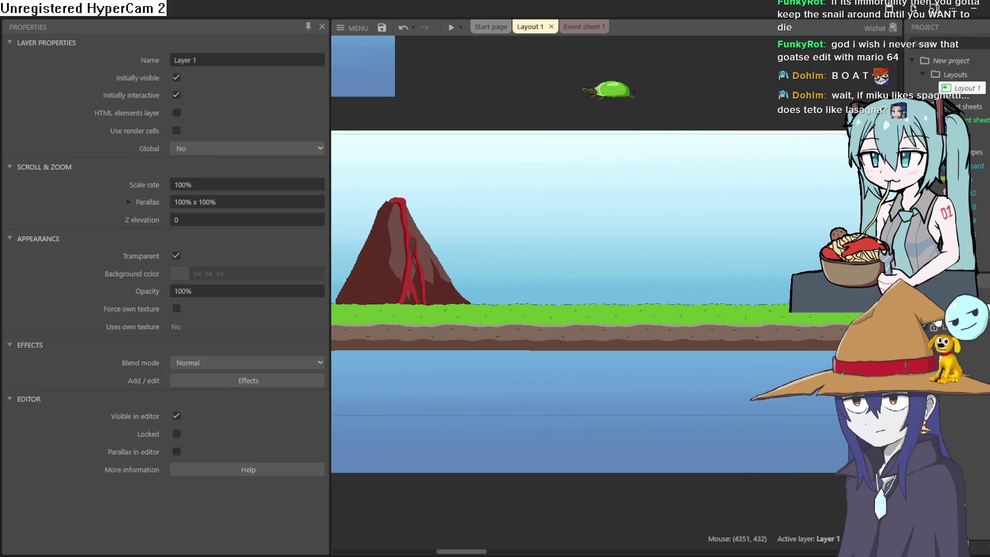
drag(612, 95, 610, 317)
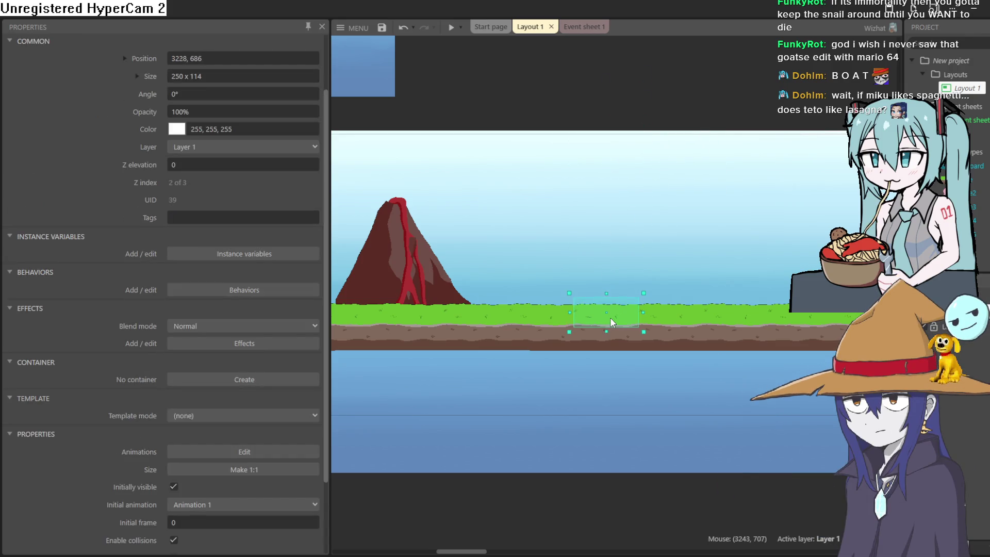
right_click(612, 313)
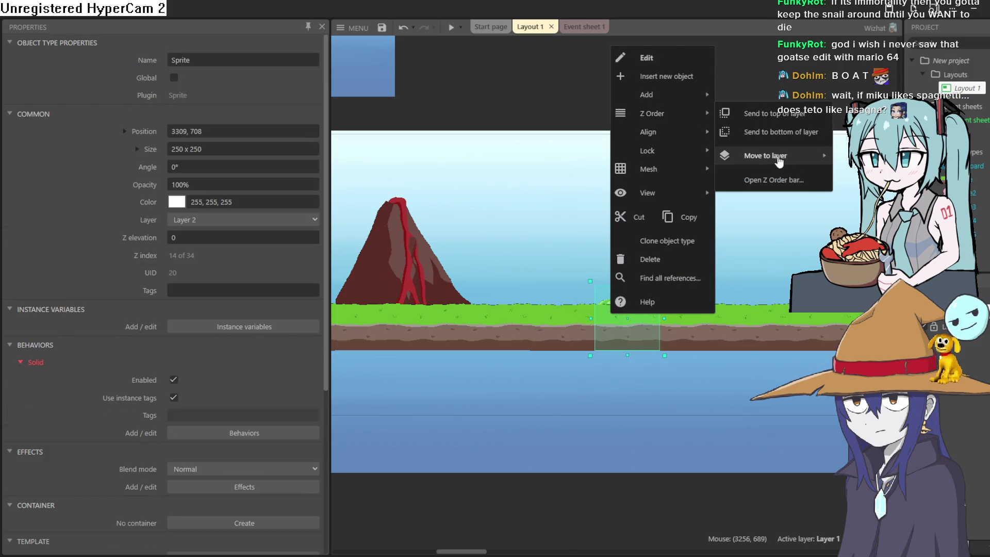
click(670, 217)
mouse_move(609, 302)
mouse_down()
mouse_move(627, 275)
mouse_move(611, 336)
mouse_up()
key(ctrl+z)
key(ctrl+z)
key(ctrl+z)
key(ctrl+z)
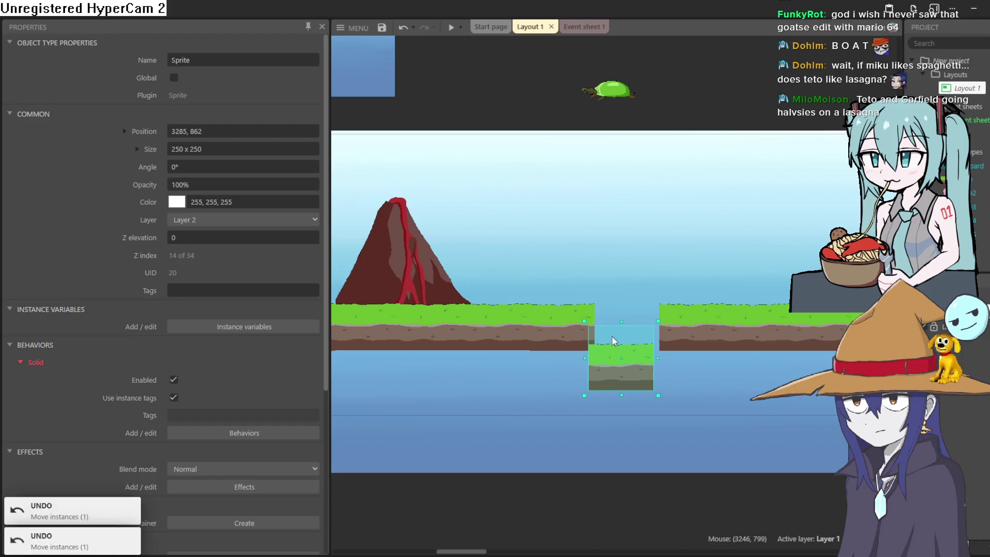
key(ctrl+z)
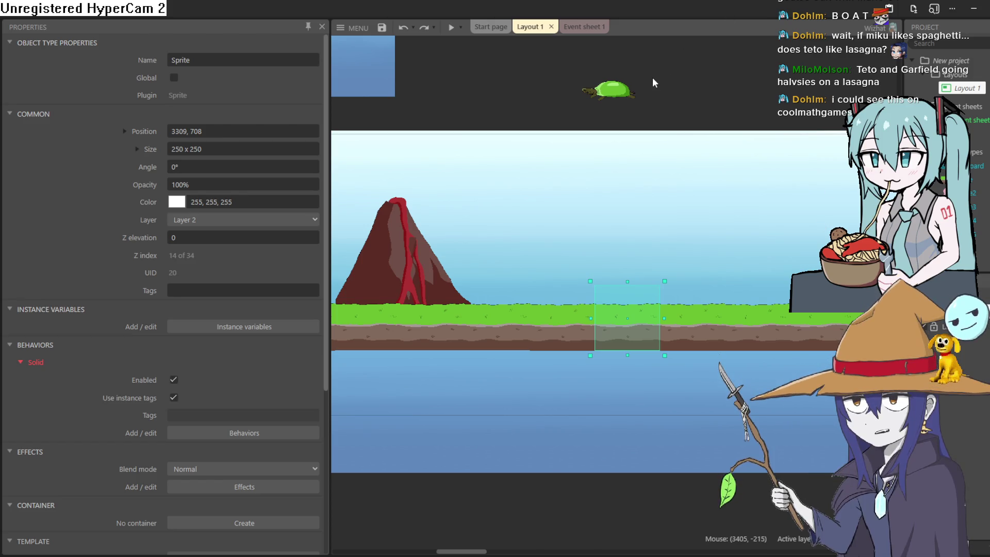
Step: Move the turtle sprite to Layer 2 and set it on the grass at 3348, 618
click(612, 90)
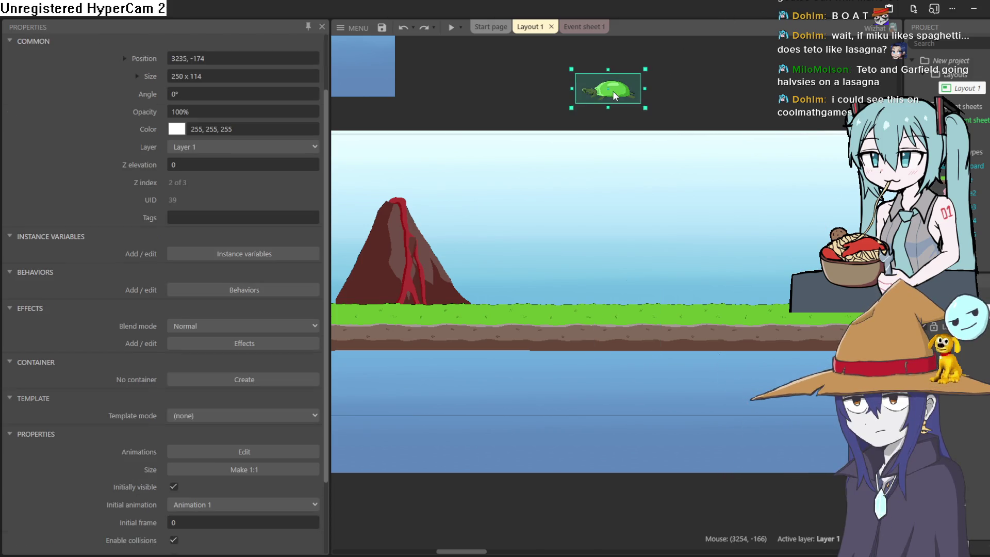
right_click(611, 107)
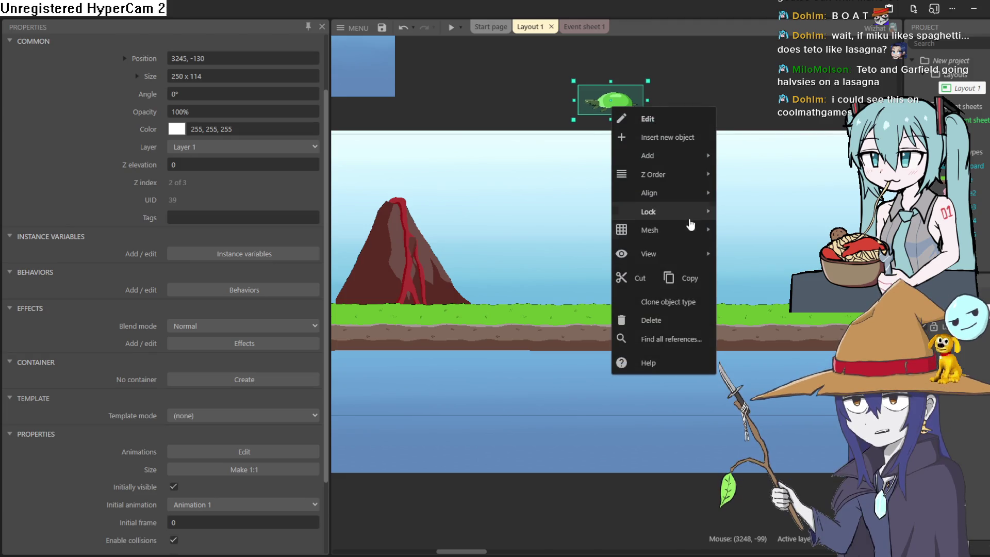
mouse_move(696, 176)
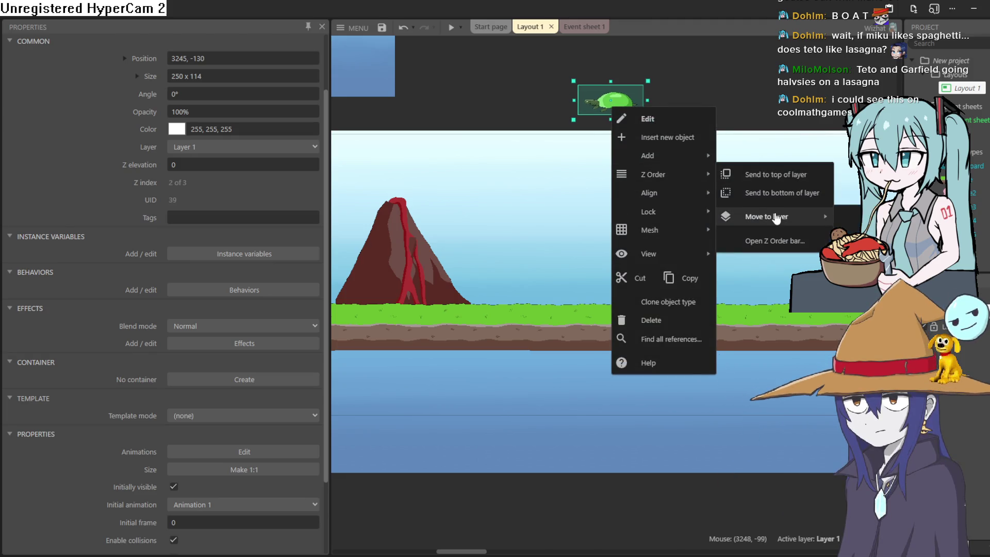
click(856, 237)
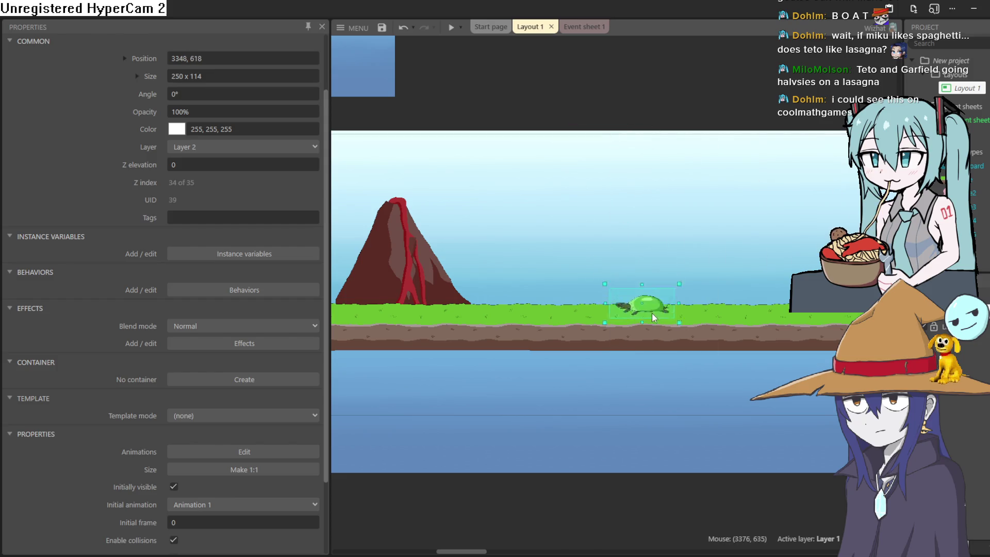
drag(651, 310, 652, 314)
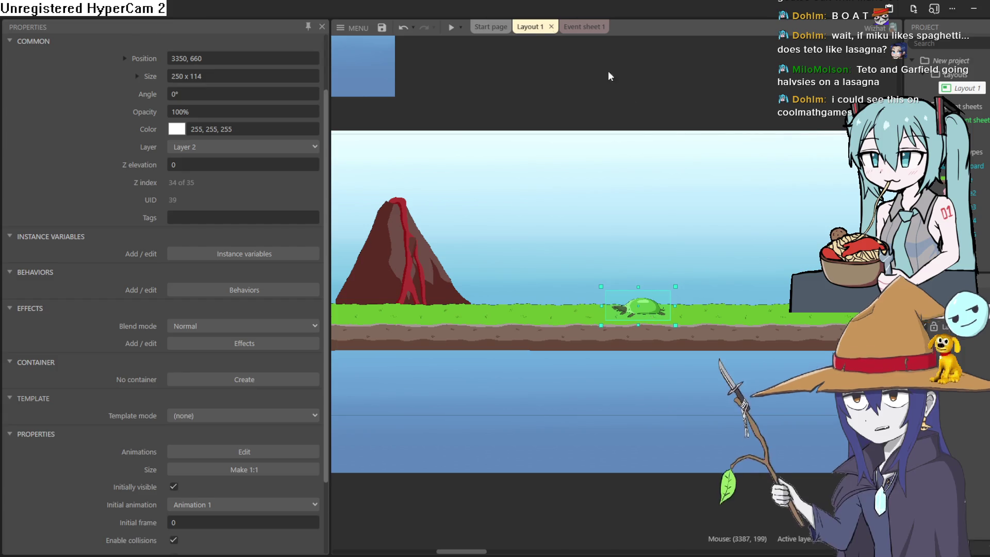
Step: Preview the level and walk the character right to jump onto the turtle
click(452, 27)
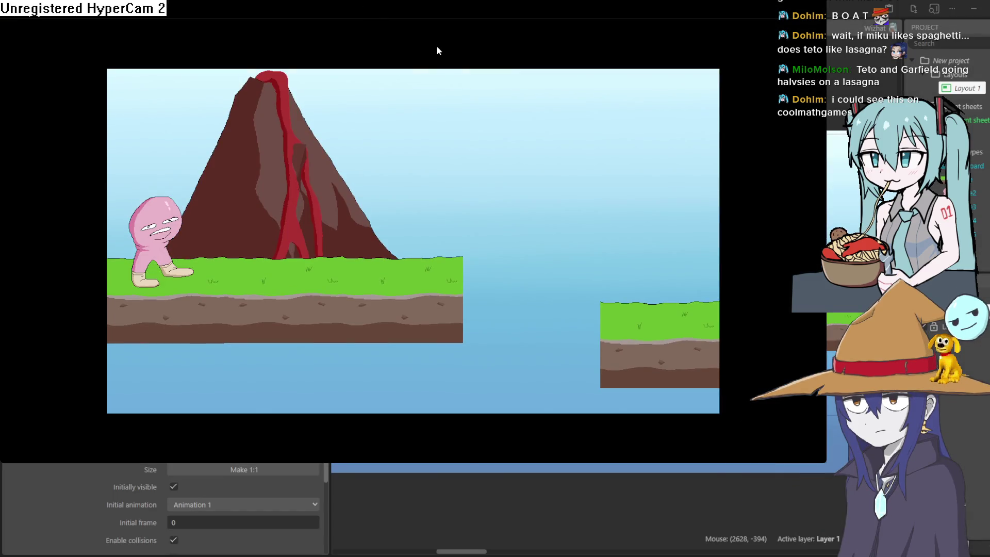
key(Right)
key(Up)
key(Up)
key(Right)
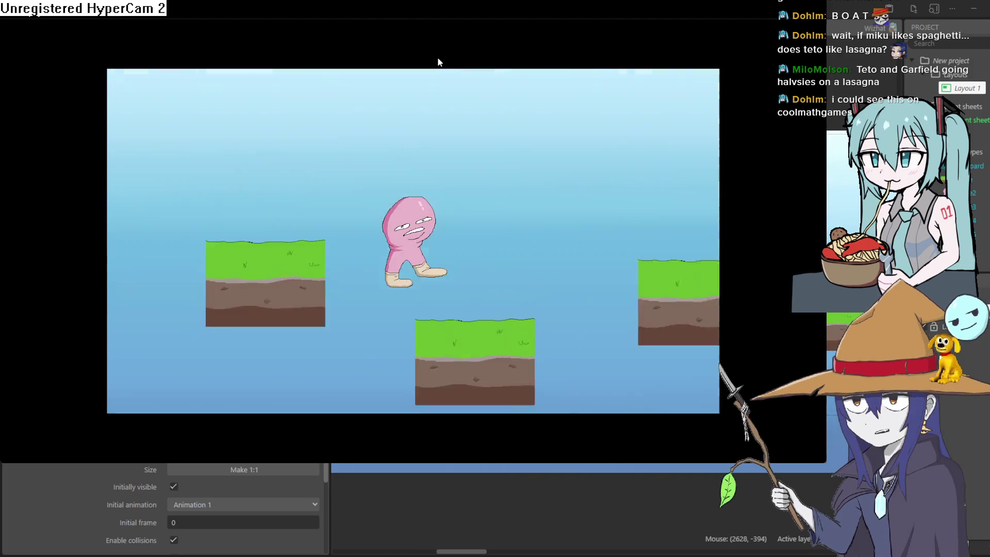
key(Right)
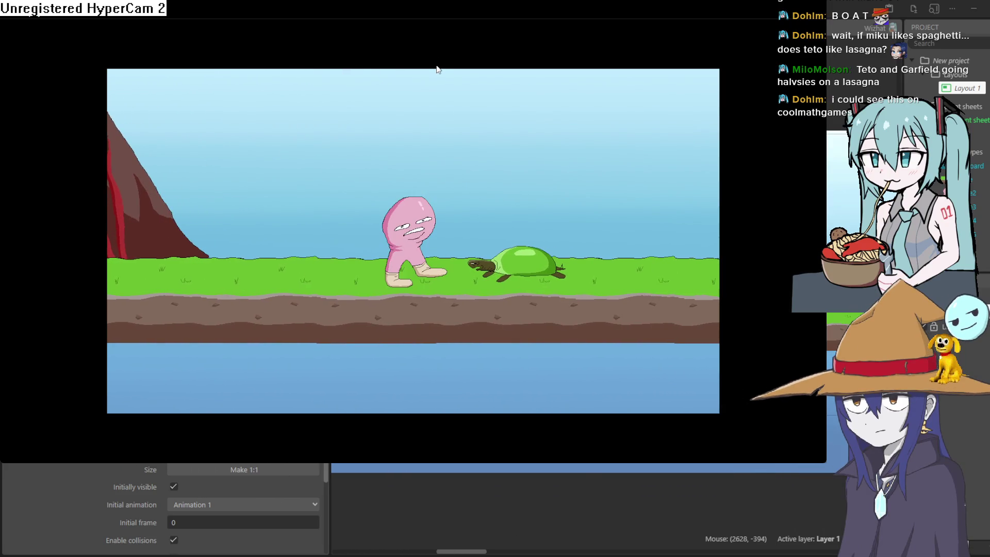
key(Up)
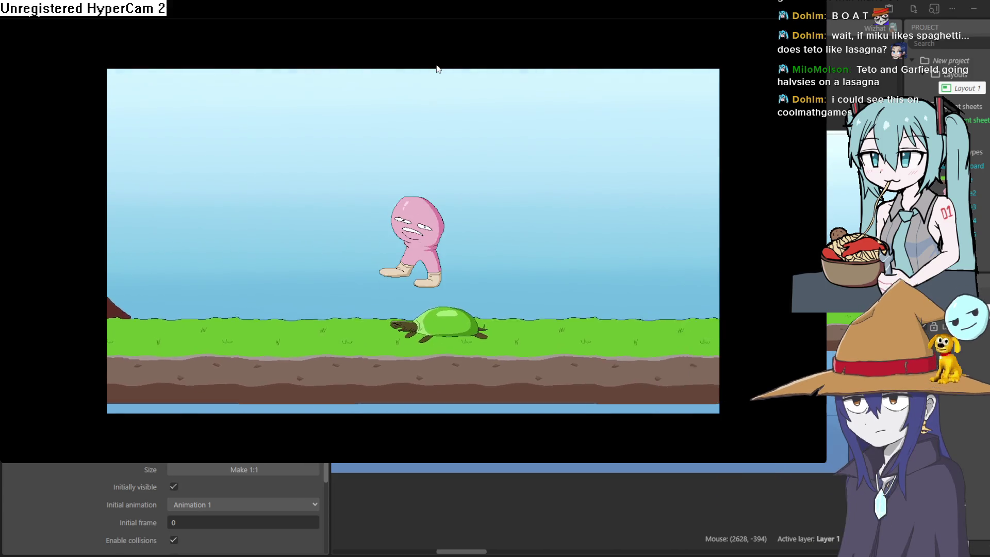
key(Up)
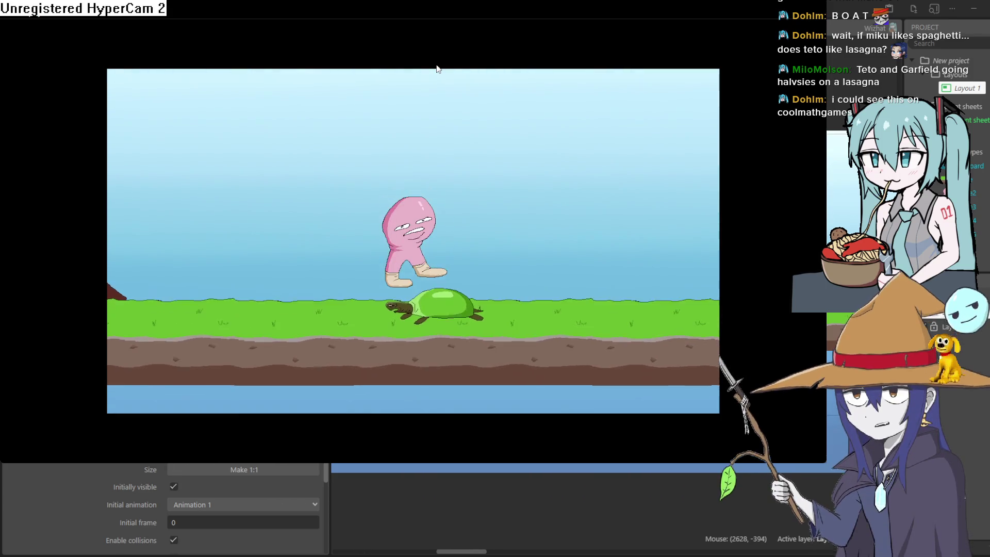
key(Up)
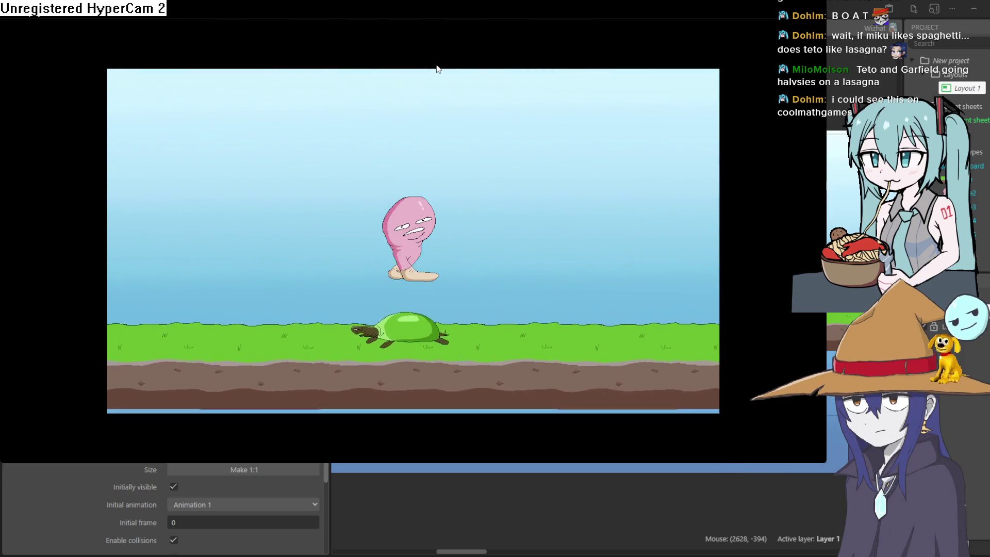
Step: Walk left toward the volcano and back right through the level, then close the preview
key(Left)
key(Up)
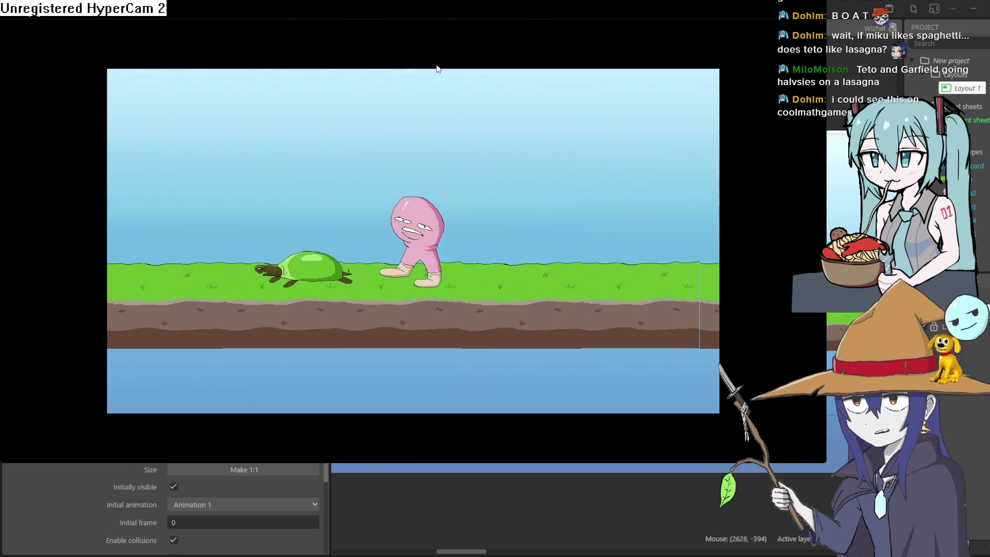
key(Up)
key(Left)
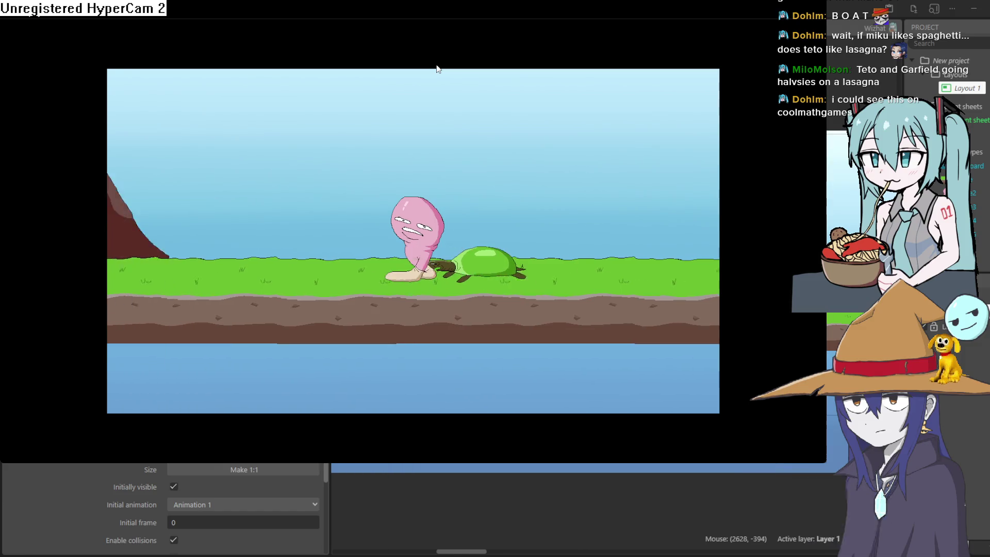
key(Left)
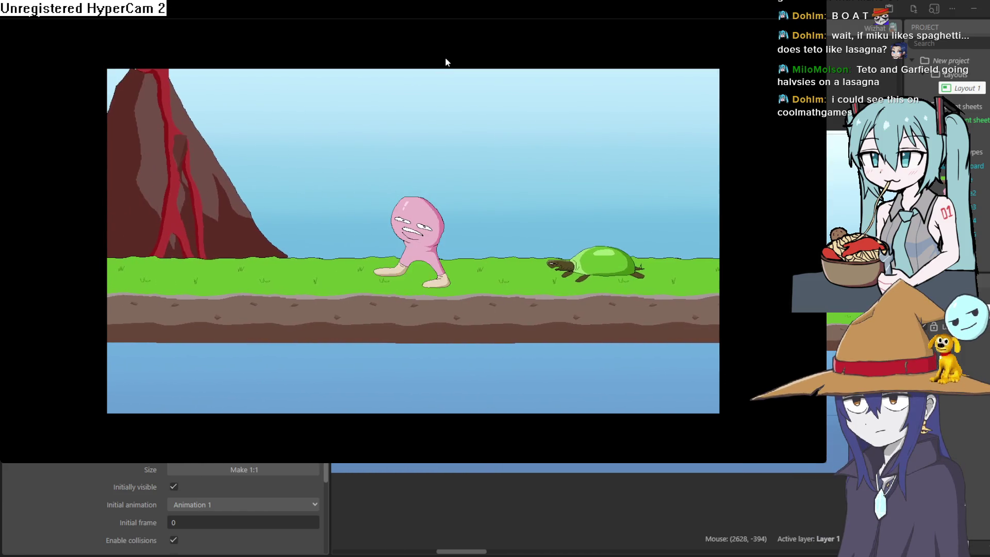
key(Right)
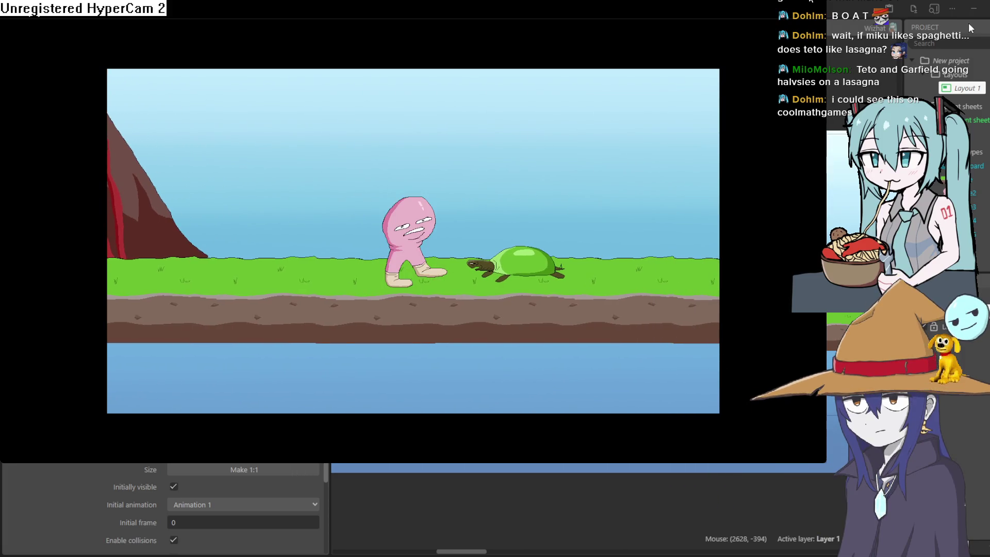
key(Right)
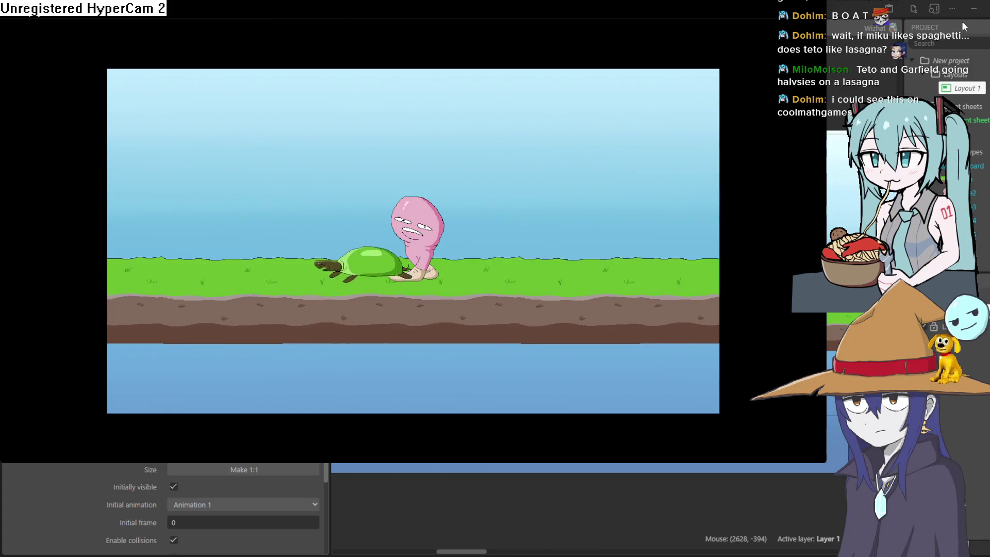
key(Right)
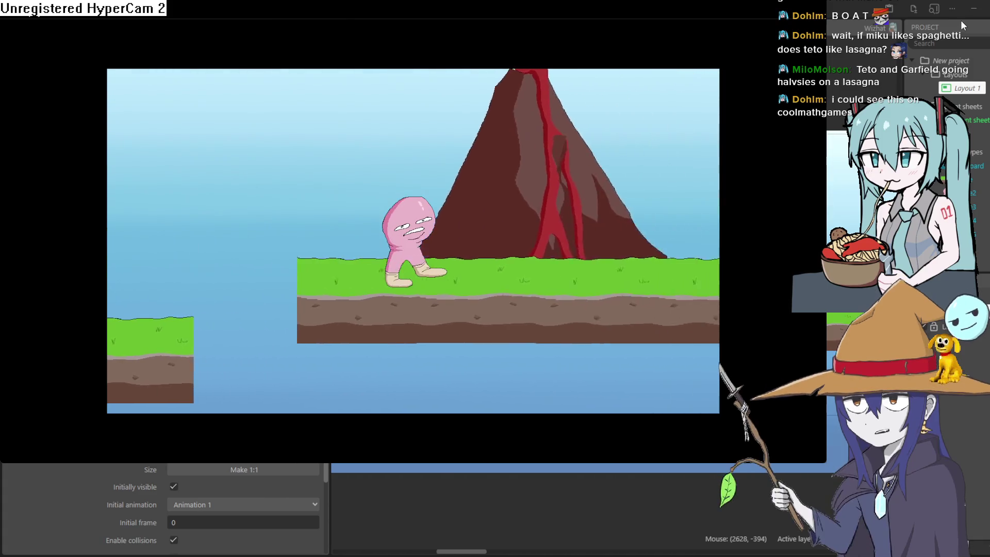
key(Left)
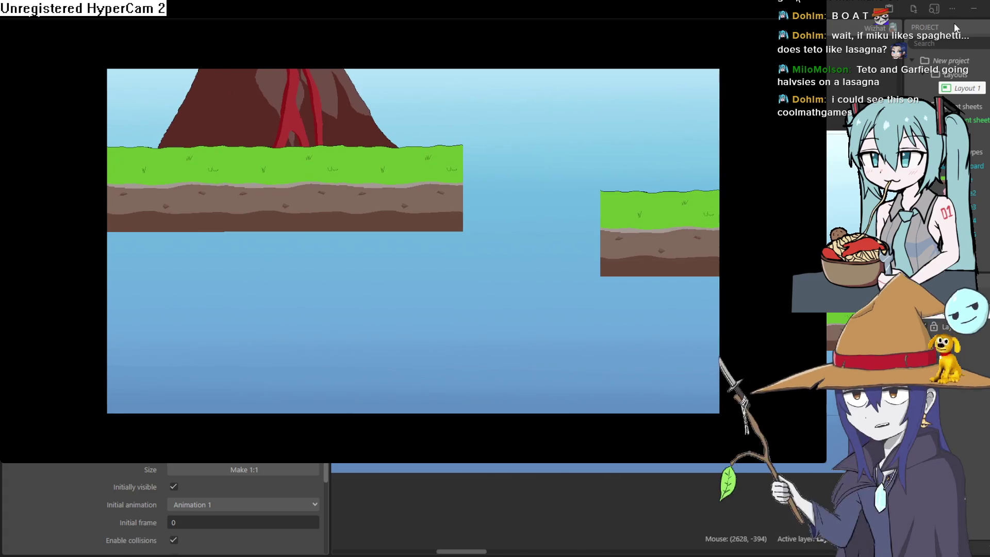
click(967, 17)
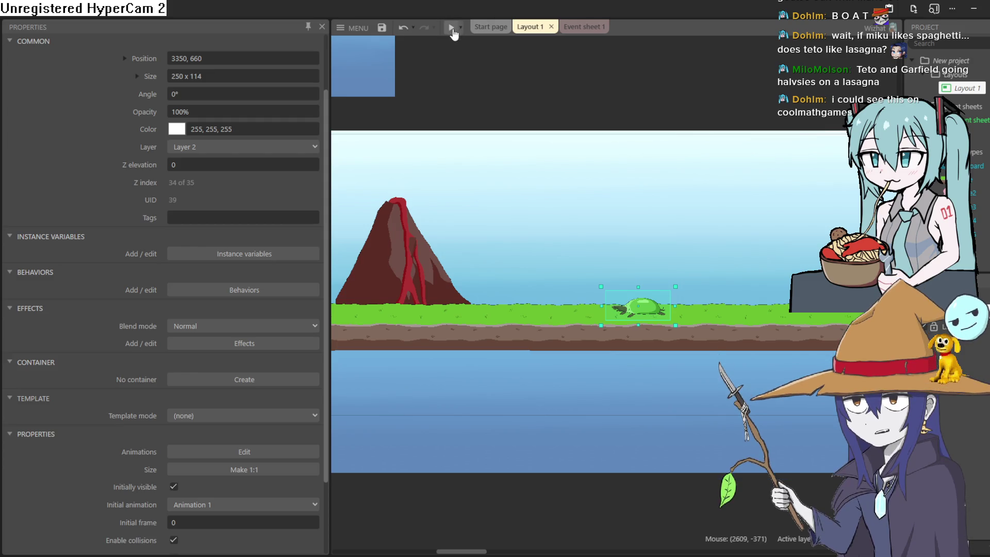
Step: Drag the turtle left along the grass to 3066, 648 and switch to Event sheet 1
mouse_move(464, 277)
mouse_down()
mouse_move(660, 199)
mouse_move(732, 227)
mouse_move(525, 243)
mouse_up()
drag(704, 270, 635, 276)
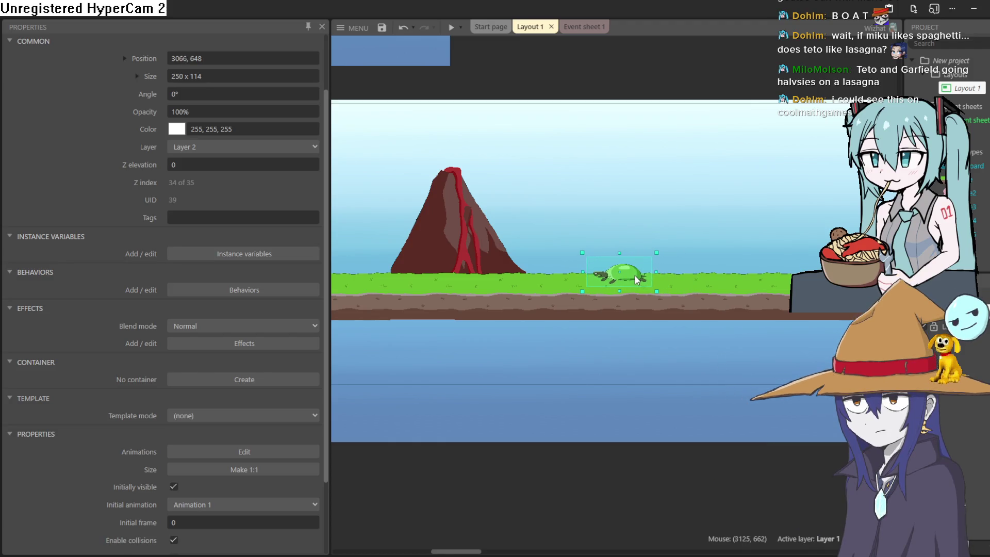
right_click(636, 279)
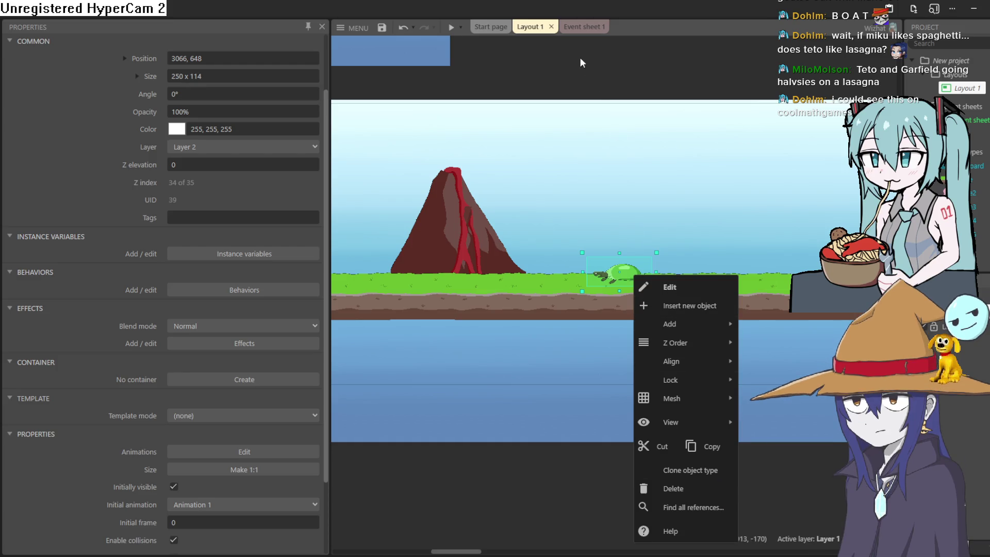
click(585, 28)
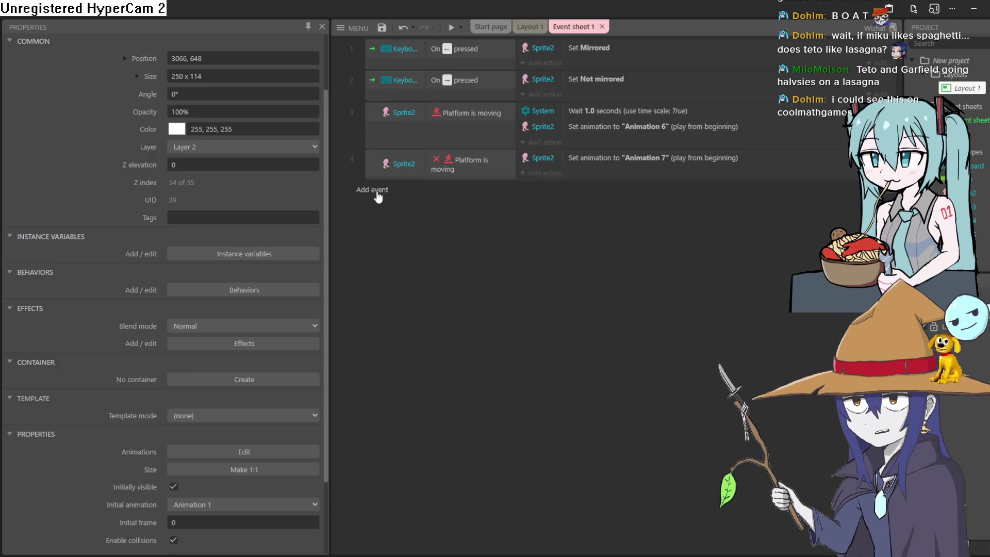
click(378, 191)
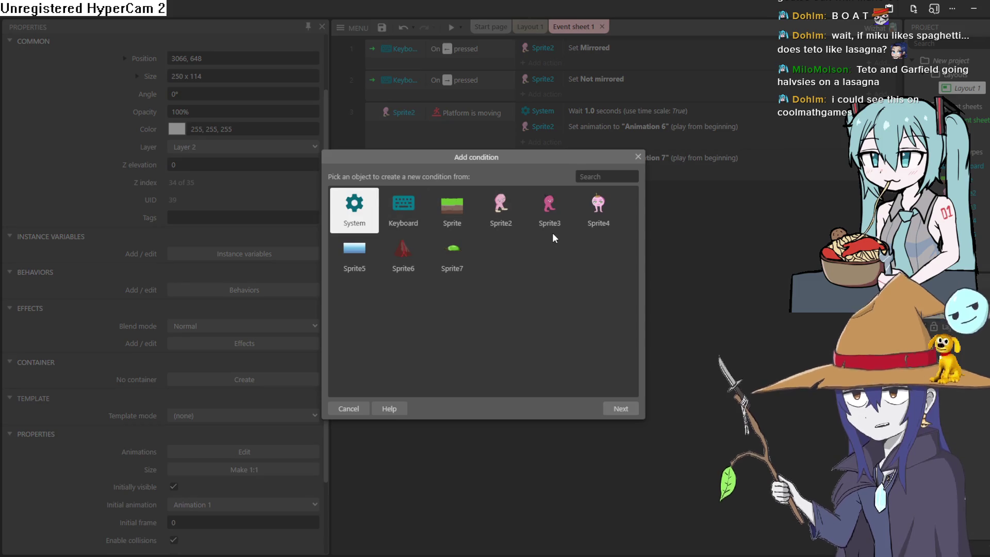
double_click(455, 255)
scroll(488, 263, down, 5)
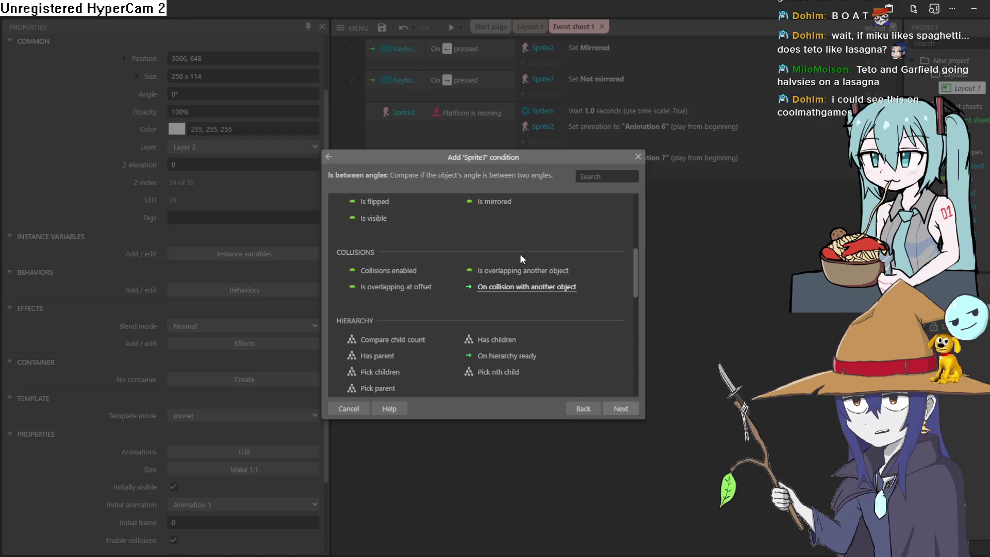
scroll(513, 263, down, 5)
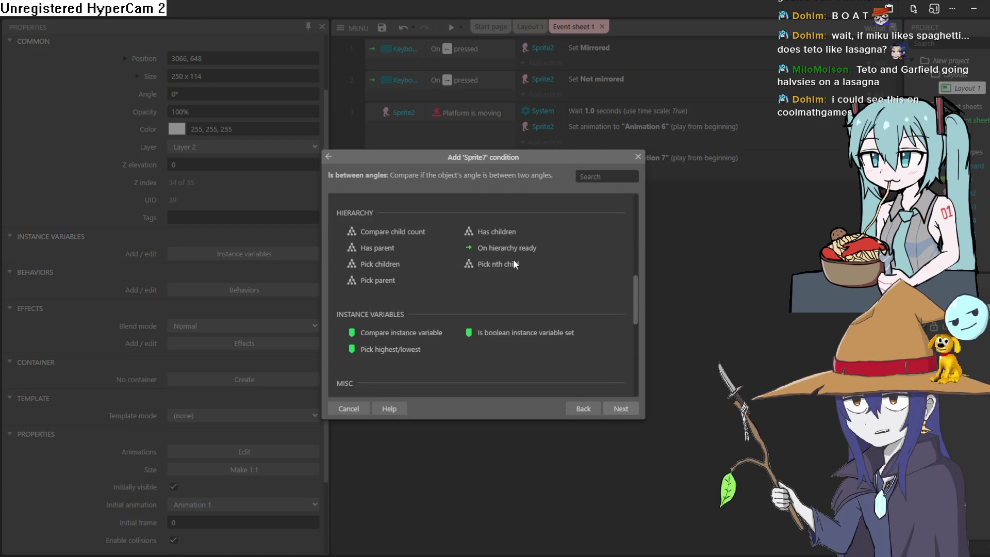
scroll(512, 264, up, 2)
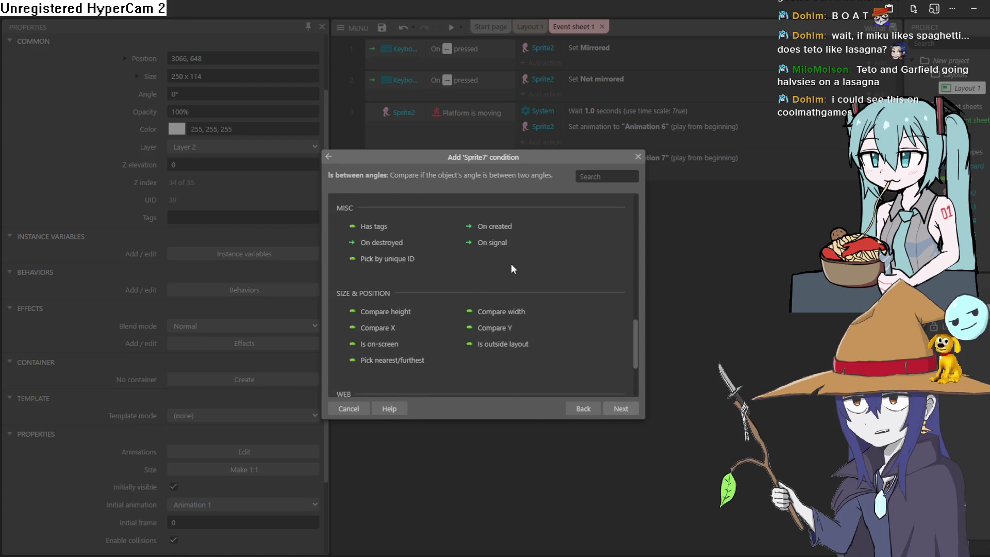
scroll(513, 262, down, 2)
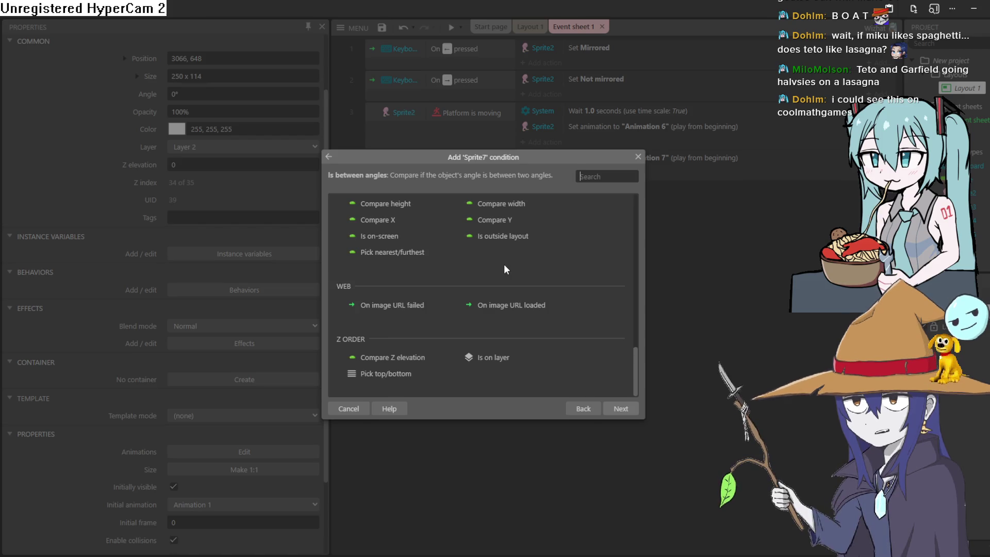
scroll(502, 264, up, 4)
scroll(500, 265, up, 5)
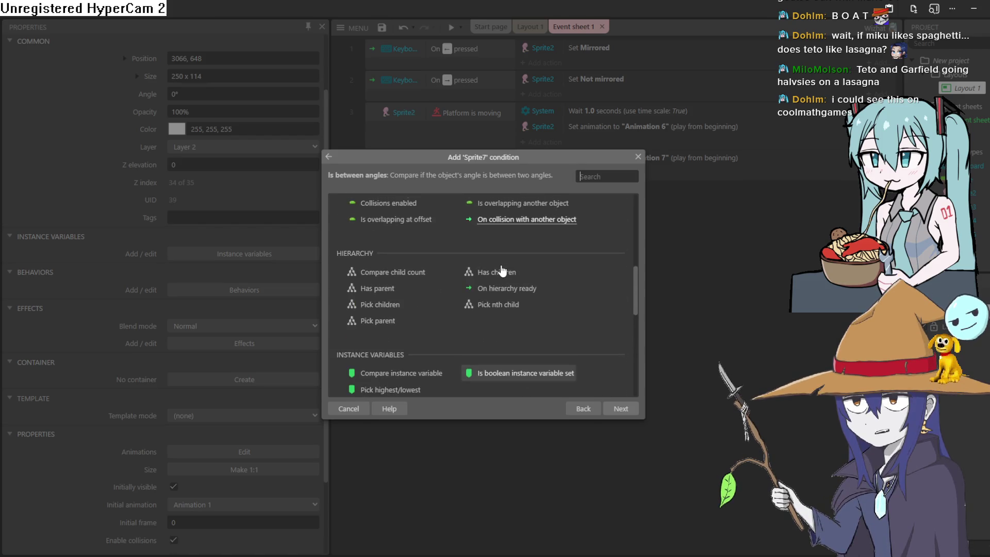
scroll(501, 264, up, 2)
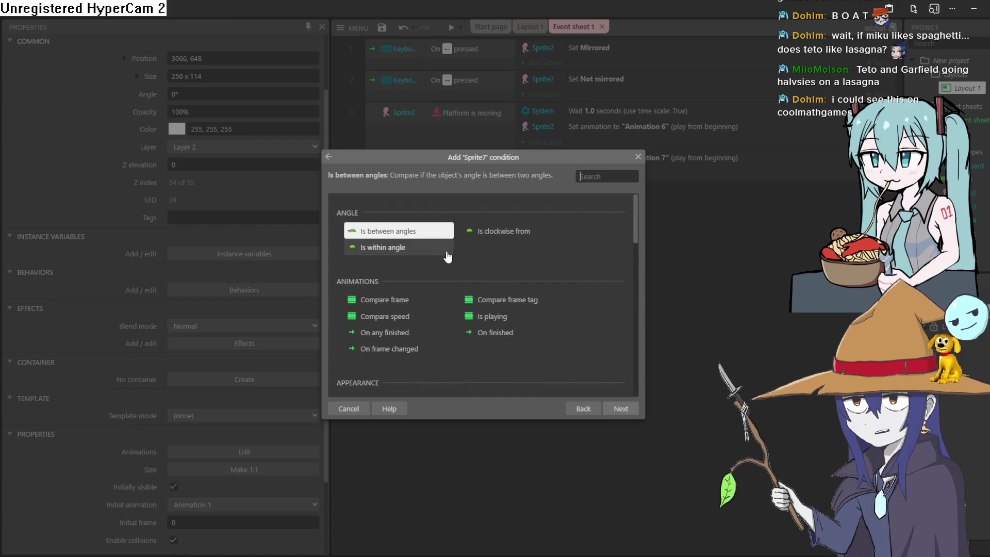
scroll(518, 273, down, 4)
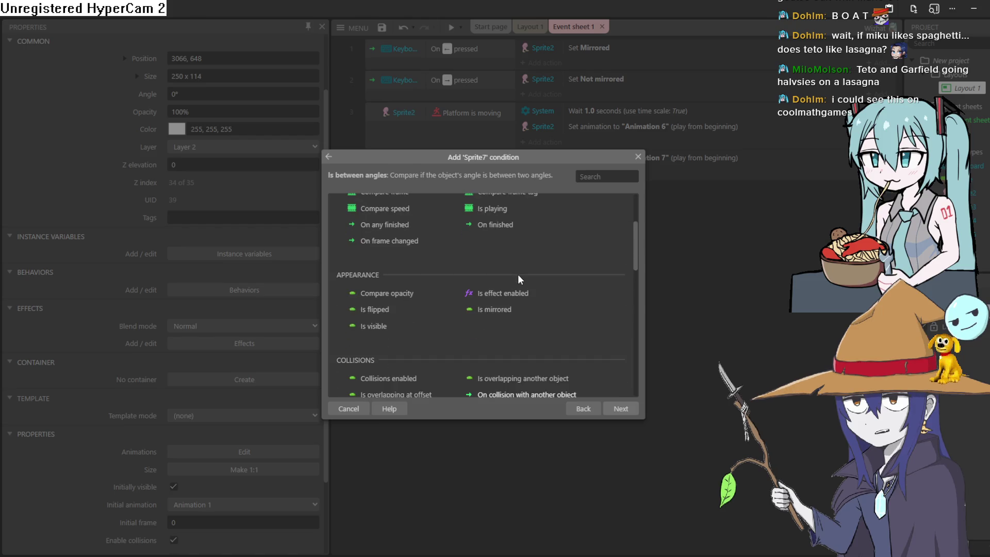
scroll(519, 278, up, 2)
scroll(509, 270, down, 2)
scroll(462, 289, down, 7)
scroll(460, 289, up, 2)
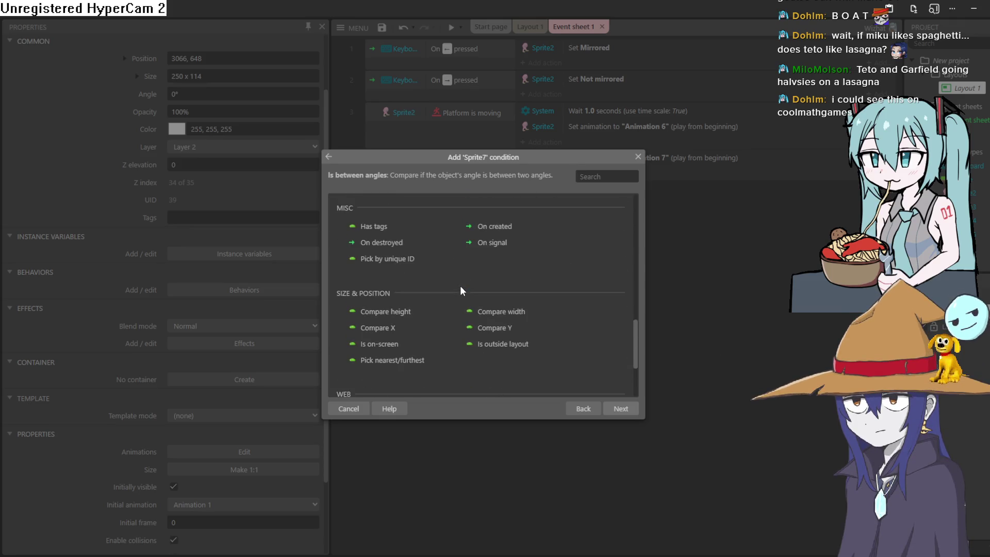
scroll(407, 321, down, 2)
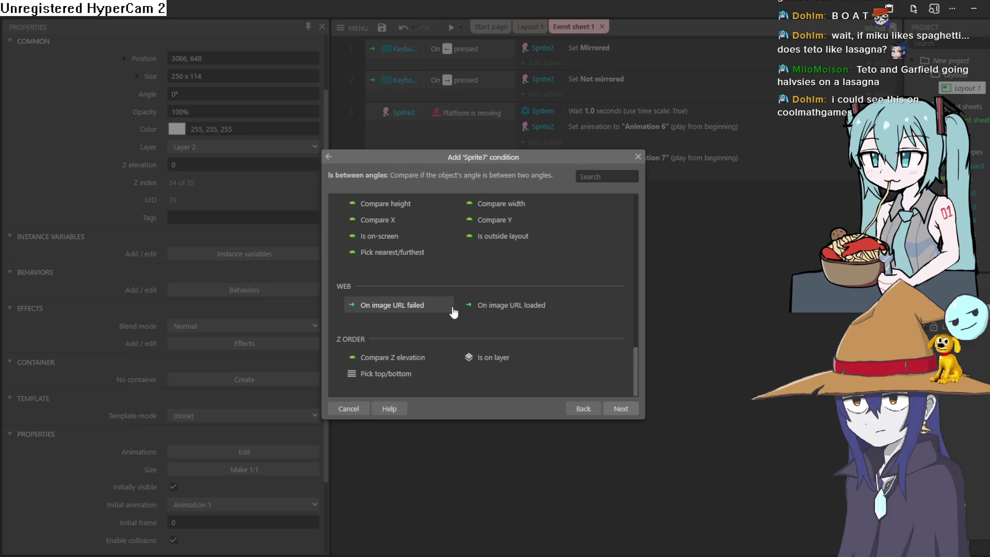
scroll(454, 312, up, 2)
drag(637, 328, 642, 203)
click(638, 157)
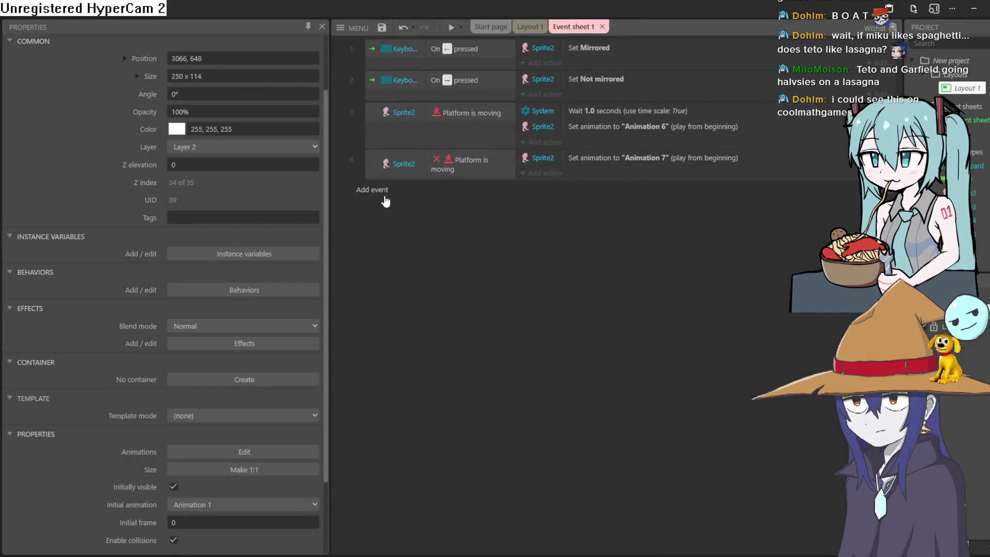
Step: Browse the System conditions for a new event, then cancel without choosing one
click(384, 198)
double_click(360, 212)
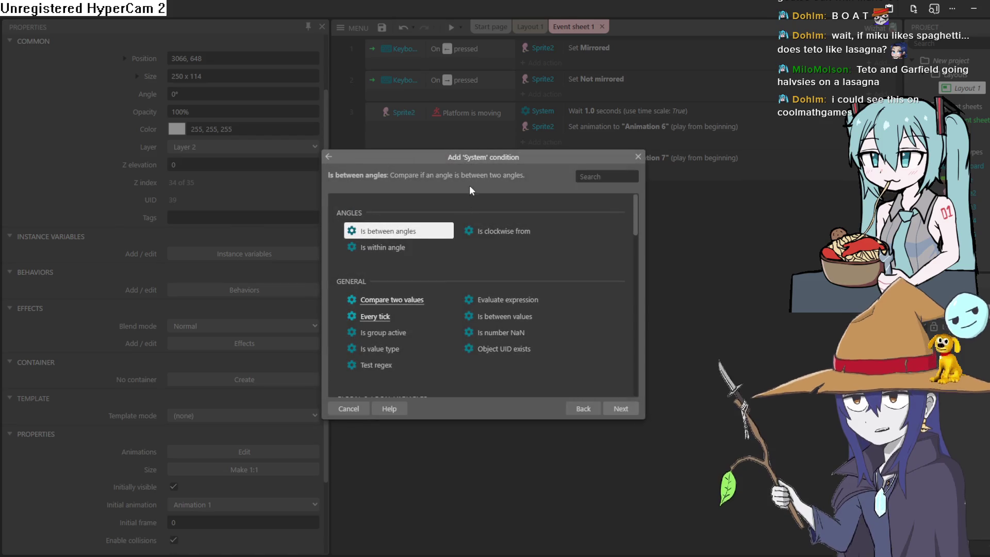
scroll(488, 268, down, 5)
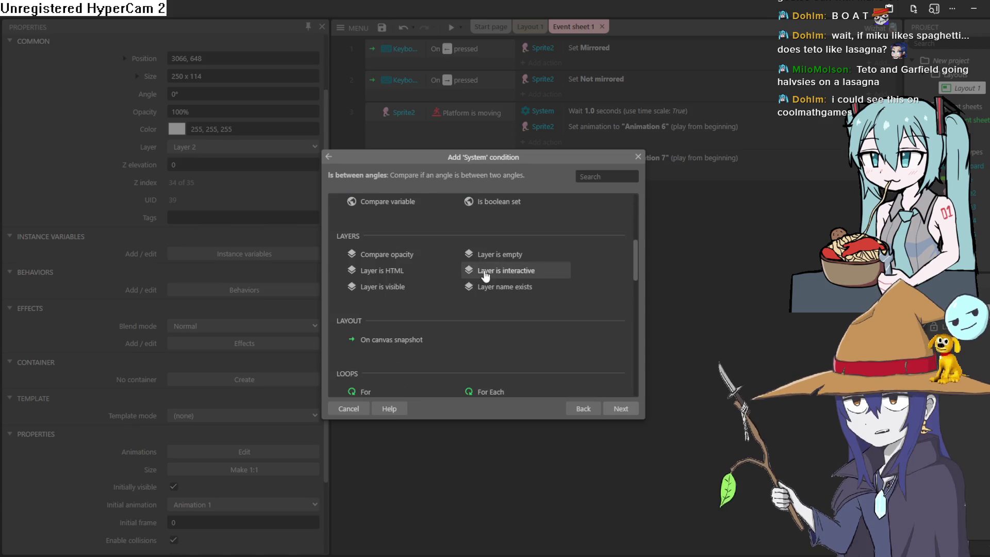
click(637, 157)
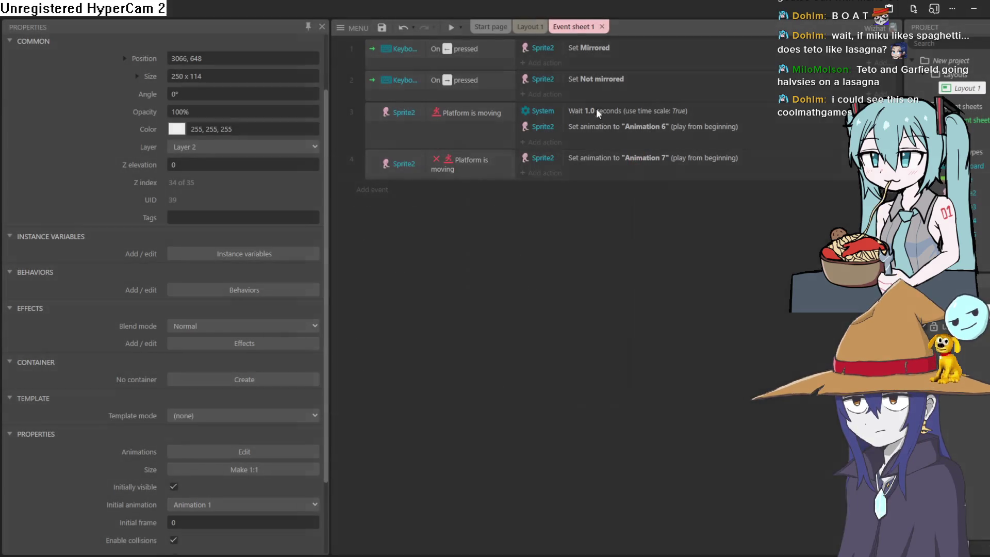
Step: Pan Layout 1 to the right to view the far end of the level
click(528, 32)
mouse_move(516, 244)
mouse_down()
mouse_move(714, 203)
mouse_move(768, 214)
mouse_move(579, 272)
mouse_move(612, 332)
mouse_move(603, 351)
mouse_move(586, 369)
mouse_move(517, 379)
mouse_up()
scroll(676, 310, right, 10)
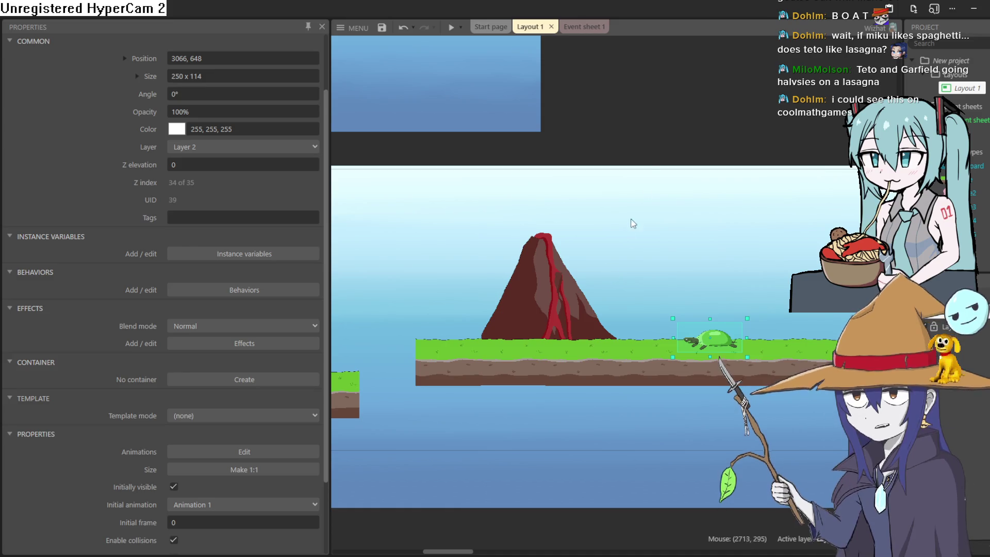
Step: Browse the System conditions on Event sheet 1 again, cancel, and return to Layout 1
click(583, 28)
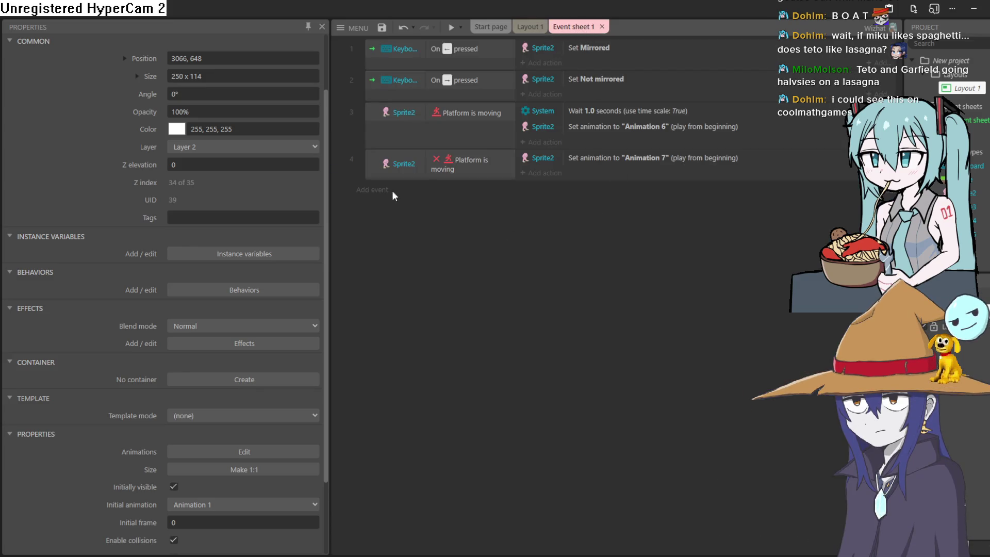
double_click(395, 192)
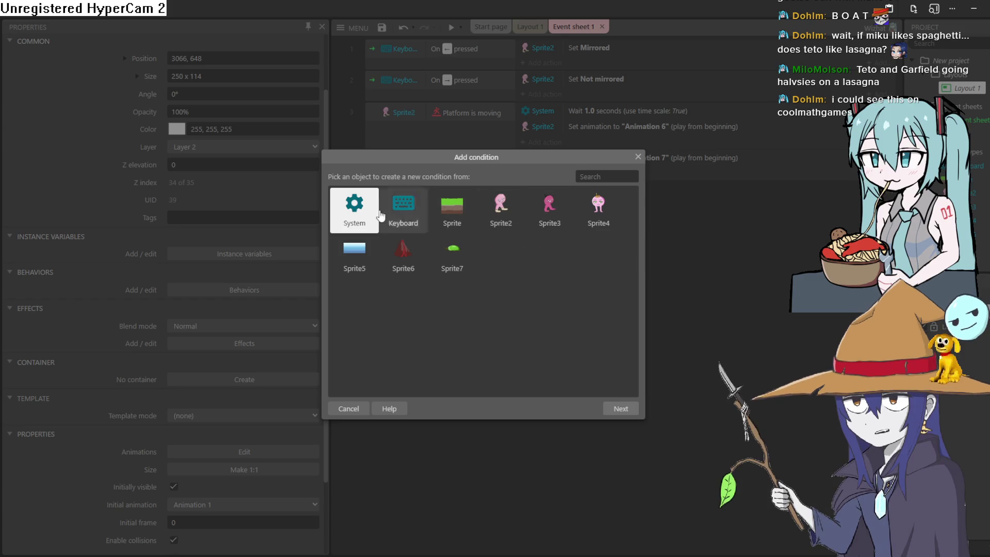
double_click(355, 209)
scroll(521, 268, down, 6)
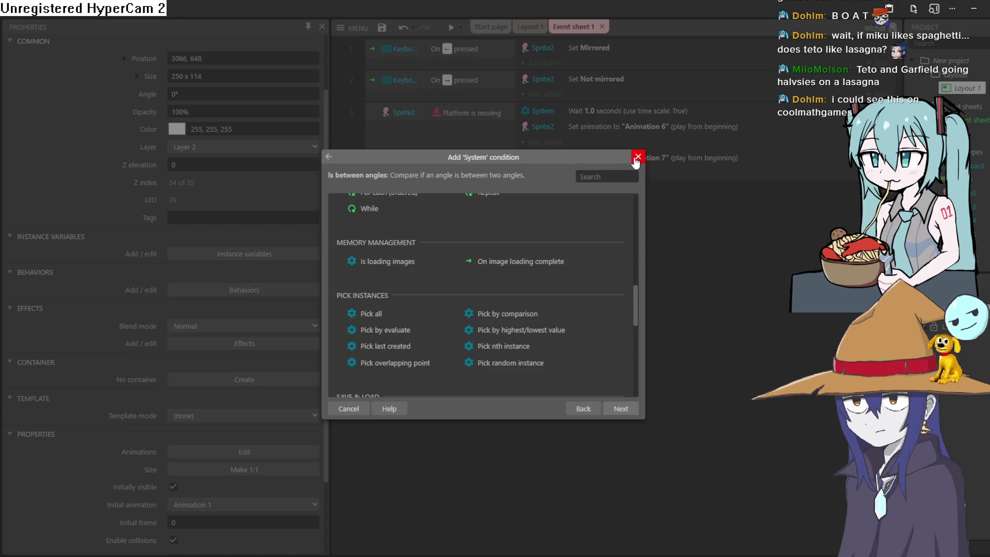
click(635, 160)
click(530, 27)
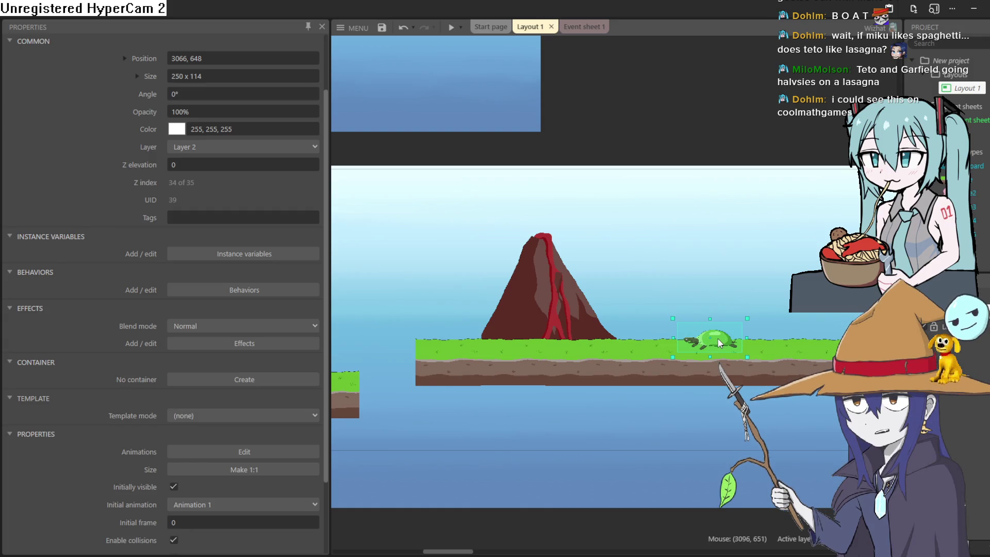
Step: Add a Tween behavior to the turtle sprite Sprite7, then return to Event sheet 1
click(262, 291)
click(535, 352)
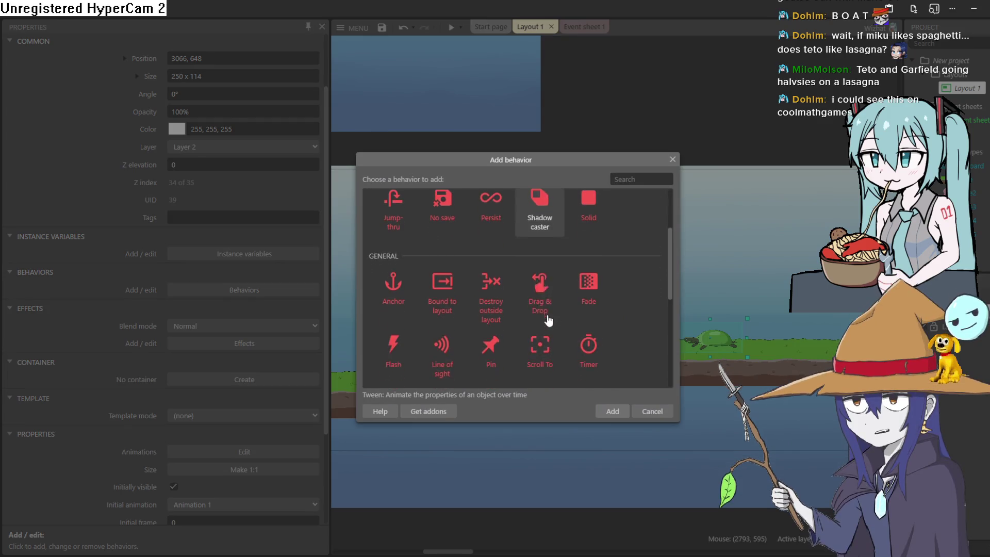
scroll(548, 309, down, 2)
scroll(490, 289, up, 4)
scroll(398, 250, down, 4)
scroll(398, 250, up, 3)
double_click(392, 237)
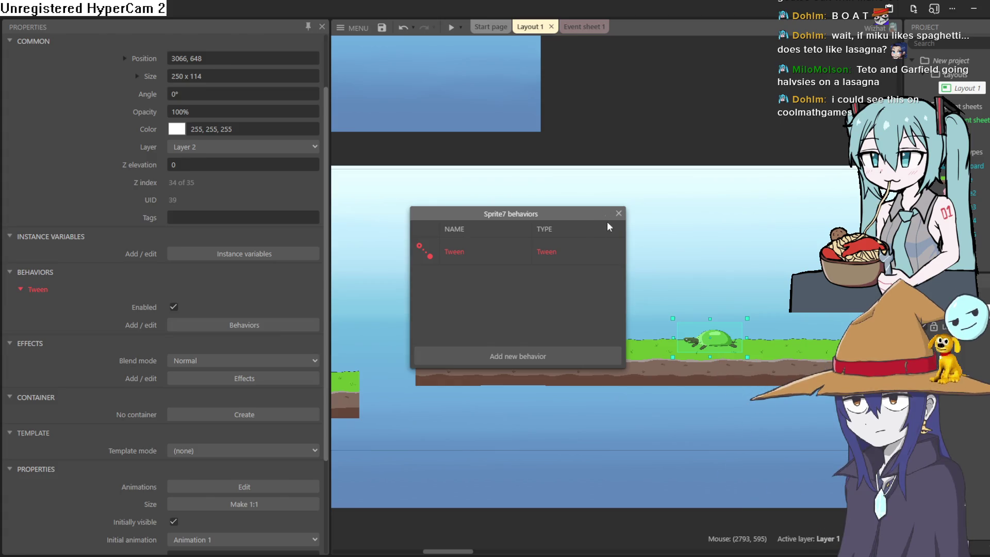
click(620, 217)
click(577, 26)
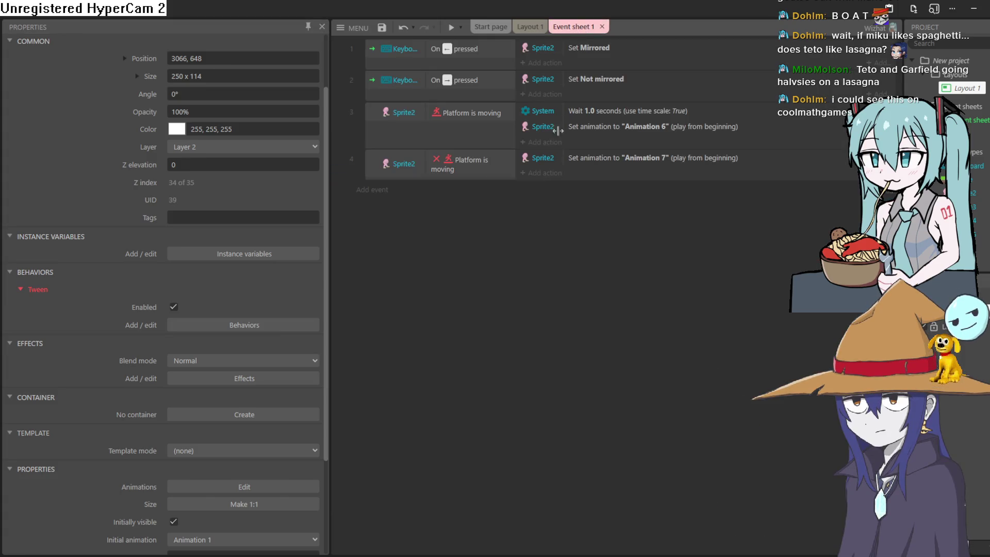
Step: Add an Every tick System event and start a Sprite7 action for it
click(375, 192)
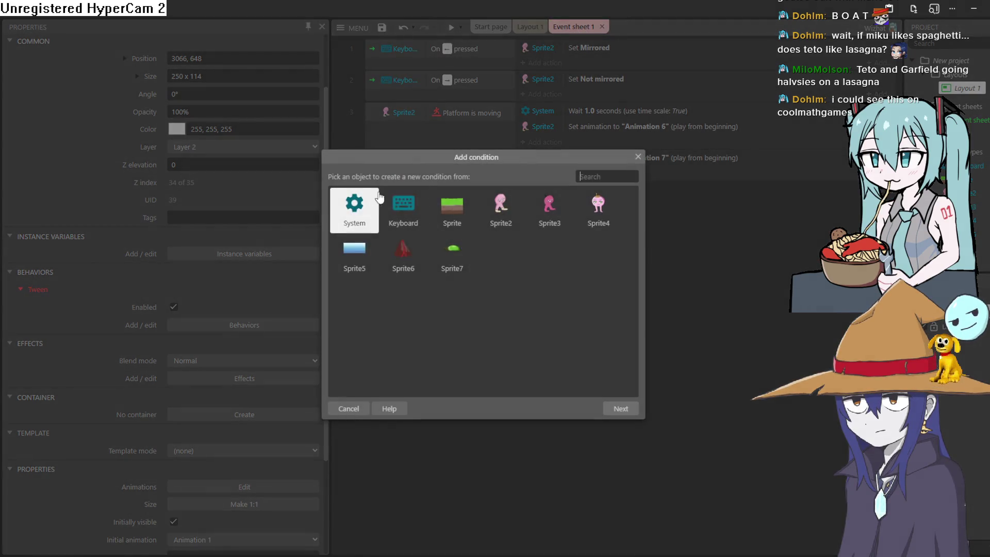
double_click(360, 217)
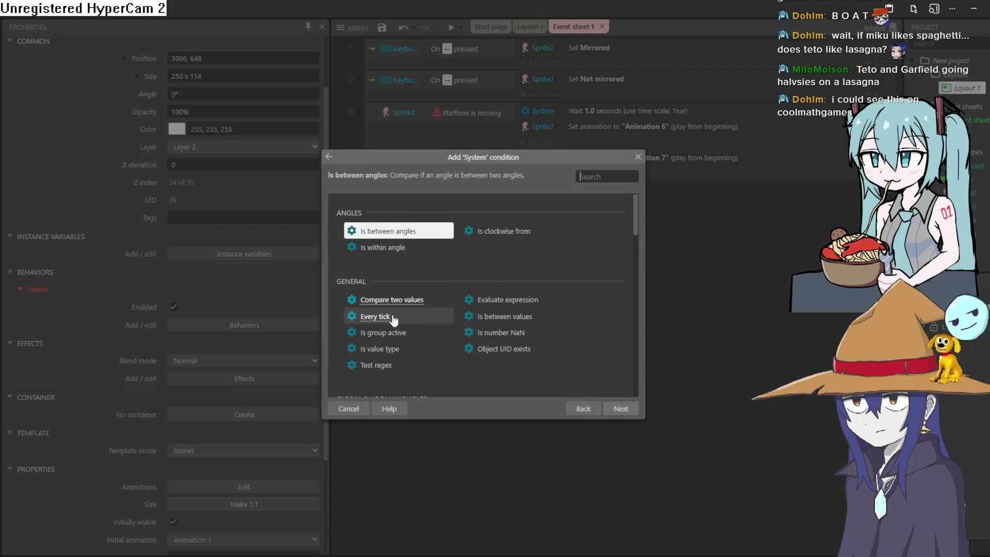
double_click(375, 316)
click(550, 191)
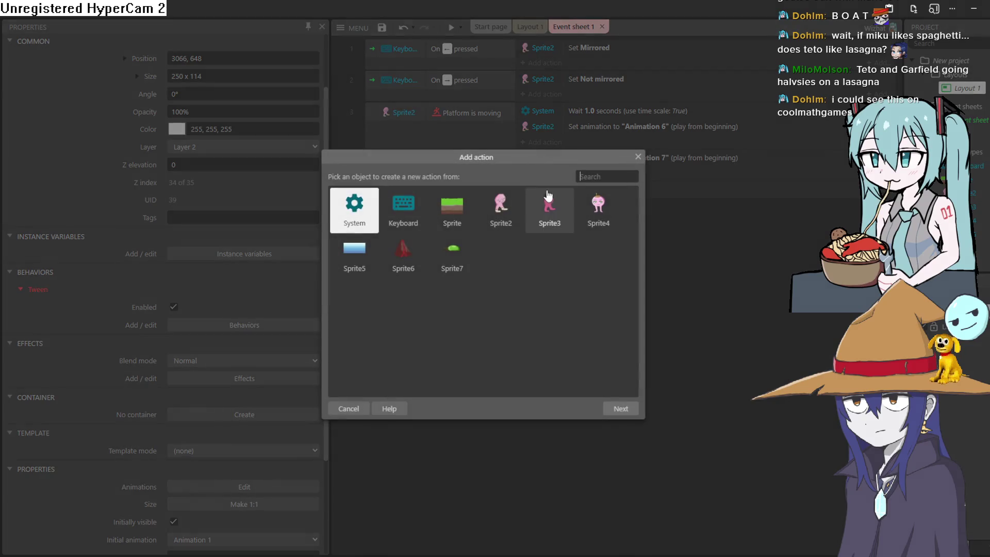
click(453, 247)
double_click(453, 246)
Step: Choose Sprite7's Tween (two properties) action and check which properties it tweens
scroll(453, 262, down, 10)
scroll(432, 279, down, 8)
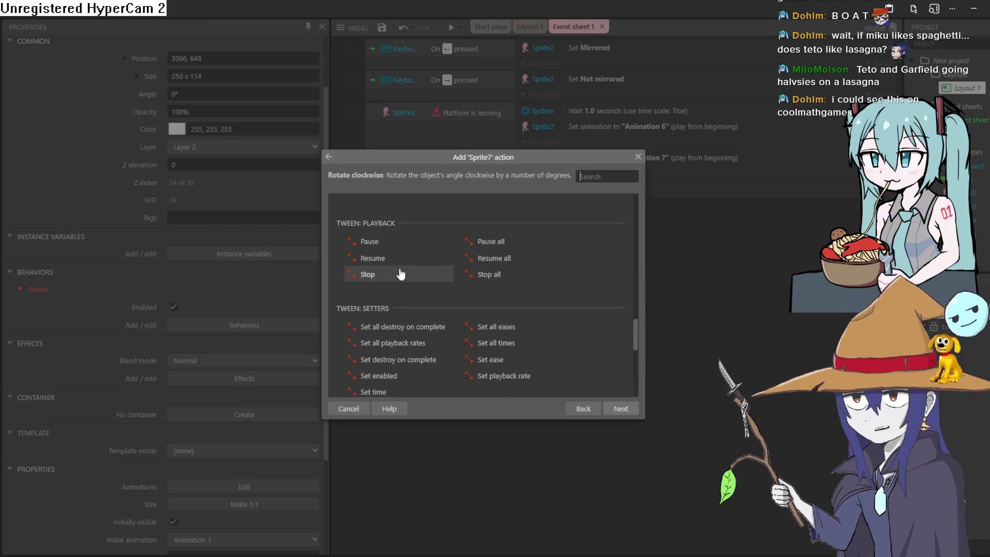
scroll(522, 296, down, 2)
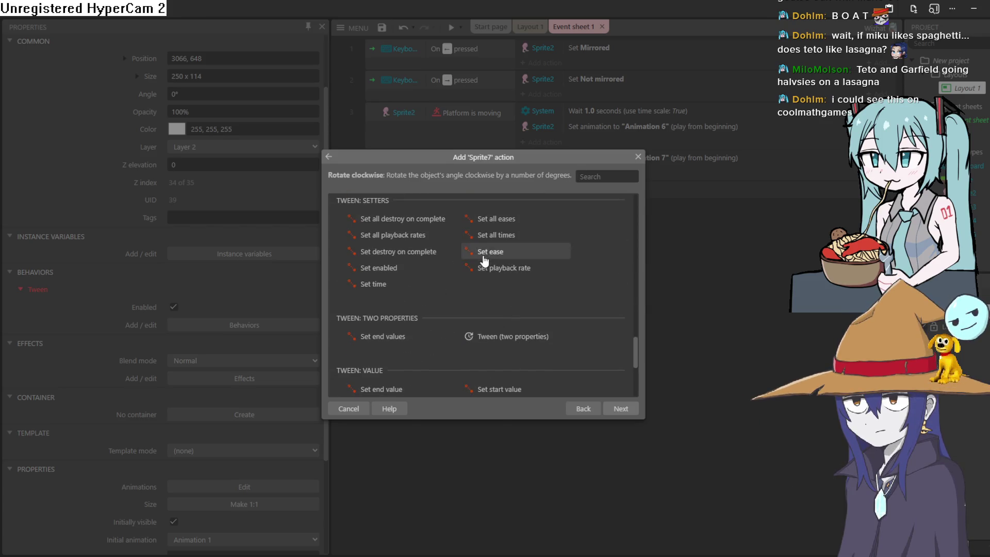
scroll(410, 338, down, 2)
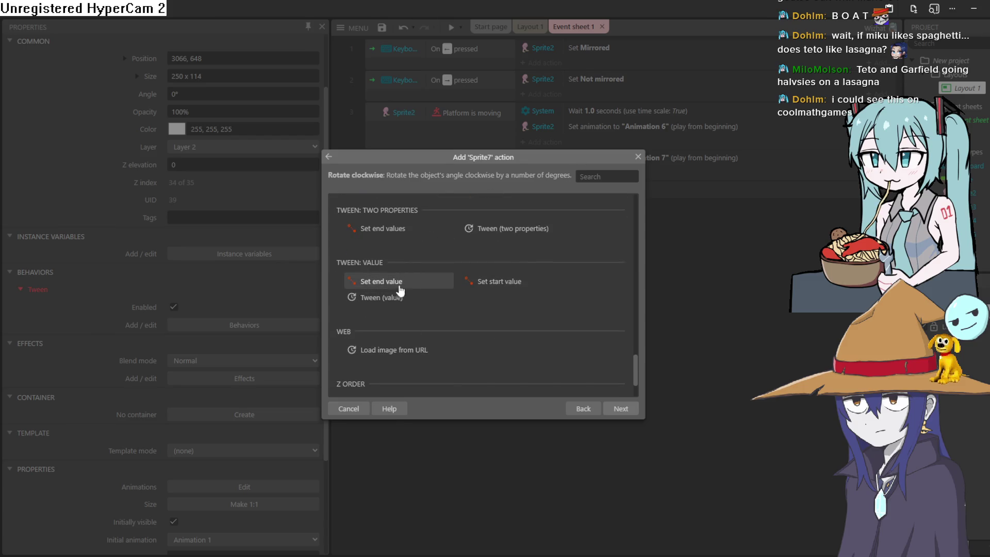
scroll(470, 296, up, 2)
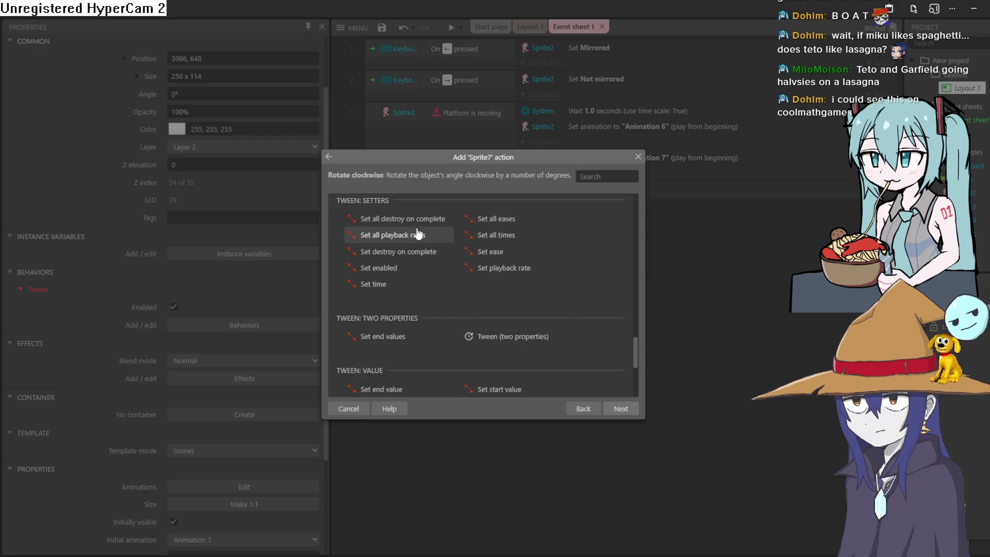
scroll(418, 235, up, 4)
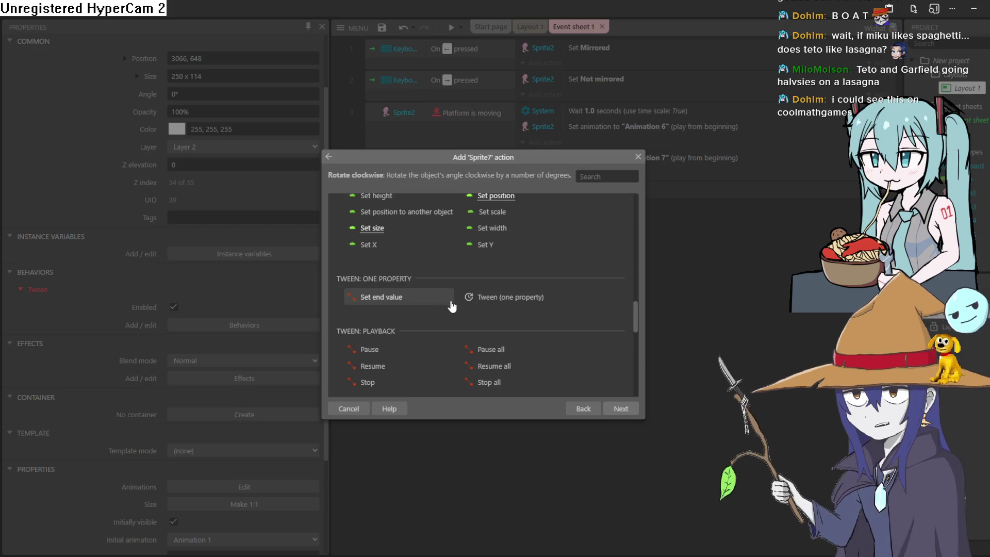
scroll(452, 305, up, 5)
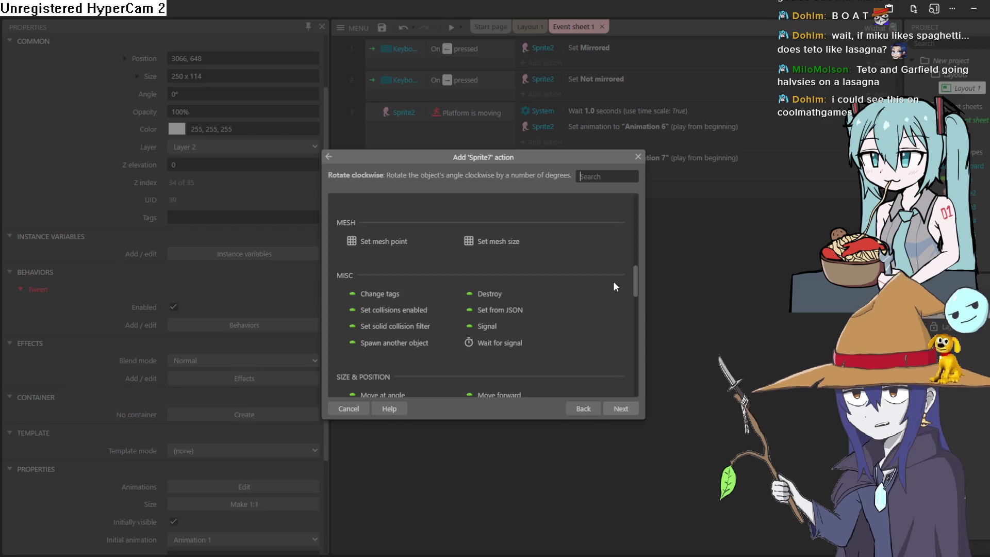
scroll(607, 255, down, 2)
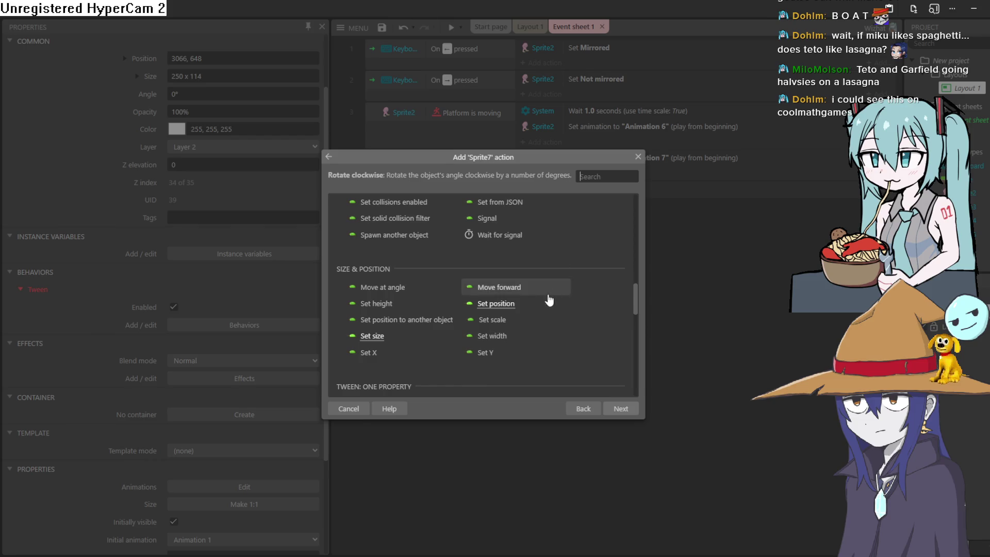
scroll(546, 298, down, 2)
scroll(533, 312, down, 2)
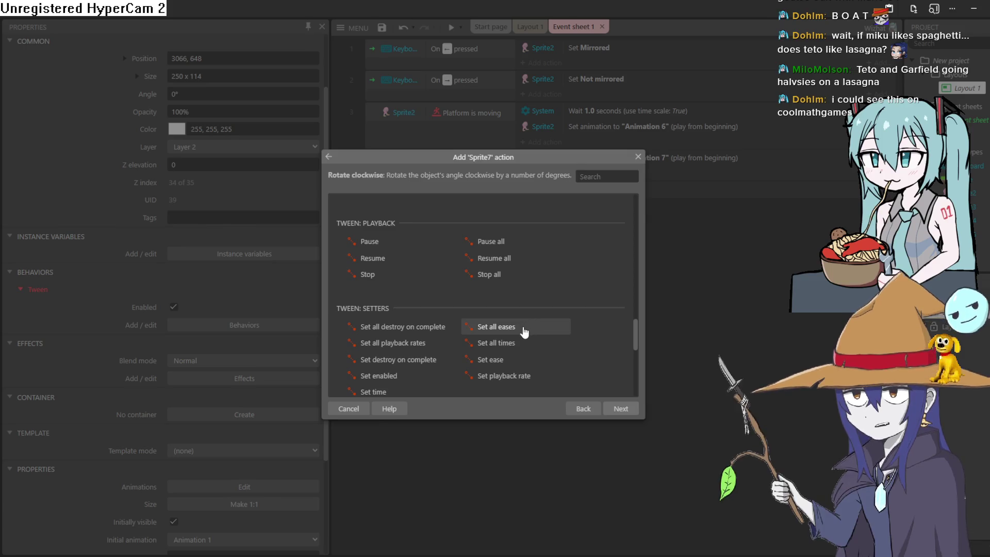
scroll(522, 337, down, 2)
scroll(534, 313, down, 2)
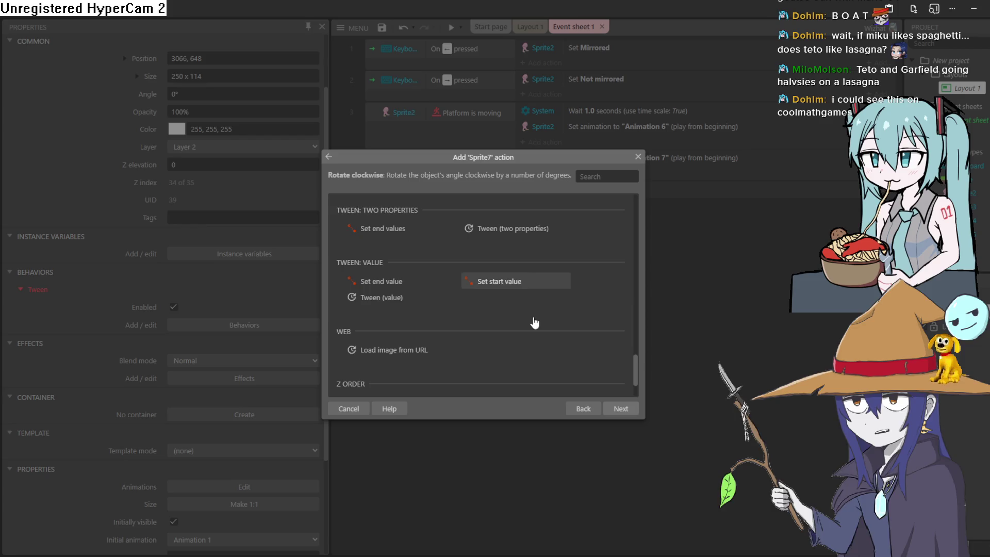
scroll(533, 317, up, 2)
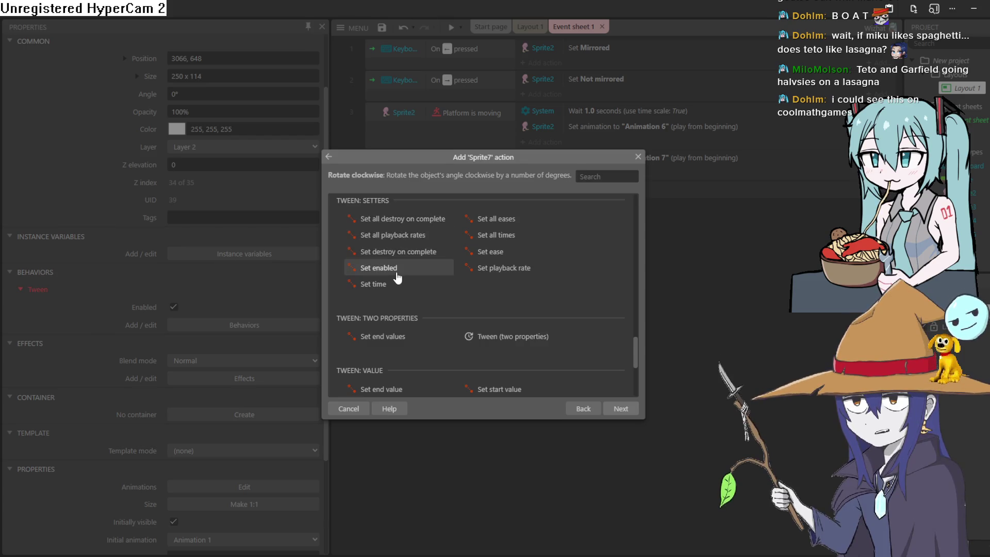
scroll(427, 278, down, 2)
click(539, 232)
double_click(539, 232)
click(383, 290)
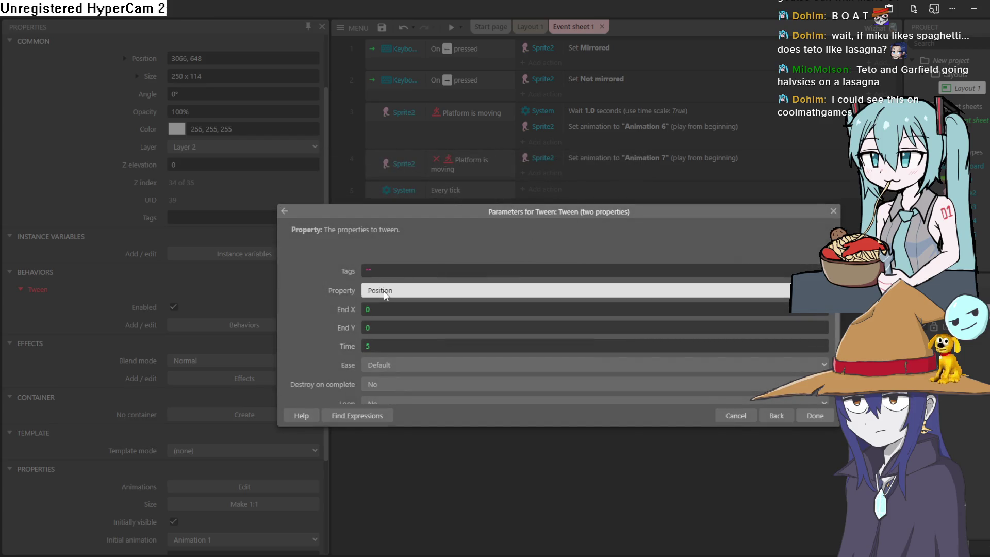
Step: Set the tween's End X to Sprite7.X + 10 and time to 10 seconds, then preview
click(378, 309)
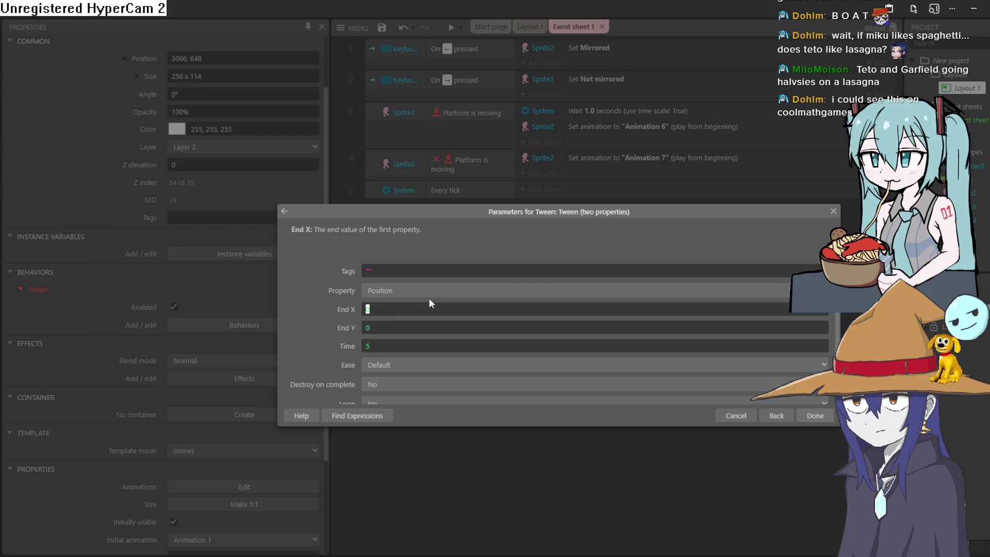
text(Sprite)
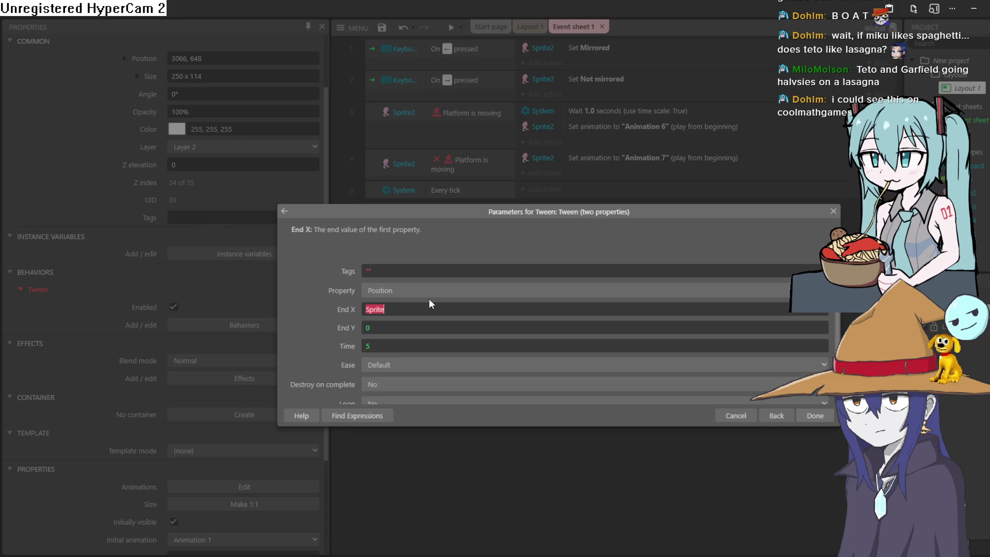
text(7.)
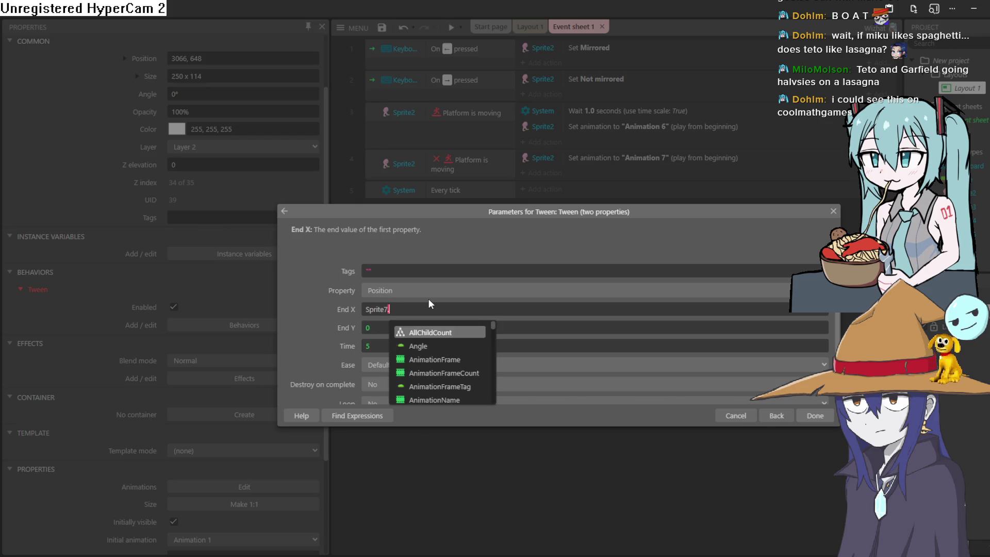
text(x)
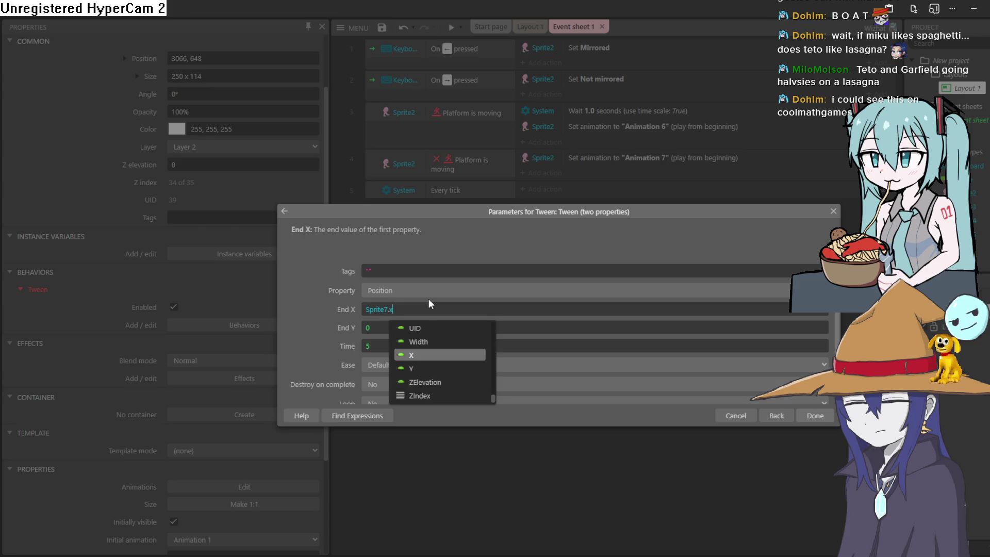
key(Return)
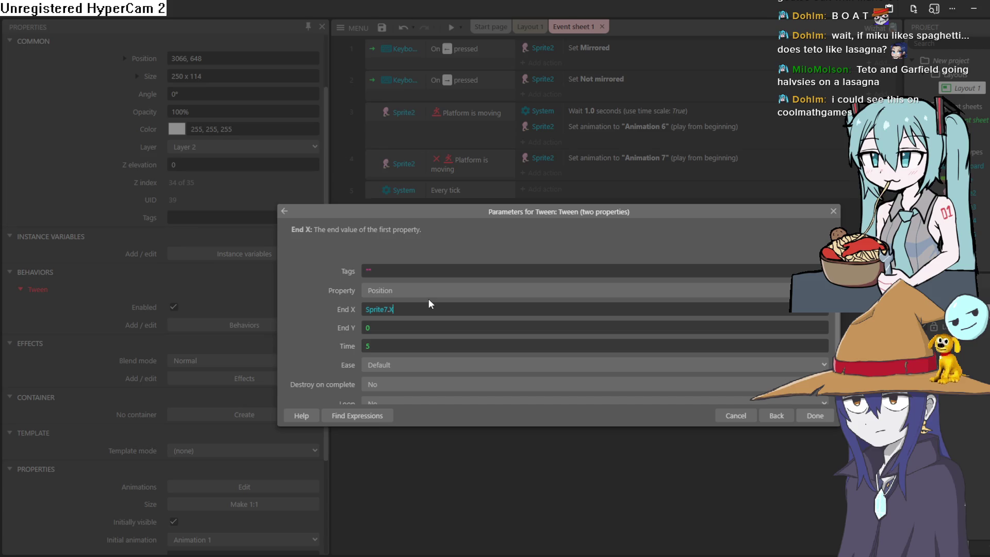
text( +10)
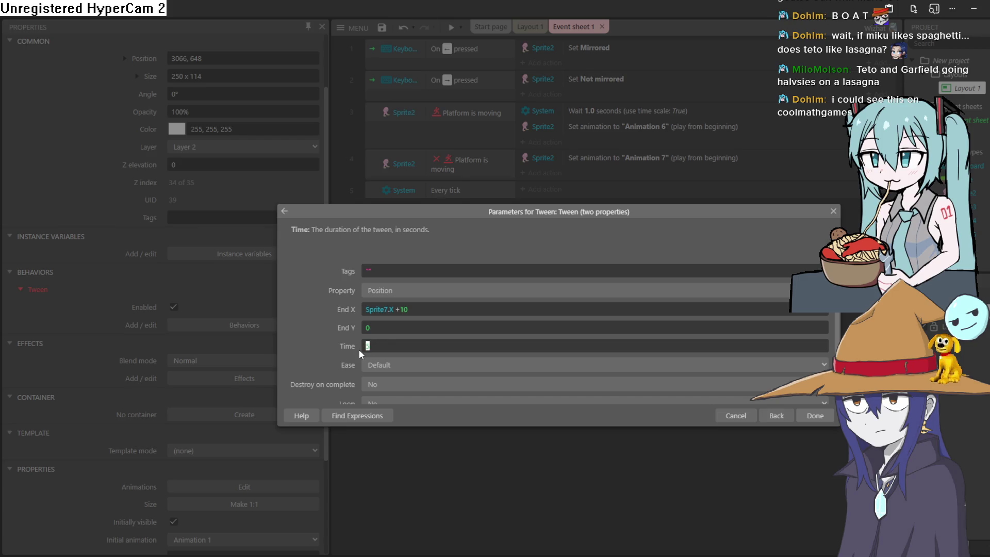
text(10)
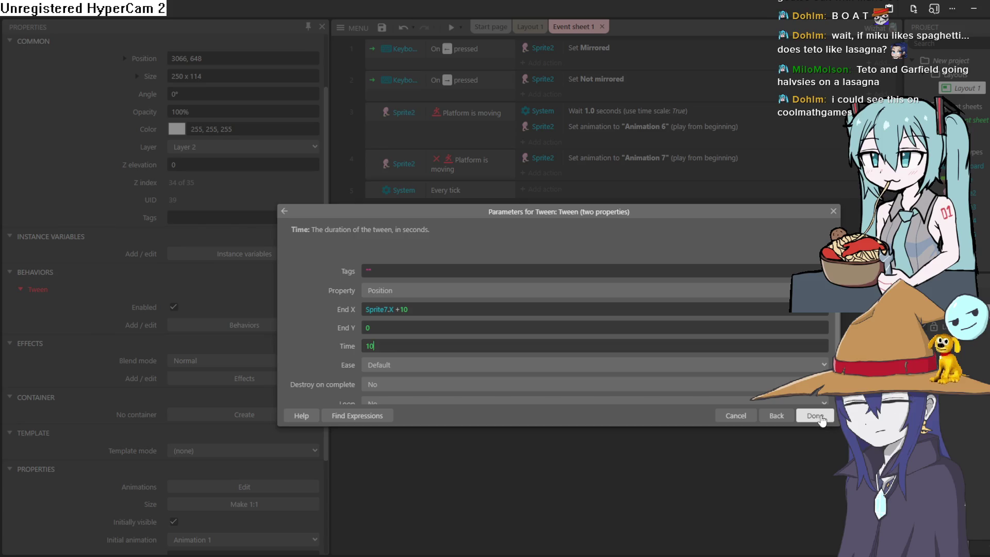
click(820, 415)
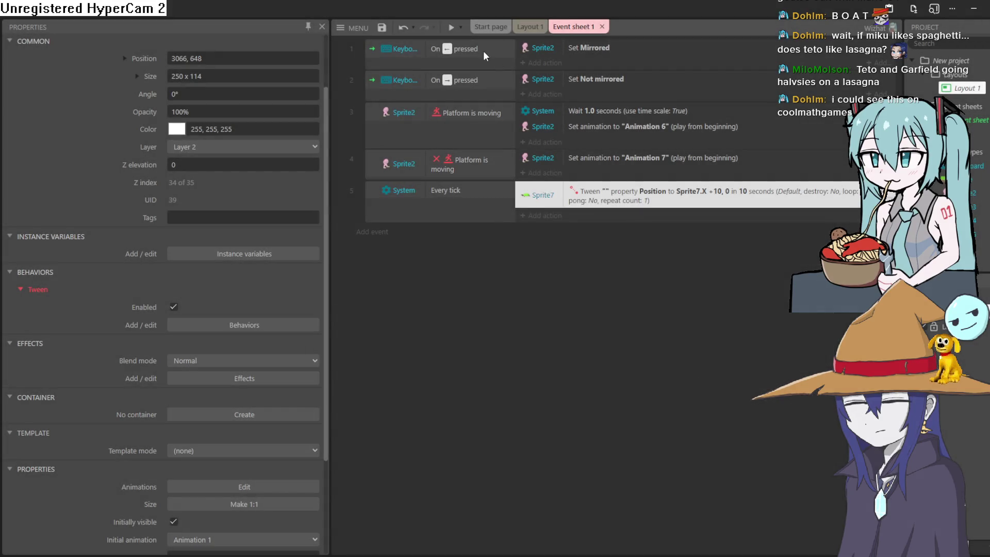
click(449, 31)
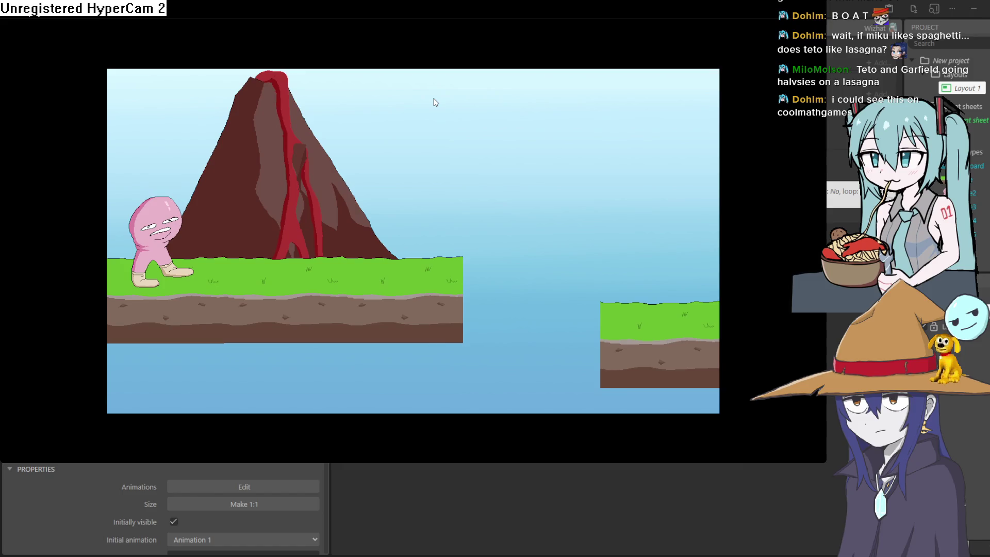
key(Right)
key(Up)
key(Up)
key(Right)
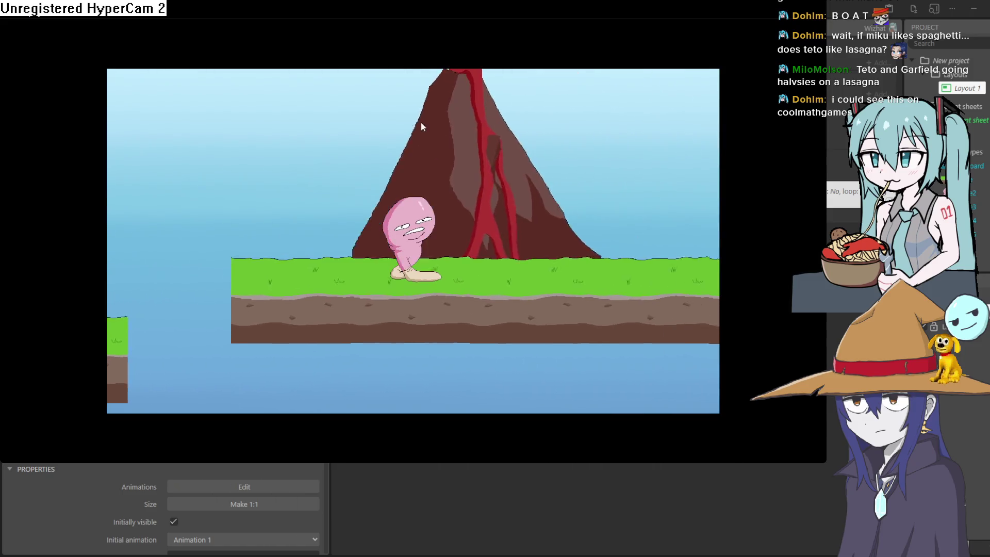
key(Right)
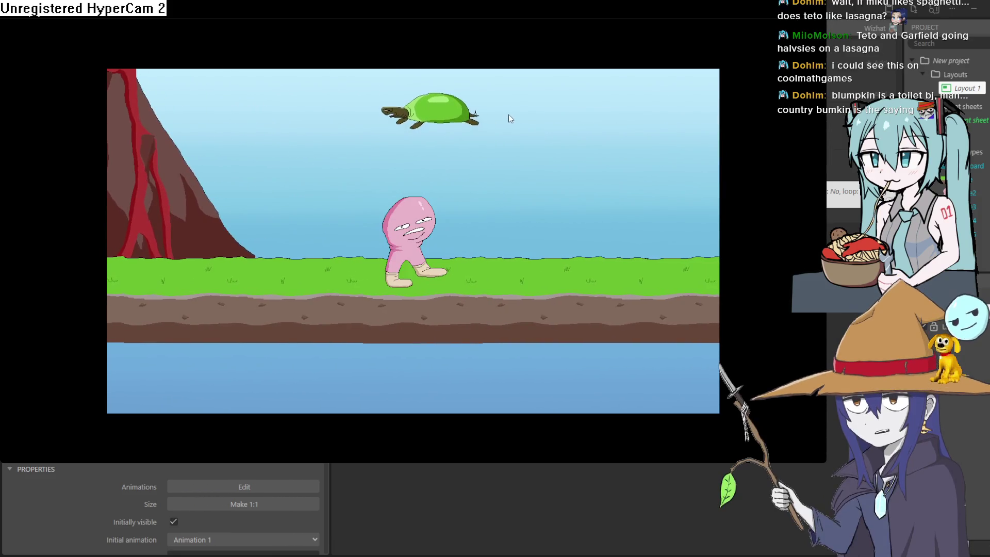
key(alt+F4)
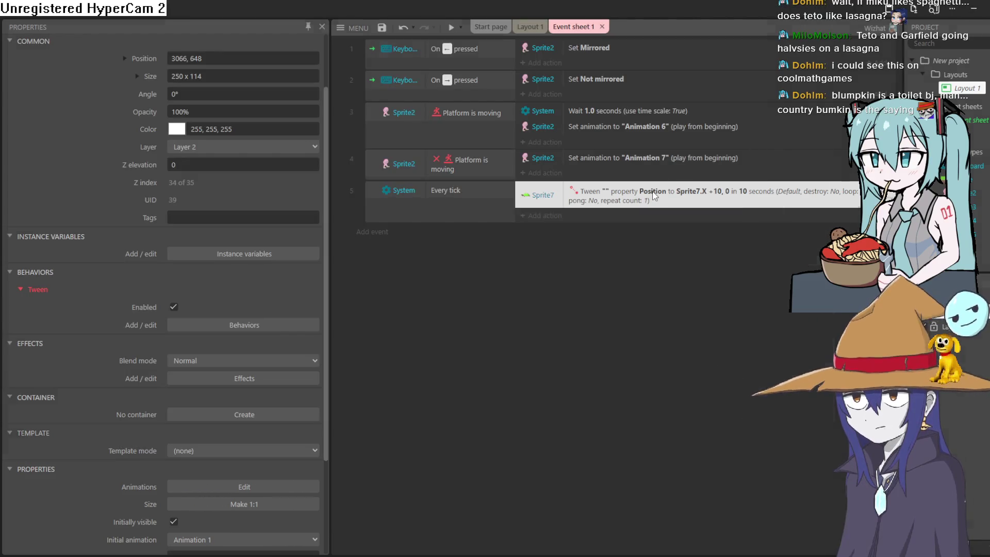
Step: Change the Sprite7 tween's end values to X 0 and Y Sprite7.Y
double_click(660, 196)
drag(408, 309, 347, 312)
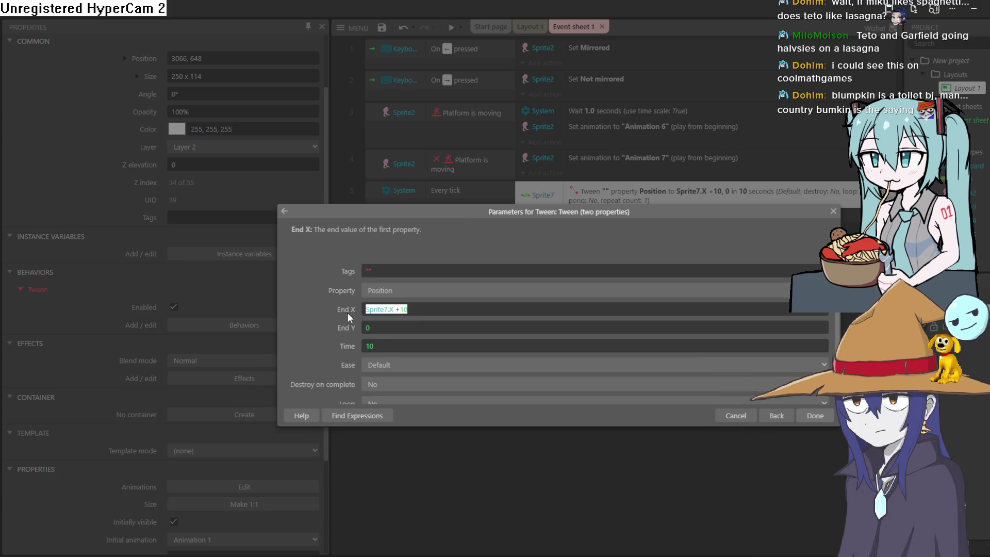
text(0)
key(Tab)
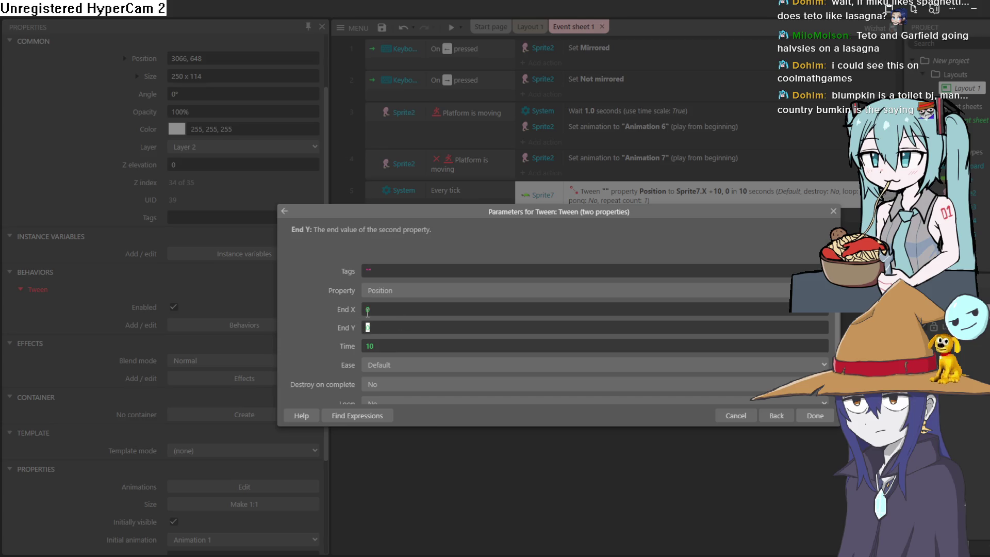
text(sprite7)
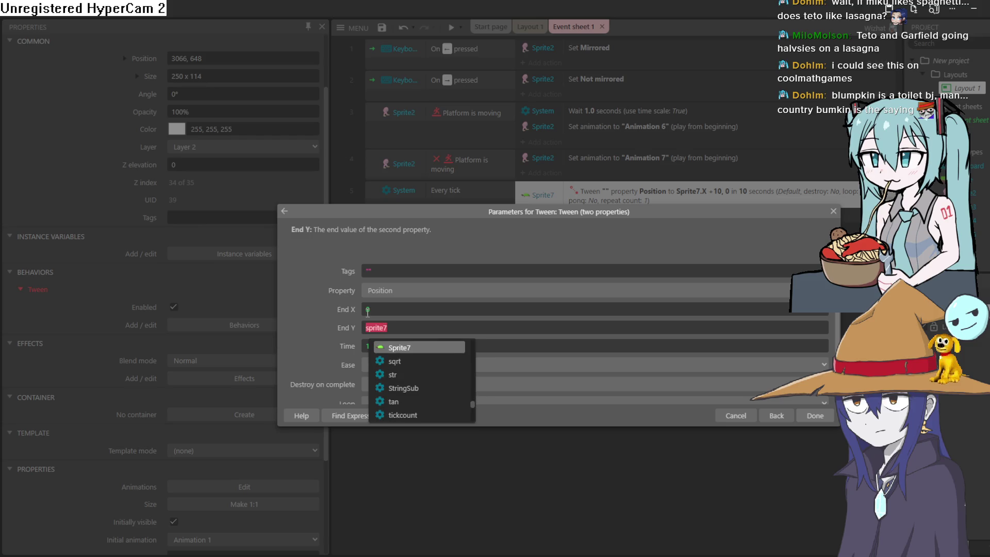
key(Tab)
text(Y)
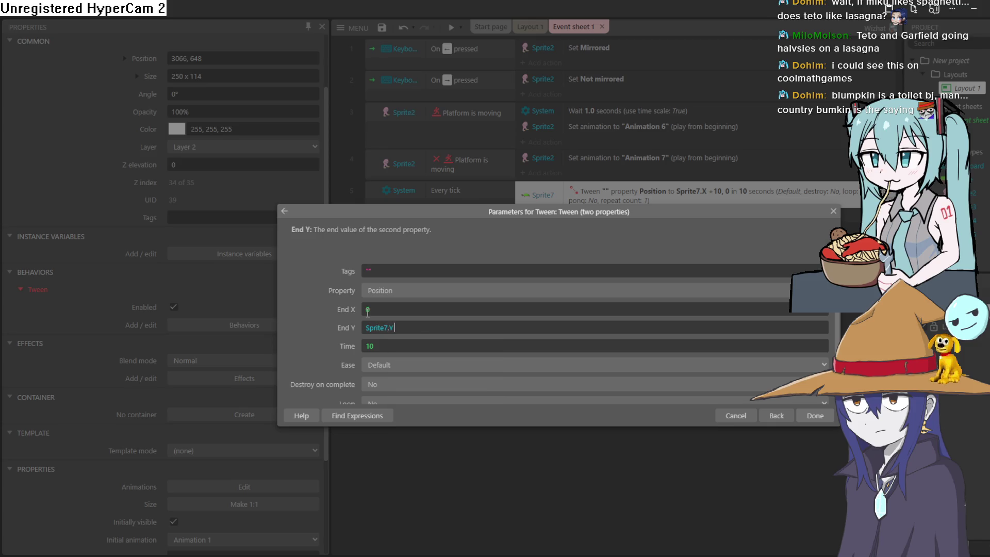